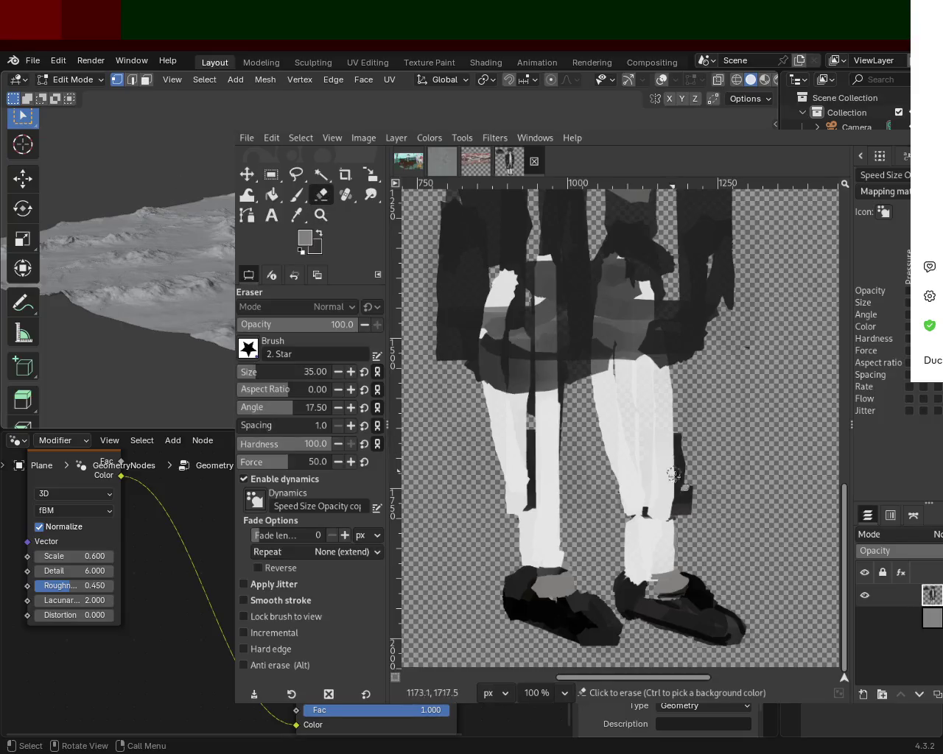
# Erase the dark patch beside the right figure's leg, then zoom out to view the whole image
pyautogui.moveTo(684, 472)
pyautogui.mouseDown()
pyautogui.moveTo(715, 448)
pyautogui.moveTo(672, 526)
pyautogui.mouseUp()
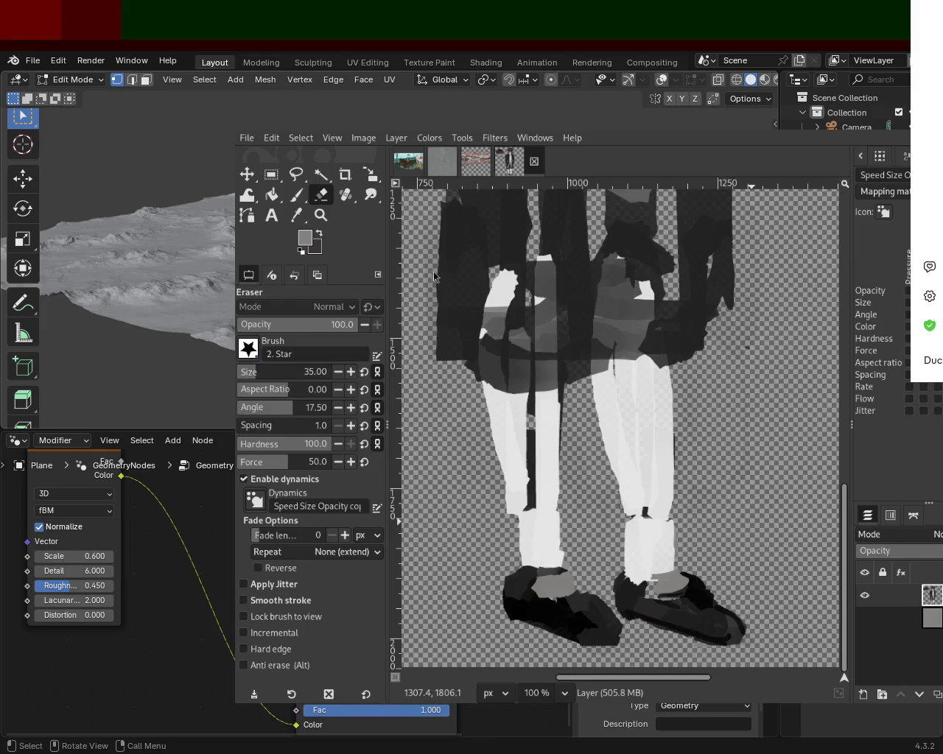
pyautogui.press('z')
pyautogui.keyDown('ctrl'); pyautogui.scroll(-5, 590, 377); pyautogui.keyUp('ctrl')
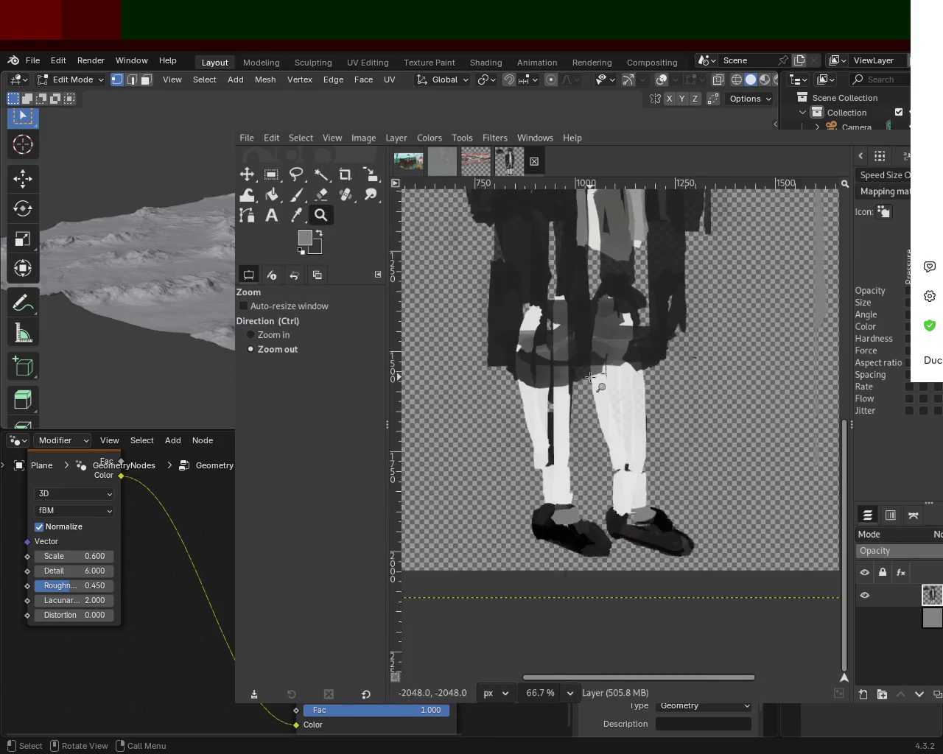
pyautogui.keyDown('ctrl'); pyautogui.scroll(2, 639, 339); pyautogui.keyUp('ctrl')
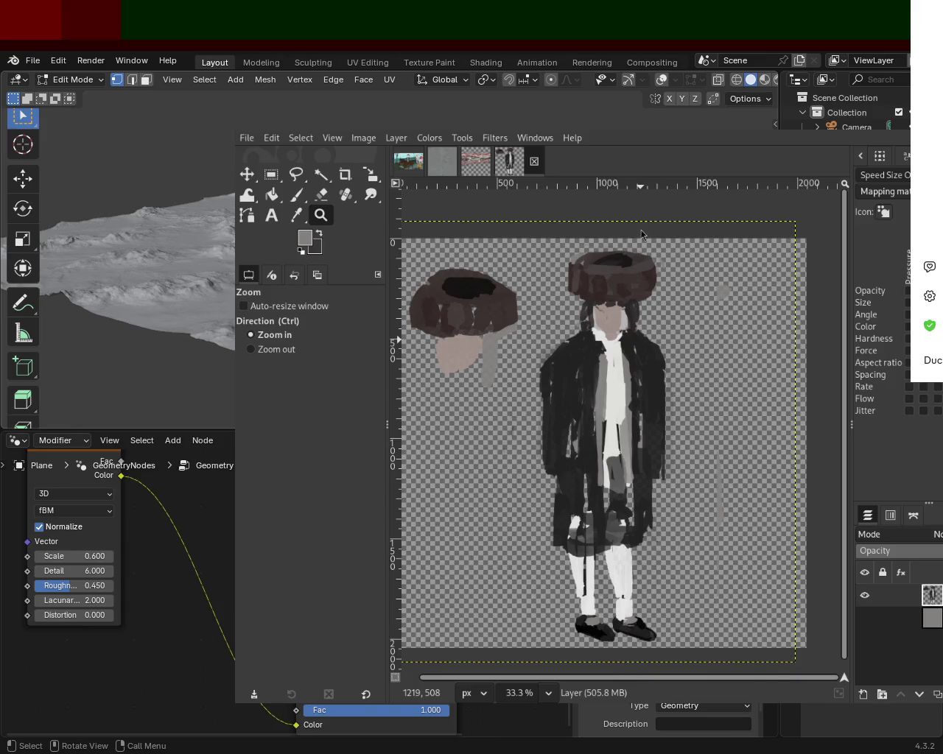
pyautogui.keyDown('ctrl'); pyautogui.scroll(-1, 641, 368); pyautogui.keyUp('ctrl')
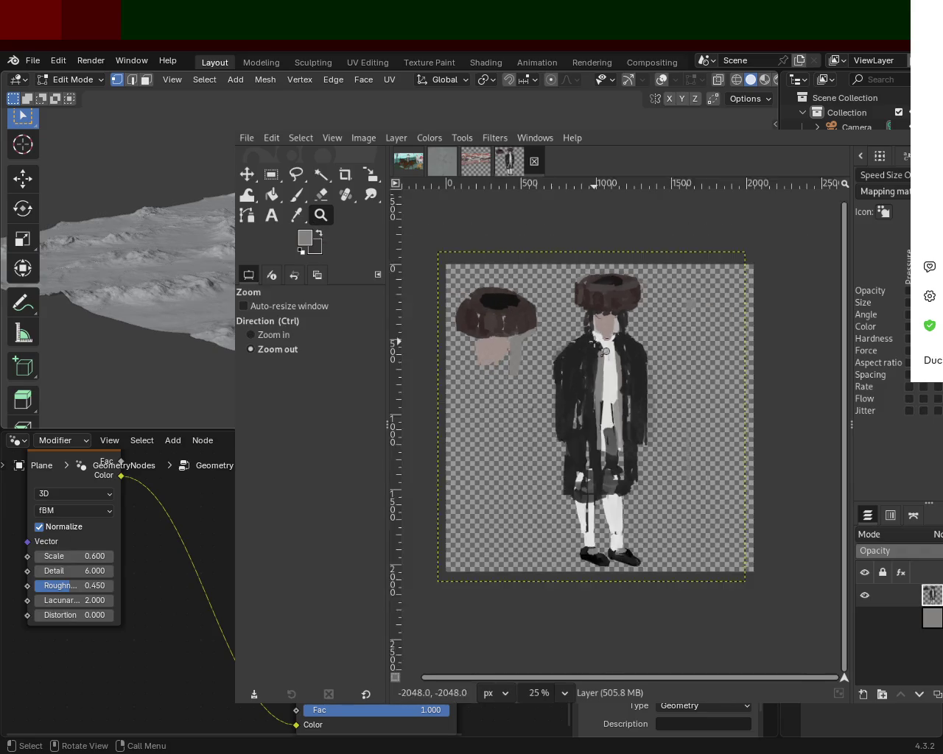
pyautogui.keyDown('ctrl'); pyautogui.scroll(-1, 641, 369); pyautogui.keyUp('ctrl')
pyautogui.keyDown('ctrl'); pyautogui.scroll(1, 787, 294); pyautogui.keyUp('ctrl')
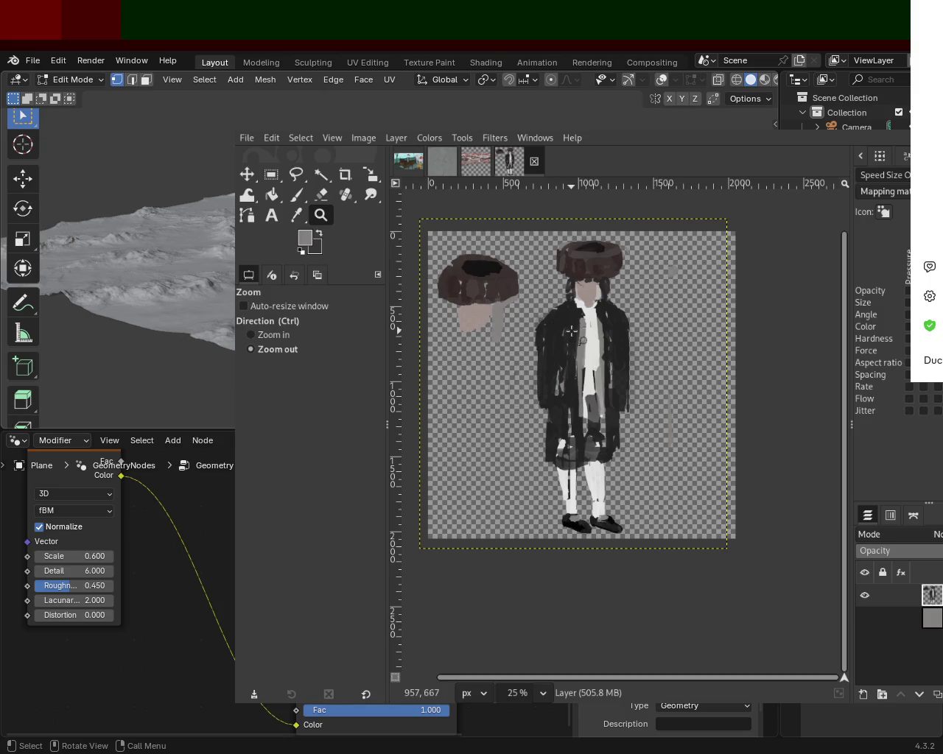
pyautogui.keyDown('ctrl'); pyautogui.scroll(-2, 540, 324); pyautogui.keyUp('ctrl')
pyautogui.keyDown('ctrl'); pyautogui.scroll(3, 538, 332); pyautogui.keyUp('ctrl')
pyautogui.keyDown('ctrl'); pyautogui.scroll(1, 538, 339); pyautogui.keyUp('ctrl')
pyautogui.scroll(1, 549, 361)
pyautogui.scroll(-1, 559, 378)
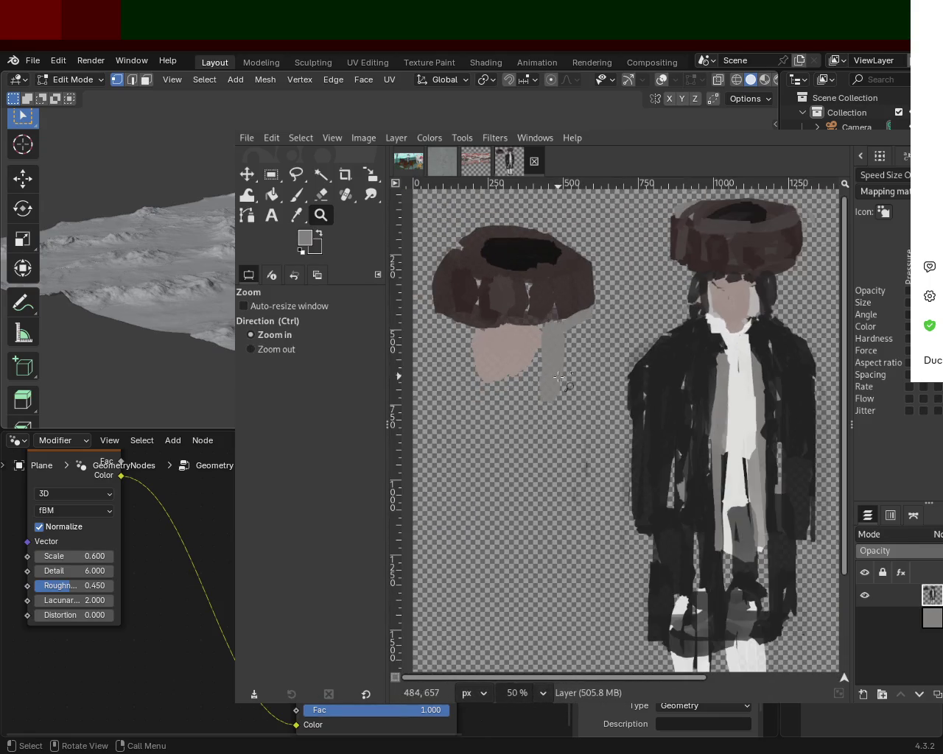
# Erase the grey stem hanging below the left hat with the Eraser
pyautogui.click(321, 195)
pyautogui.moveTo(553, 368); pyautogui.dragTo(554, 411)
pyautogui.moveTo(552, 346); pyautogui.dragTo(564, 324)
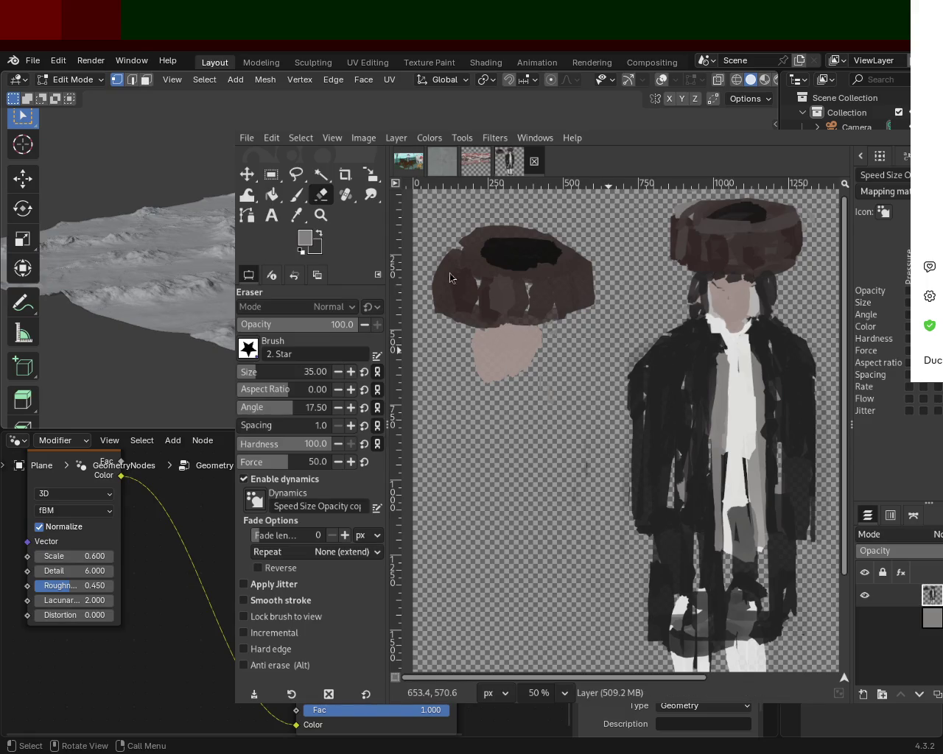
pyautogui.click(296, 194)
# Try black and white strokes below the left hat, undoing both
pyautogui.keyDown('ctrl'); pyautogui.click(659, 401); pyautogui.keyUp('ctrl')
pyautogui.moveTo(485, 370)
pyautogui.mouseDown()
pyautogui.moveTo(508, 392)
pyautogui.moveTo(488, 372)
pyautogui.moveTo(486, 382)
pyautogui.mouseUp()
pyautogui.hotkey('ctrl', 'z')
pyautogui.keyDown('ctrl'); pyautogui.click(739, 373); pyautogui.keyUp('ctrl')
pyautogui.hotkey('ctrl', 'z')
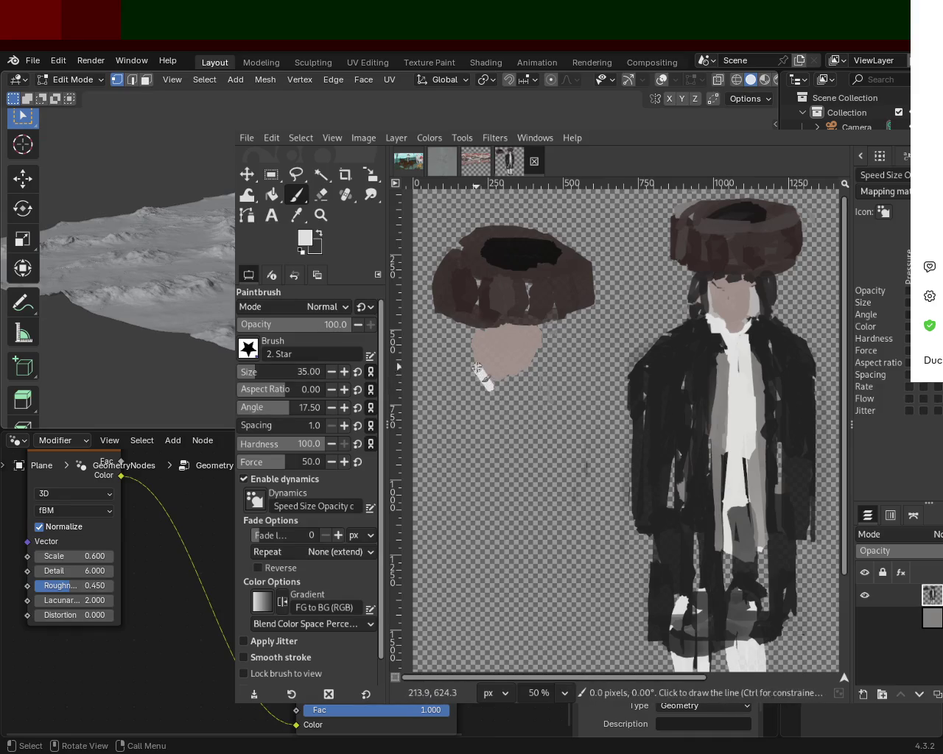
# Draw a white bow-tie collar from two straight-edged triangles below the left hat
pyautogui.keyDown('shift'); pyautogui.click(457, 394); pyautogui.keyUp('shift')
pyautogui.keyDown('shift'); pyautogui.click(488, 391); pyautogui.keyUp('shift')
pyautogui.keyDown('shift'); pyautogui.click(526, 397); pyautogui.keyUp('shift')
pyautogui.keyDown('shift'); pyautogui.click(526, 372); pyautogui.keyUp('shift')
pyautogui.keyDown('shift'); pyautogui.click(490, 388); pyautogui.keyUp('shift')
pyautogui.moveTo(523, 395)
pyautogui.mouseDown()
pyautogui.moveTo(514, 385)
pyautogui.moveTo(488, 495)
pyautogui.mouseUp()
pyautogui.hotkey('ctrl', 'z')
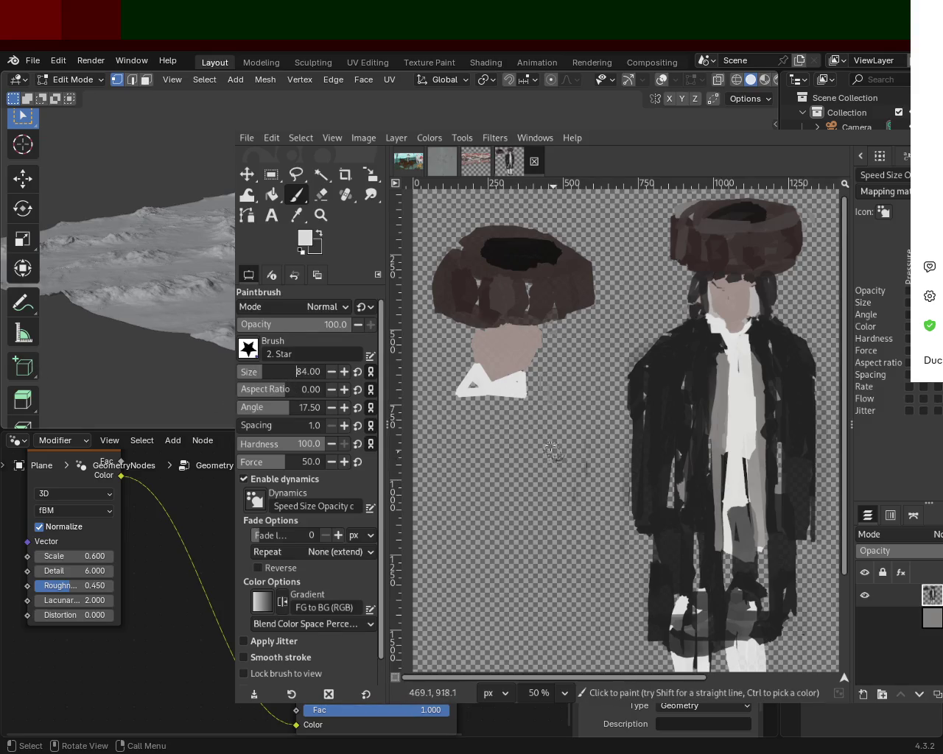
# Paint the white coat's legs and arms down from the collar, undoing a stray stroke
pyautogui.moveTo(514, 392)
pyautogui.mouseDown()
pyautogui.moveTo(513, 504)
pyautogui.moveTo(509, 495)
pyautogui.moveTo(477, 520)
pyautogui.mouseUp()
pyautogui.moveTo(481, 394); pyautogui.dragTo(477, 478)
pyautogui.moveTo(472, 419); pyautogui.dragTo(472, 509)
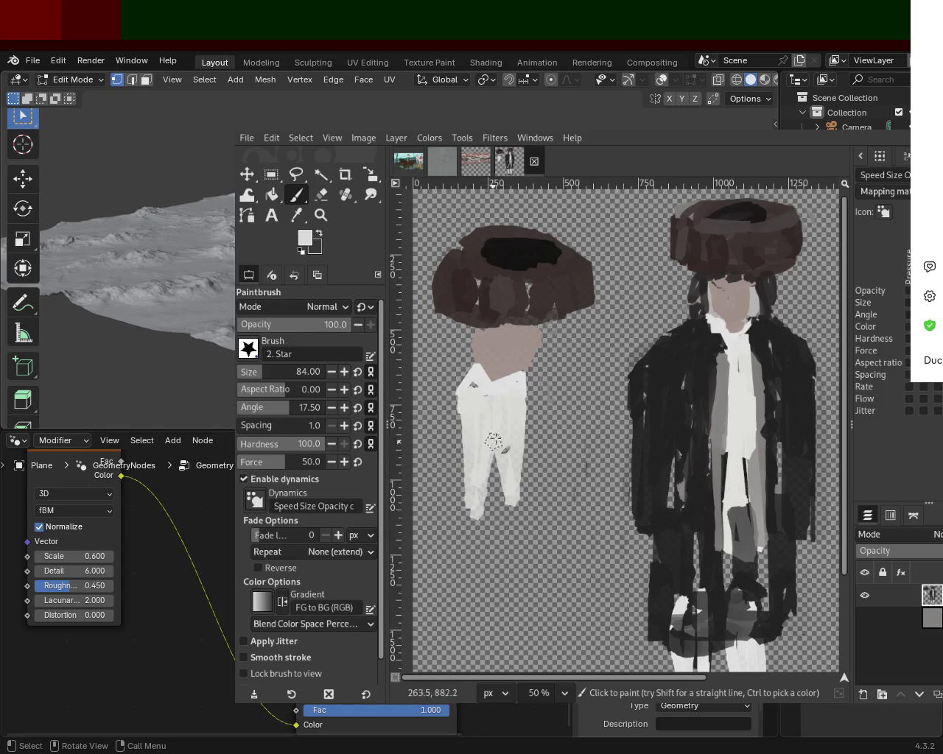
pyautogui.moveTo(525, 383); pyautogui.dragTo(564, 402)
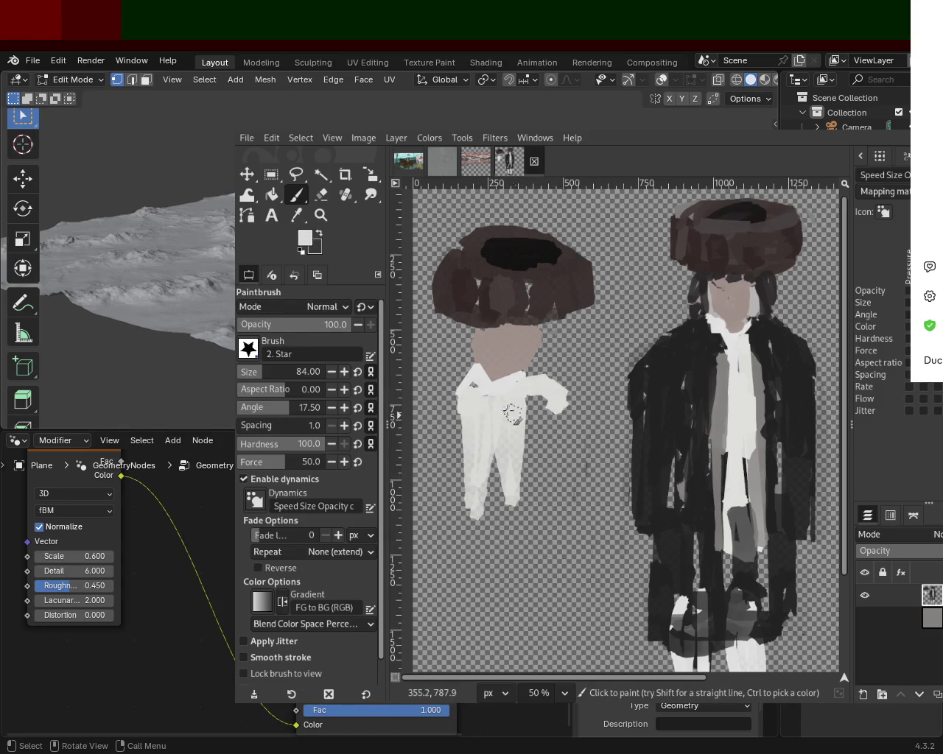
pyautogui.moveTo(460, 380)
pyautogui.mouseDown()
pyautogui.moveTo(421, 414)
pyautogui.moveTo(475, 541)
pyautogui.mouseUp()
pyautogui.moveTo(479, 442)
pyautogui.mouseDown()
pyautogui.moveTo(568, 456)
pyautogui.moveTo(516, 569)
pyautogui.moveTo(483, 593)
pyautogui.moveTo(451, 450)
pyautogui.moveTo(435, 515)
pyautogui.moveTo(477, 475)
pyautogui.moveTo(515, 508)
pyautogui.moveTo(534, 472)
pyautogui.moveTo(534, 516)
pyautogui.moveTo(438, 486)
pyautogui.mouseUp()
pyautogui.hotkey('ctrl', 'z')
# Dab dark grey on the collar, then sample light grey and the hat's dark brown
pyautogui.keyDown('ctrl'); pyautogui.click(651, 423); pyautogui.keyUp('ctrl')
pyautogui.click(547, 393)
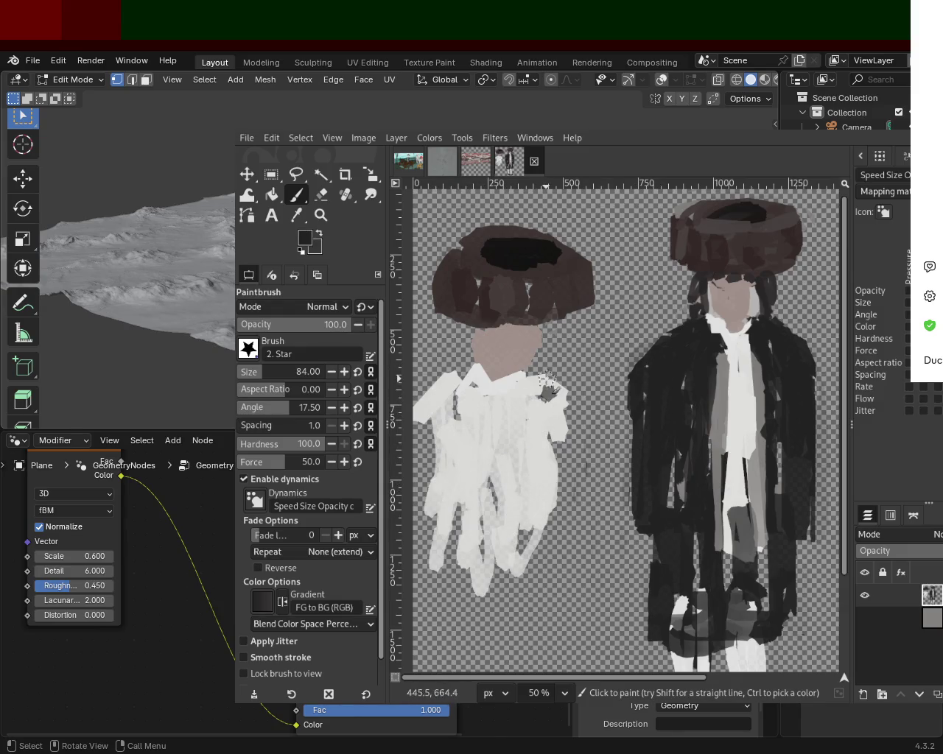
pyautogui.keyDown('ctrl'); pyautogui.click(530, 376); pyautogui.keyUp('ctrl')
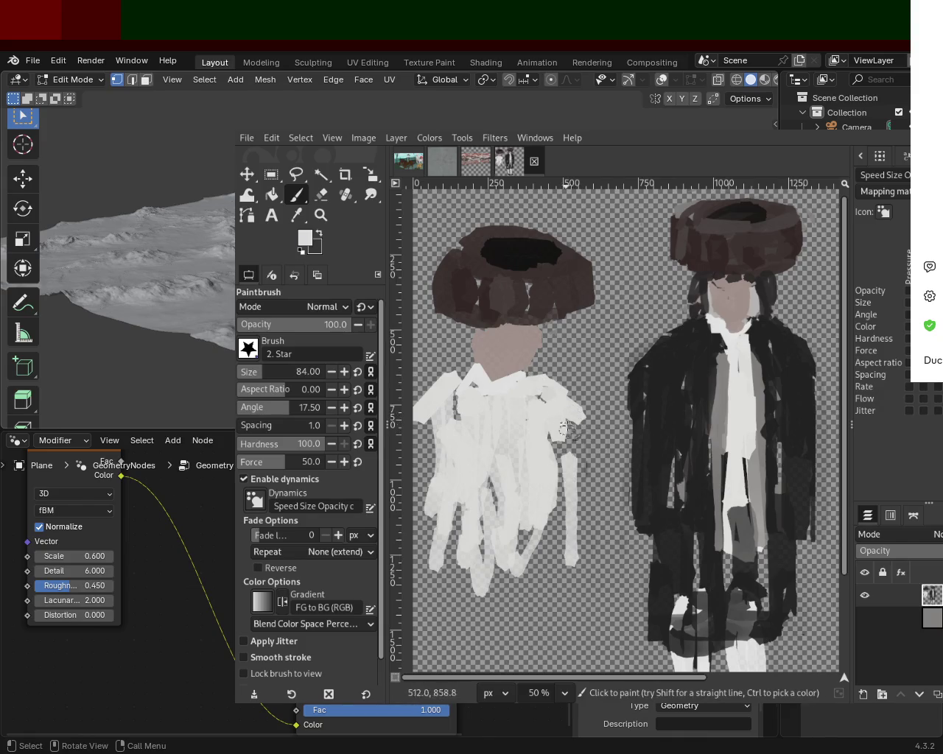
pyautogui.keyDown('ctrl'); pyautogui.click(672, 313); pyautogui.keyUp('ctrl')
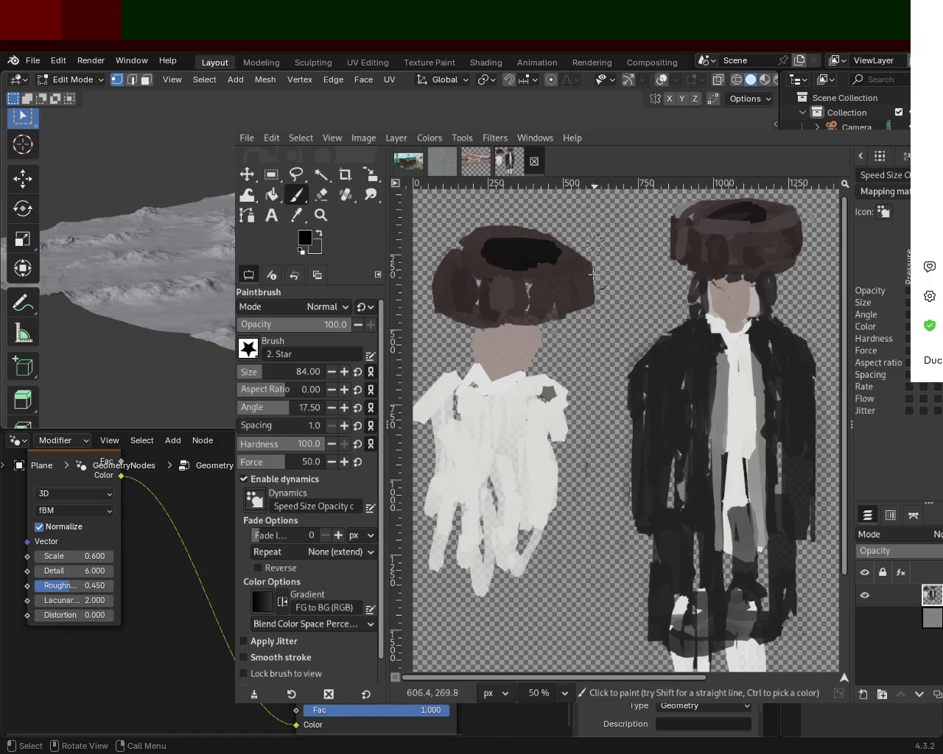
# Sample dark brown from the hats and paint over the edges of the left hat's black hole
pyautogui.keyDown('ctrl'); pyautogui.click(581, 266); pyautogui.keyUp('ctrl')
pyautogui.moveTo(581, 266)
pyautogui.mouseDown()
pyautogui.moveTo(499, 248)
pyautogui.moveTo(544, 277)
pyautogui.mouseUp()
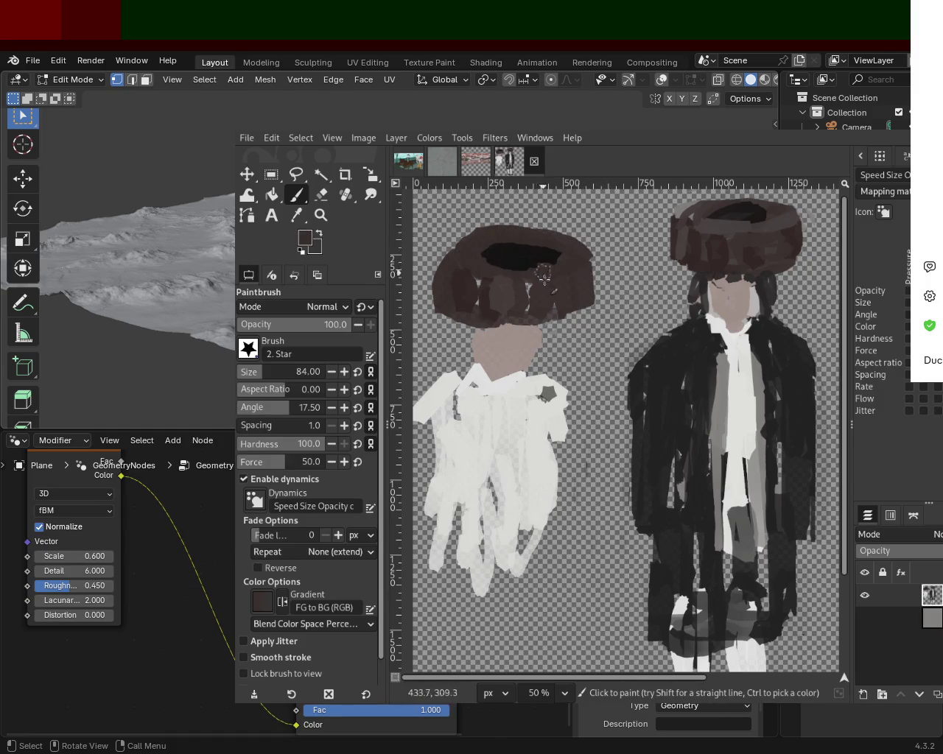
pyautogui.keyDown('ctrl'); pyautogui.click(509, 260); pyautogui.keyUp('ctrl')
pyautogui.keyDown('ctrl'); pyautogui.click(748, 212); pyautogui.keyUp('ctrl')
pyautogui.keyDown('ctrl'); pyautogui.click(773, 212); pyautogui.keyUp('ctrl')
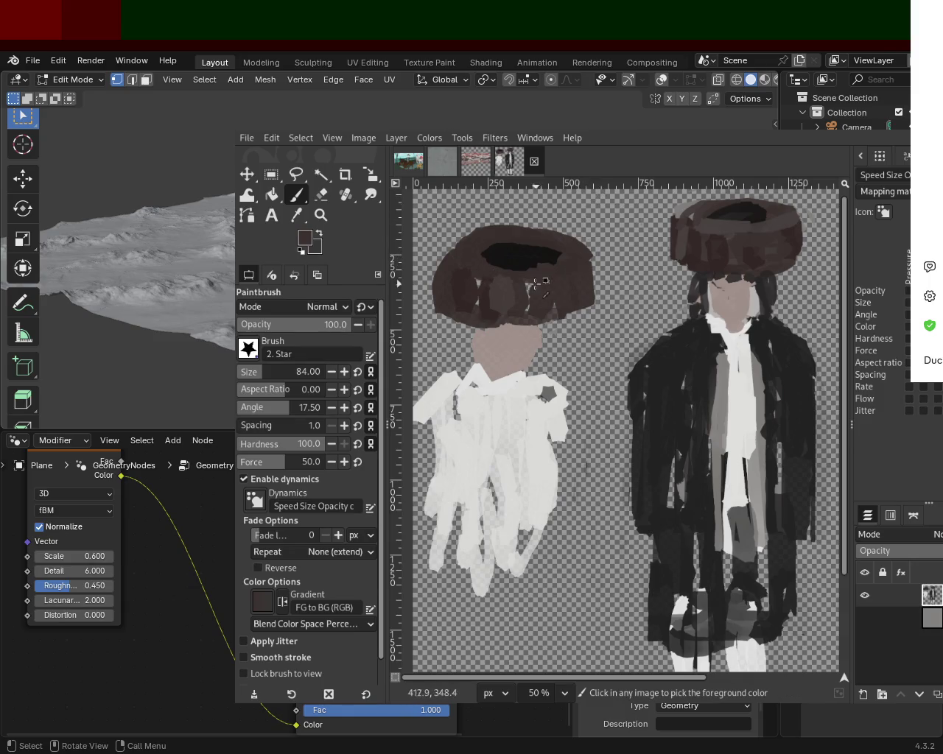
# Paint brighter brown over the left hat to shrink its hole and cover the band's light streaks
pyautogui.keyDown('ctrl'); pyautogui.click(500, 286); pyautogui.keyUp('ctrl')
pyautogui.moveTo(463, 270); pyautogui.dragTo(515, 274)
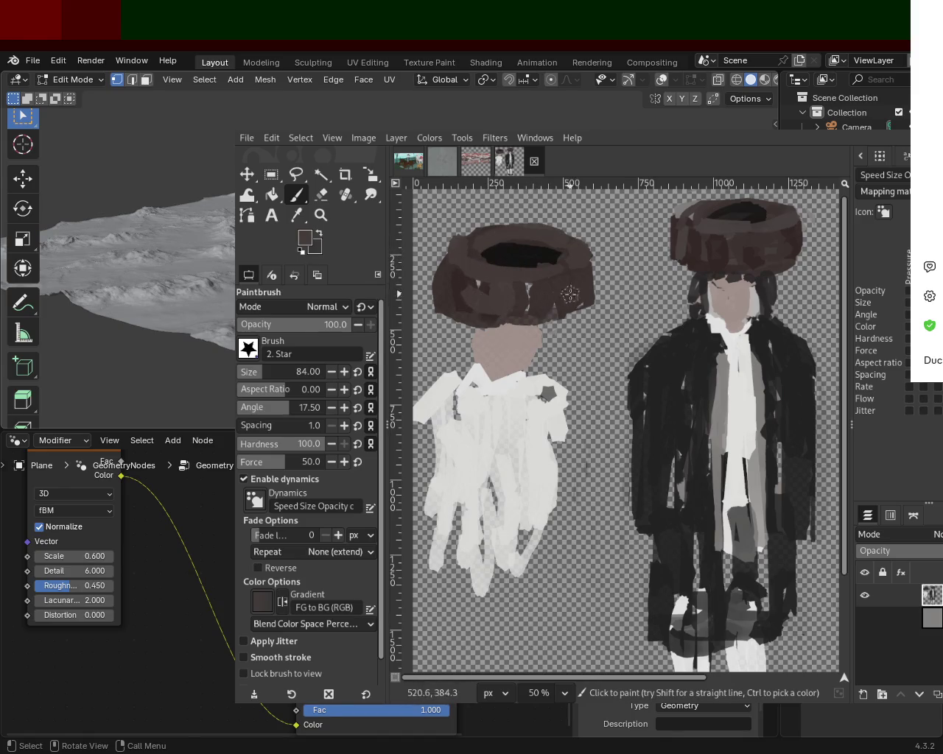
pyautogui.moveTo(448, 312); pyautogui.dragTo(577, 322)
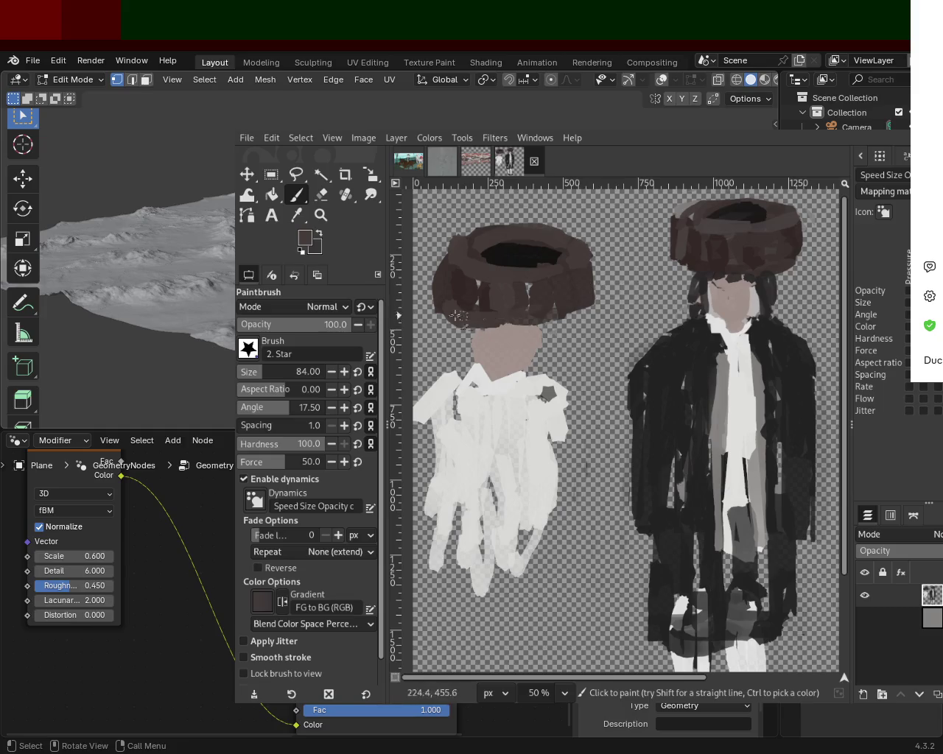
pyautogui.moveTo(477, 296); pyautogui.dragTo(503, 319)
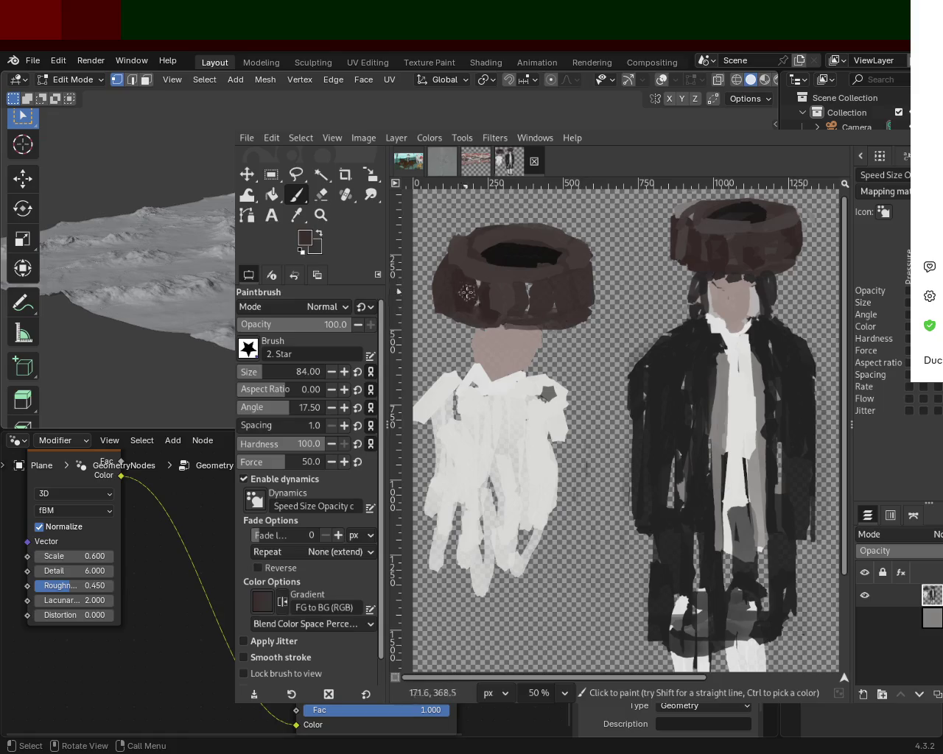
# Test a black dab on the hat, undo it, and resample dark brown
pyautogui.press('z')
pyautogui.press('p')
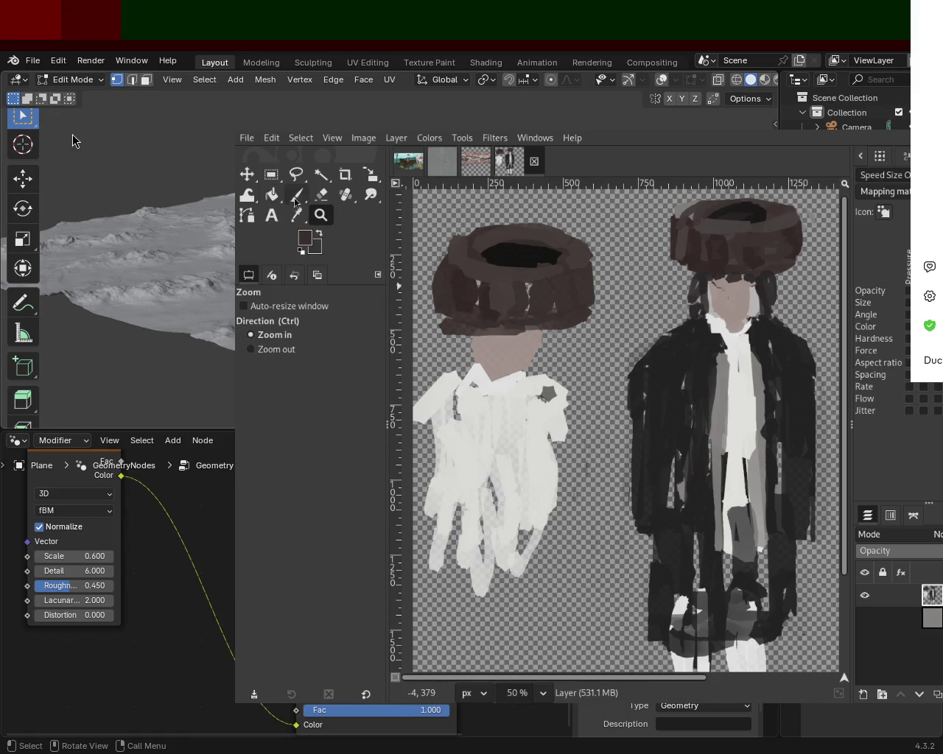
pyautogui.keyDown('ctrl'); pyautogui.click(449, 313); pyautogui.keyUp('ctrl')
pyautogui.click(448, 312)
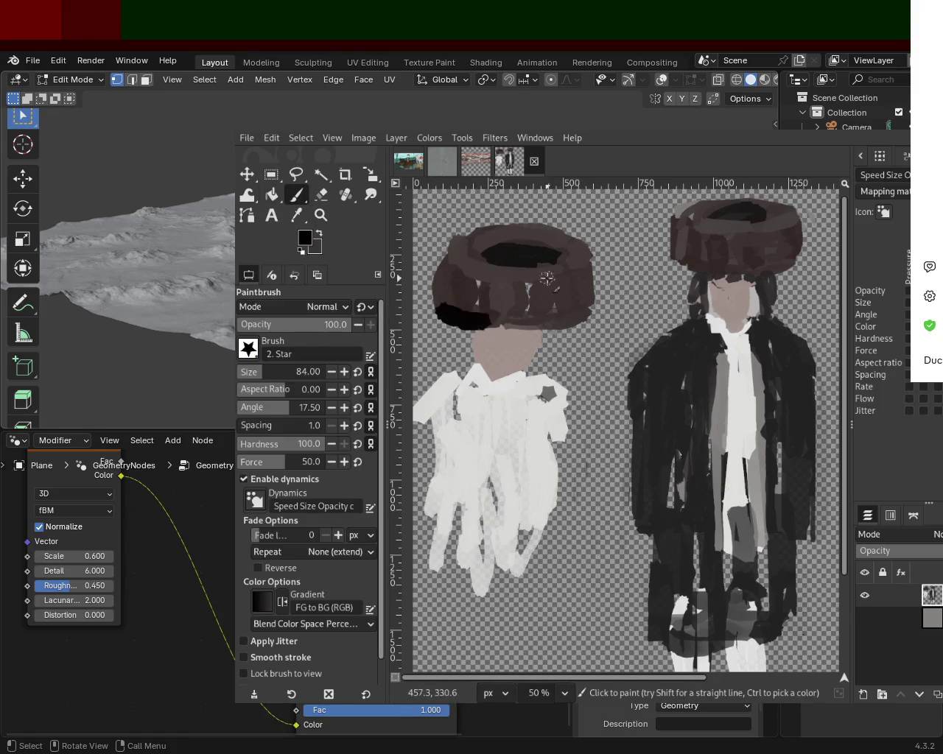
pyautogui.hotkey('ctrl', 'z')
pyautogui.keyDown('ctrl'); pyautogui.click(451, 312); pyautogui.keyUp('ctrl')
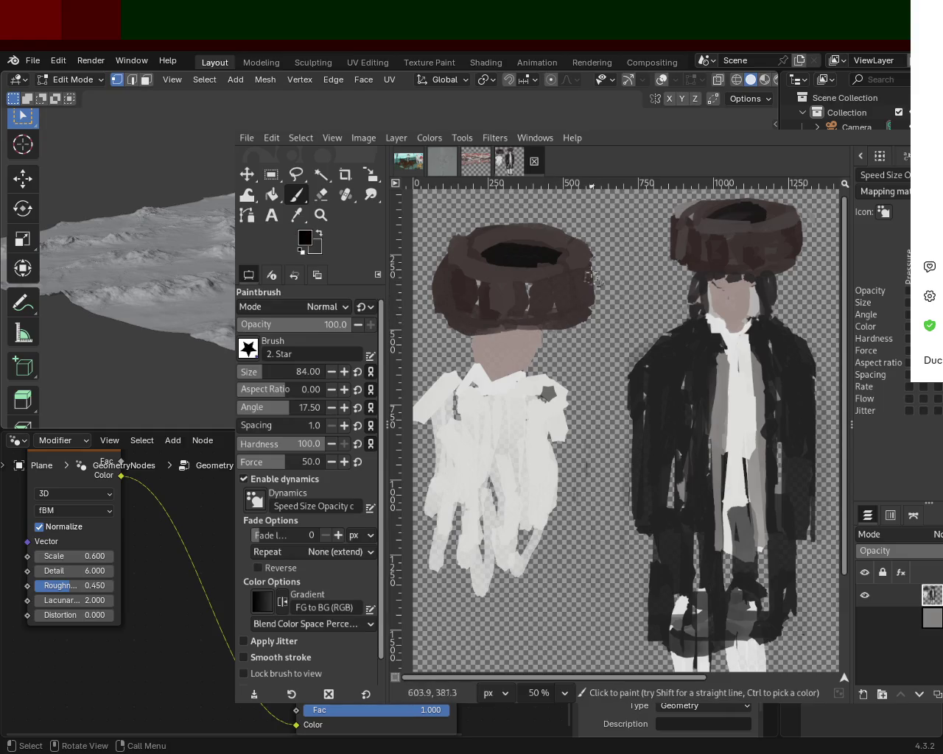
# Trim the left edge of the hat with the Eraser and zoom out
pyautogui.keyDown('ctrl'); pyautogui.click(606, 244); pyautogui.keyUp('ctrl')
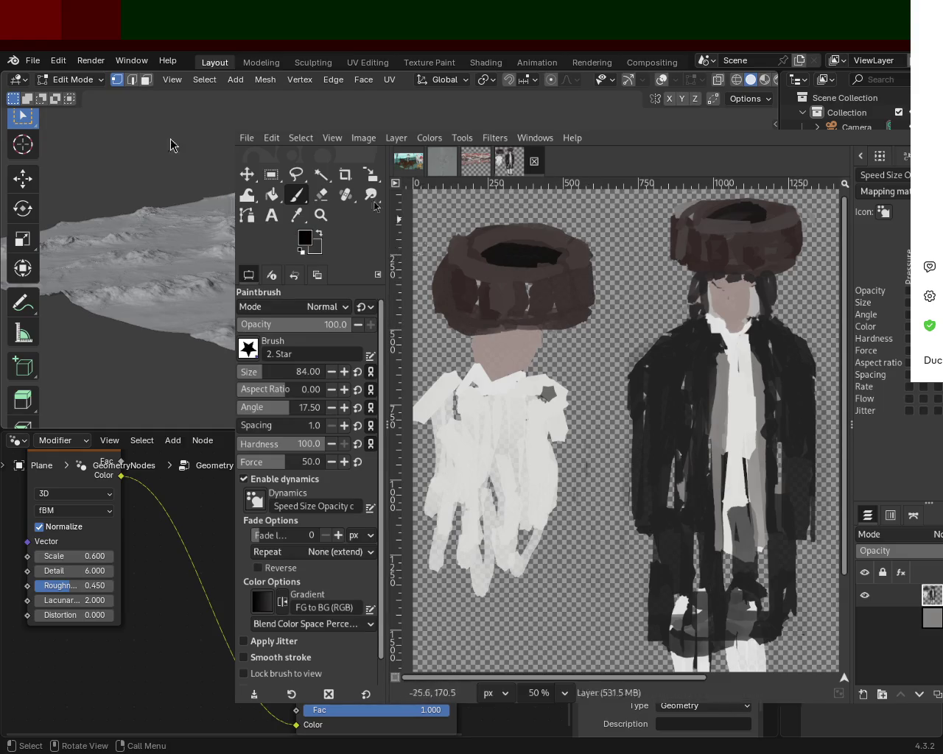
pyautogui.click(321, 194)
pyautogui.click(431, 331)
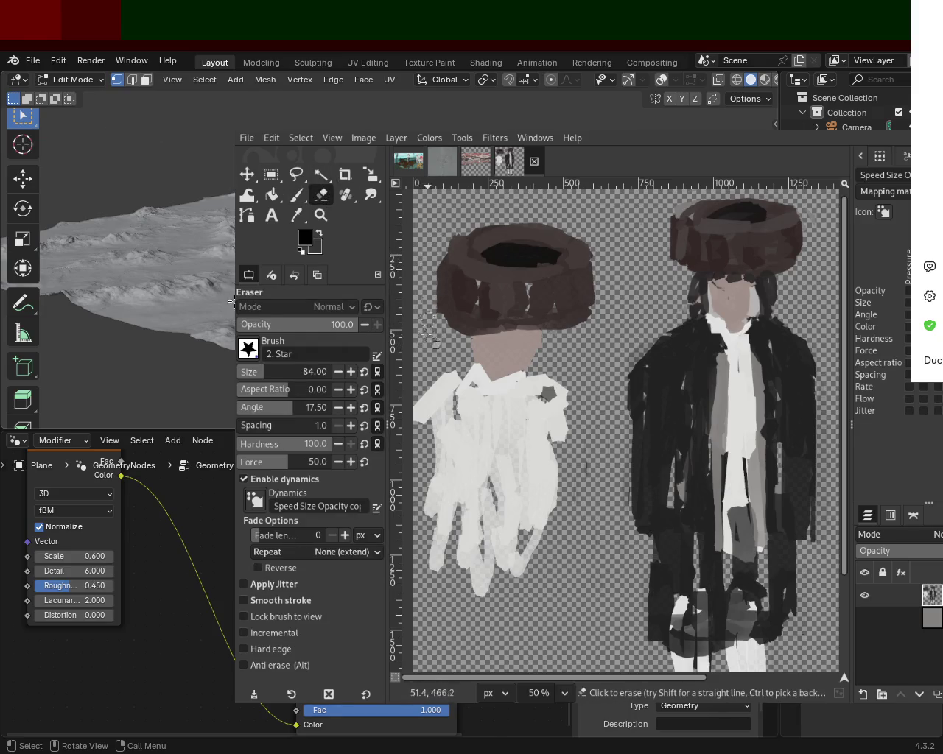
pyautogui.press('z')
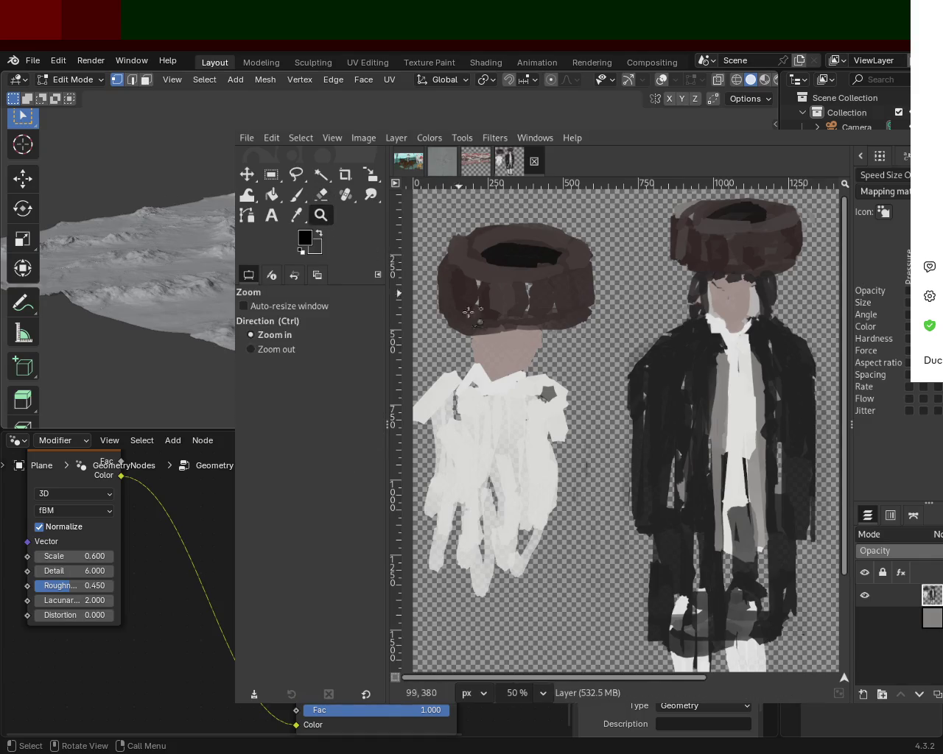
pyautogui.keyDown('ctrl'); pyautogui.click(582, 380); pyautogui.keyUp('ctrl')
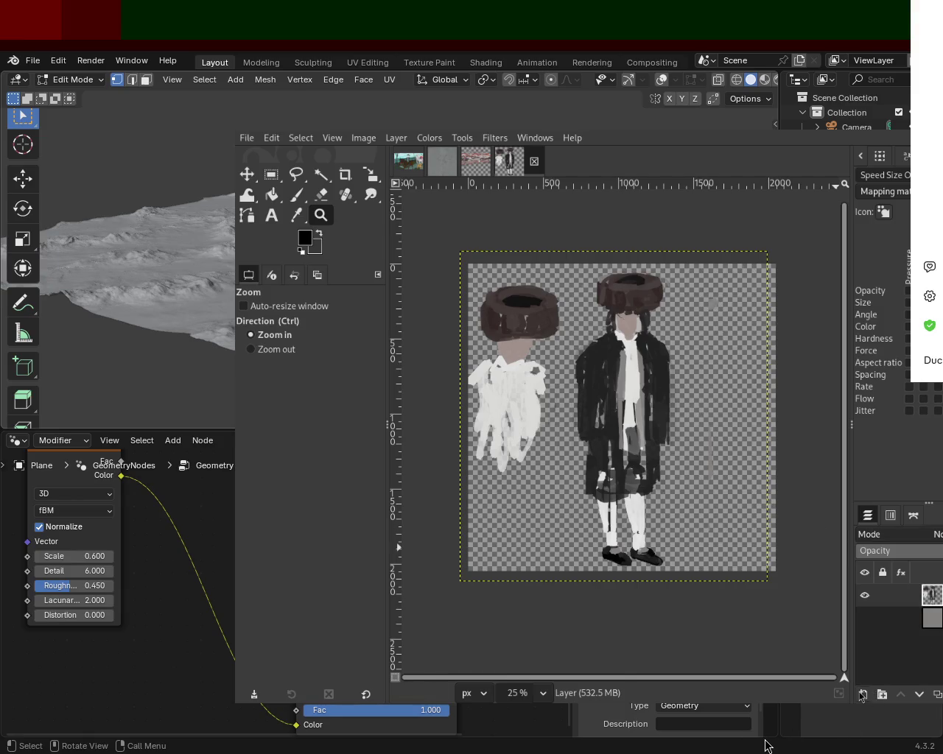
# Show the grey background layer and paint dark marks left of the white coat
pyautogui.click(938, 623)
pyautogui.click(865, 619)
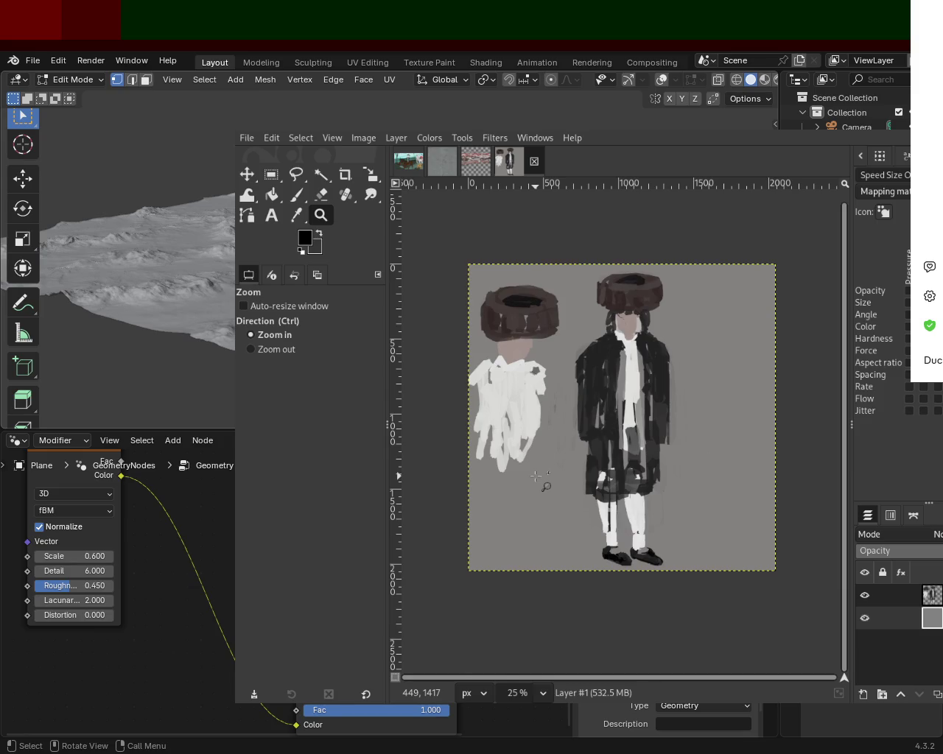
pyautogui.press('p')
pyautogui.keyDown('ctrl'); pyautogui.click(526, 427); pyautogui.keyUp('ctrl')
pyautogui.keyDown('ctrl'); pyautogui.click(590, 376); pyautogui.keyUp('ctrl')
pyautogui.moveTo(538, 380); pyautogui.dragTo(534, 516)
# On the figures layer, darken the left figure's coat and side and the right figure's left edge
pyautogui.click(932, 595)
pyautogui.moveTo(539, 370)
pyautogui.mouseDown()
pyautogui.moveTo(524, 456)
pyautogui.moveTo(492, 466)
pyautogui.mouseUp()
pyautogui.moveTo(479, 364)
pyautogui.mouseDown()
pyautogui.moveTo(494, 427)
pyautogui.moveTo(487, 507)
pyautogui.moveTo(536, 514)
pyautogui.moveTo(516, 510)
pyautogui.moveTo(524, 527)
pyautogui.moveTo(479, 434)
pyautogui.moveTo(470, 365)
pyautogui.moveTo(520, 387)
pyautogui.moveTo(551, 365)
pyautogui.moveTo(560, 456)
pyautogui.mouseUp()
pyautogui.moveTo(549, 385)
pyautogui.mouseDown()
pyautogui.moveTo(554, 475)
pyautogui.moveTo(544, 464)
pyautogui.mouseUp()
pyautogui.moveTo(581, 377); pyautogui.dragTo(584, 442)
# Paint dark diagonal strokes at the lower right, undoing stray attempts
pyautogui.moveTo(735, 452)
pyautogui.mouseDown()
pyautogui.moveTo(703, 512)
pyautogui.moveTo(766, 480)
pyautogui.moveTo(689, 548)
pyautogui.mouseUp()
pyautogui.hotkey('ctrl', 'z')
pyautogui.hotkey('ctrl', 'z')
pyautogui.moveTo(713, 485)
pyautogui.mouseDown()
pyautogui.moveTo(672, 569)
pyautogui.moveTo(766, 565)
pyautogui.moveTo(722, 568)
pyautogui.mouseUp()
pyautogui.hotkey('ctrl', 'z')
pyautogui.keyDown('shift'); pyautogui.click(671, 569); pyautogui.keyUp('shift')
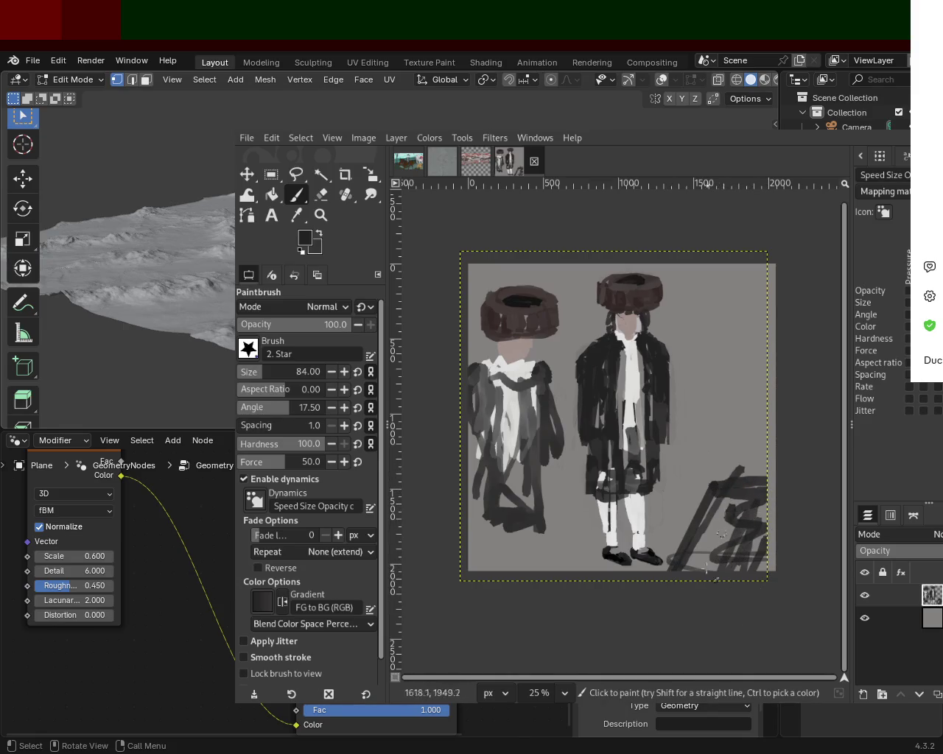
pyautogui.moveTo(730, 512); pyautogui.dragTo(713, 569)
# Scribble near-black over the left figure's white coat, then sample skin and grey tones
pyautogui.keyDown('ctrl'); pyautogui.click(692, 481); pyautogui.keyUp('ctrl')
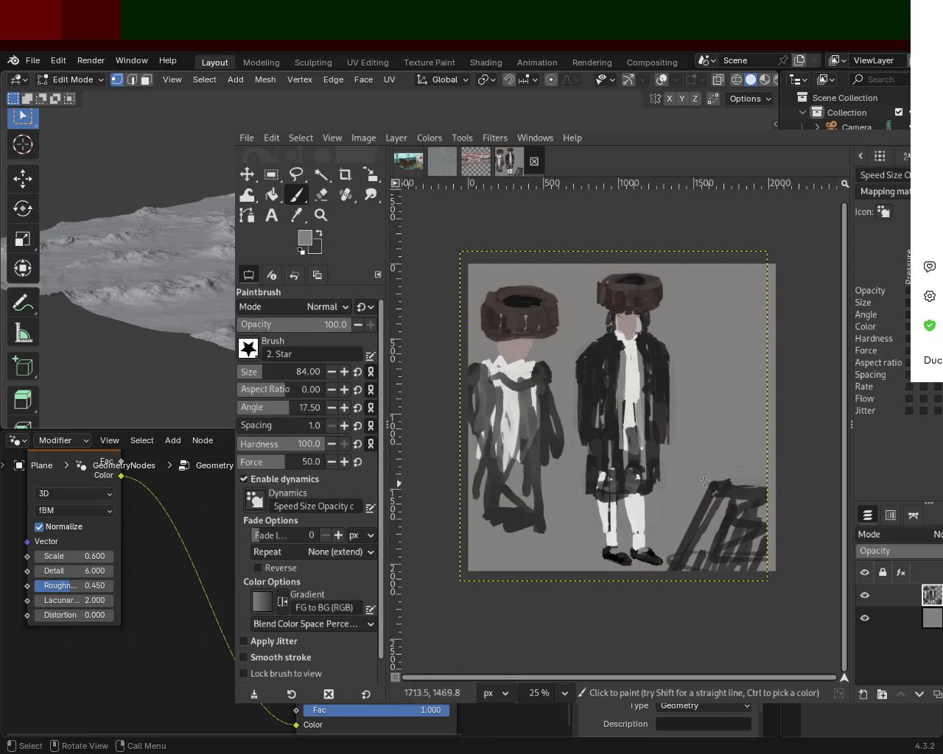
pyautogui.keyDown('ctrl'); pyautogui.click(610, 370); pyautogui.keyUp('ctrl')
pyautogui.moveTo(506, 416)
pyautogui.mouseDown()
pyautogui.moveTo(513, 526)
pyautogui.moveTo(545, 534)
pyautogui.moveTo(468, 545)
pyautogui.moveTo(475, 431)
pyautogui.moveTo(527, 451)
pyautogui.mouseUp()
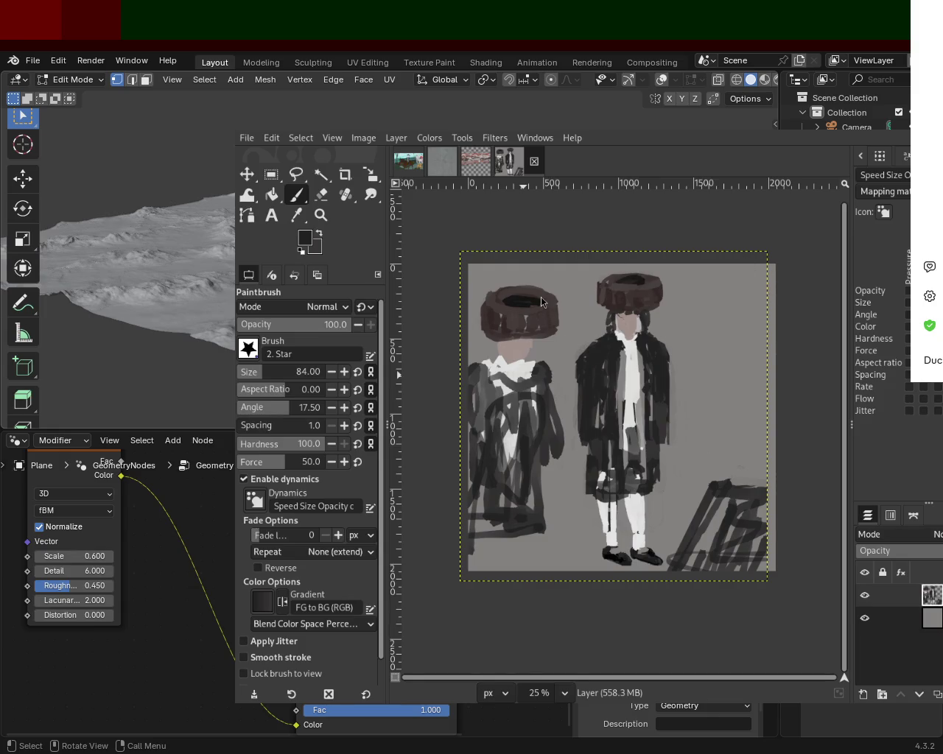
pyautogui.keyDown('ctrl'); pyautogui.click(525, 367); pyautogui.keyUp('ctrl')
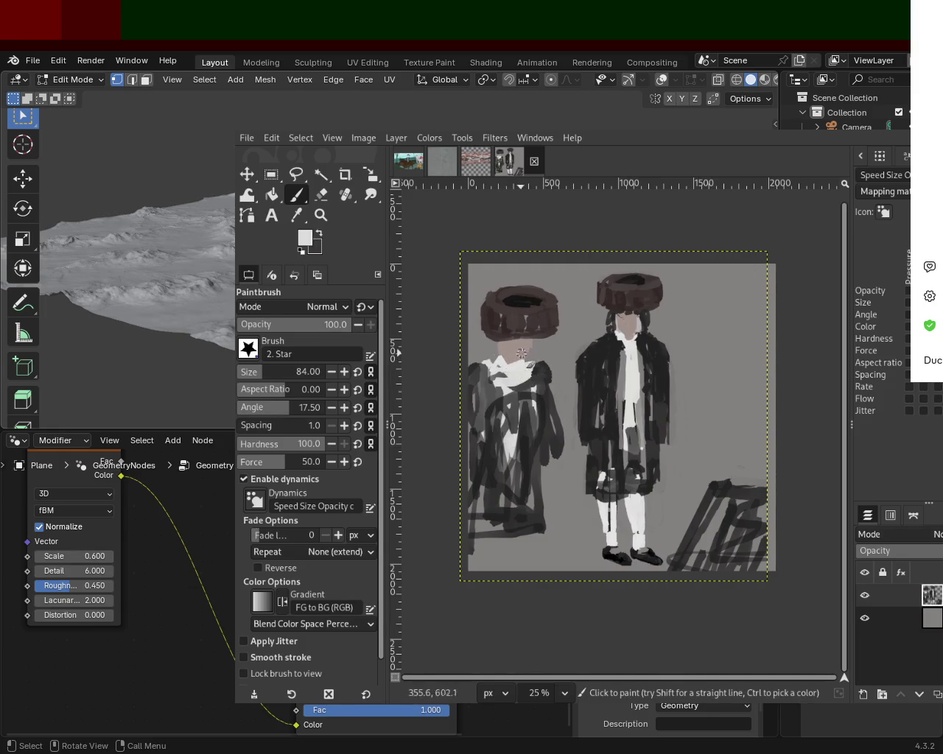
pyautogui.keyDown('ctrl'); pyautogui.click(498, 361); pyautogui.keyUp('ctrl')
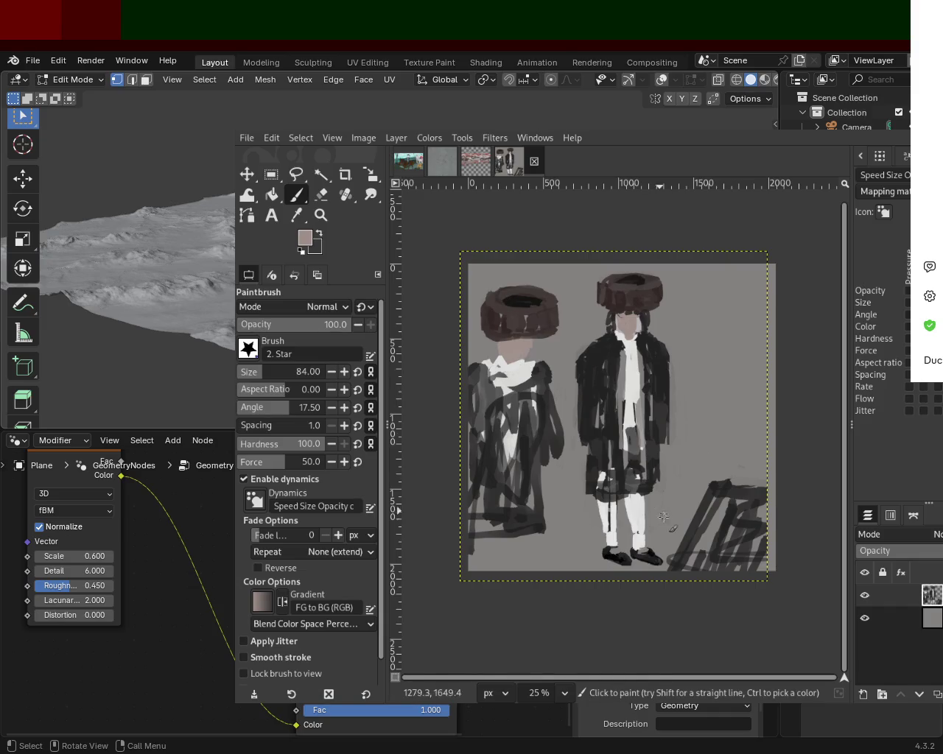
pyautogui.keyDown('ctrl'); pyautogui.click(726, 498); pyautogui.keyUp('ctrl')
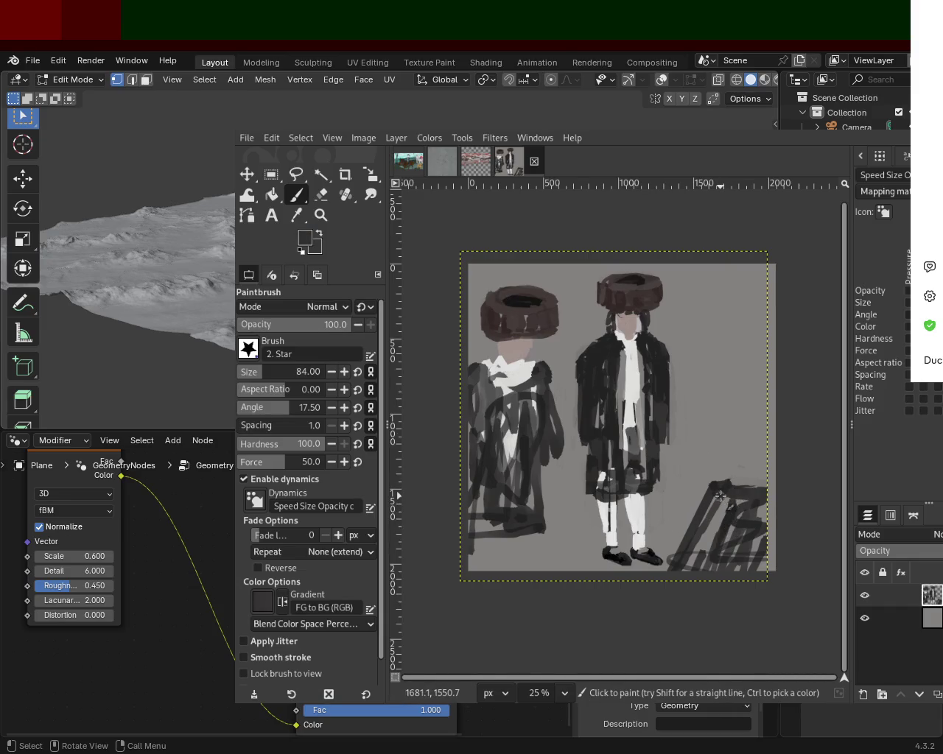
pyautogui.keyDown('ctrl'); pyautogui.click(742, 505); pyautogui.keyUp('ctrl')
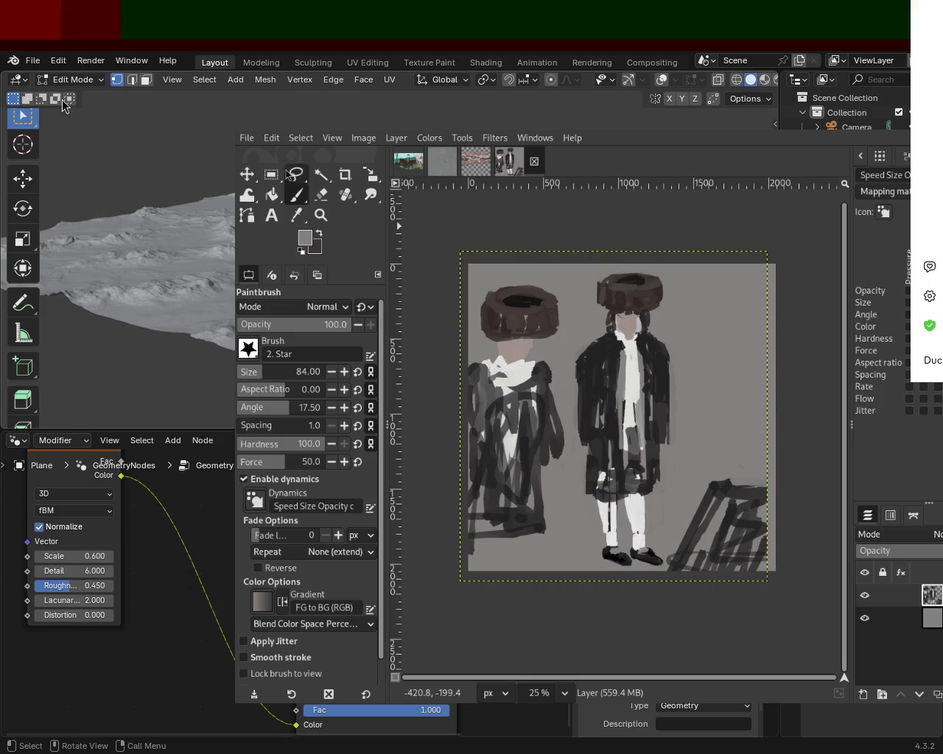
# Crop the image to a rectangle fitted around the painting and clear the selection
pyautogui.press('r')
pyautogui.moveTo(459, 252)
pyautogui.mouseDown()
pyautogui.moveTo(732, 543)
pyautogui.moveTo(807, 609)
pyautogui.mouseUp()
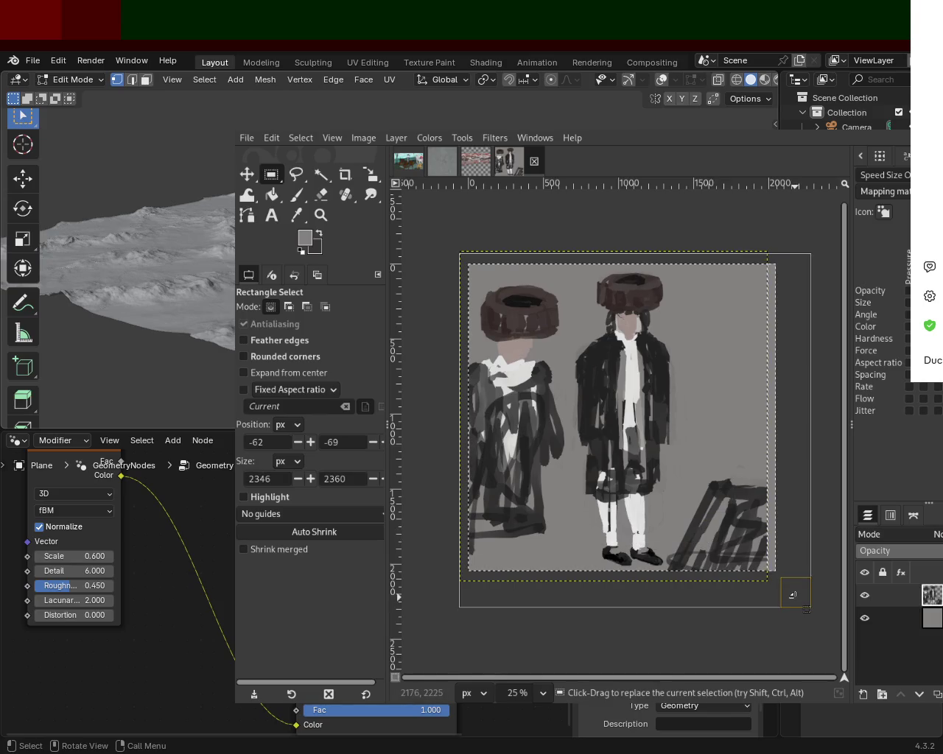
pyautogui.moveTo(806, 609); pyautogui.dragTo(794, 585)
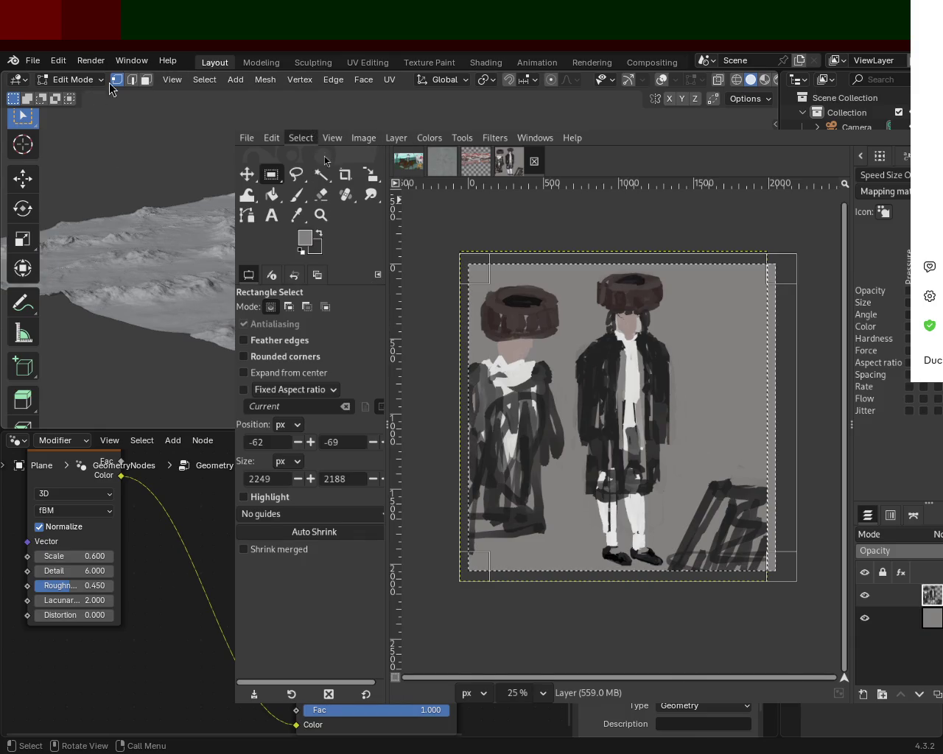
pyautogui.click(457, 324)
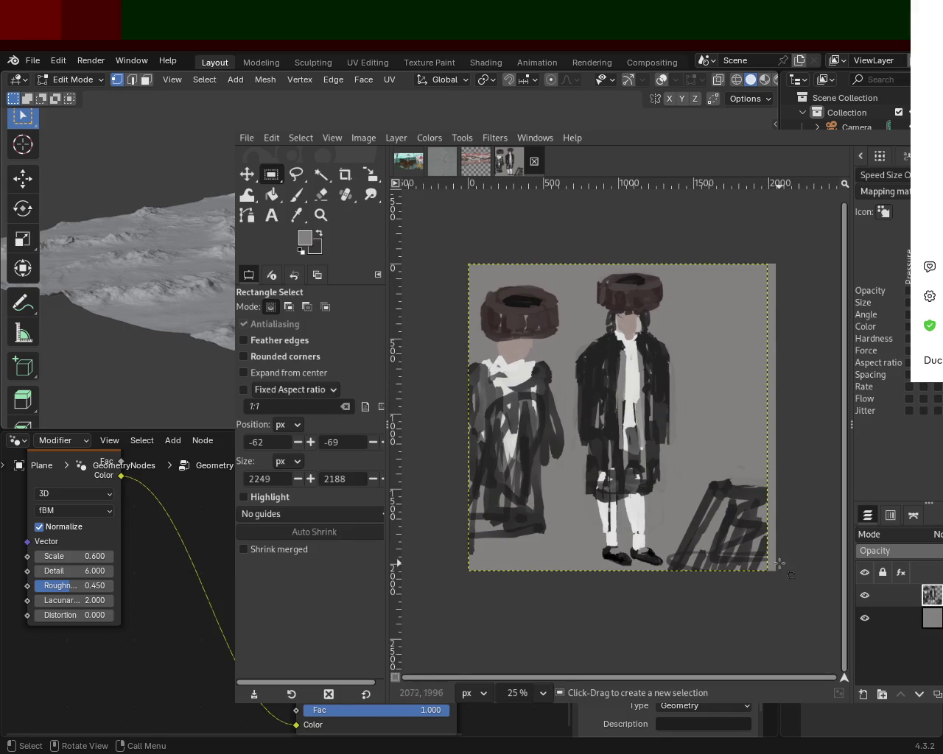
pyautogui.moveTo(452, 247); pyautogui.dragTo(780, 568)
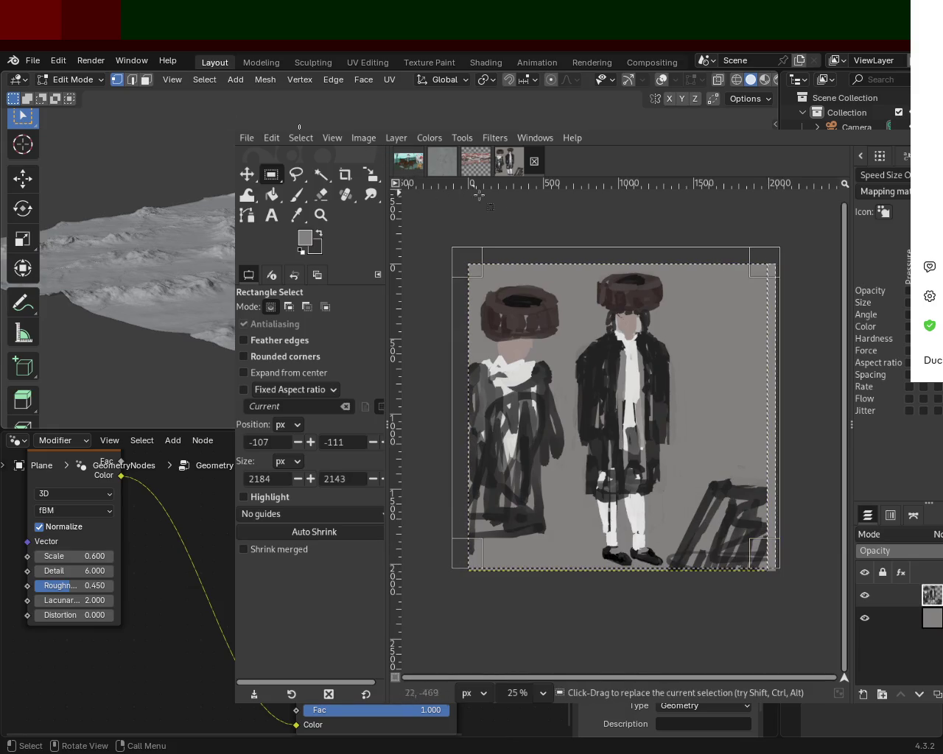
pyautogui.click(560, 228)
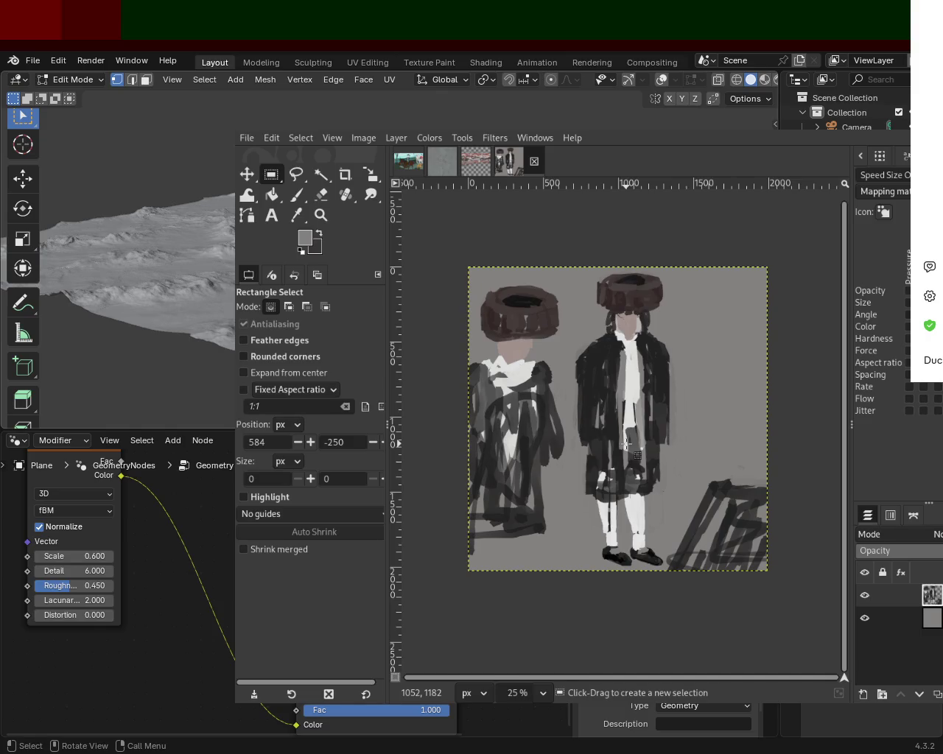
pyautogui.hotkey('ctrl', 'z')
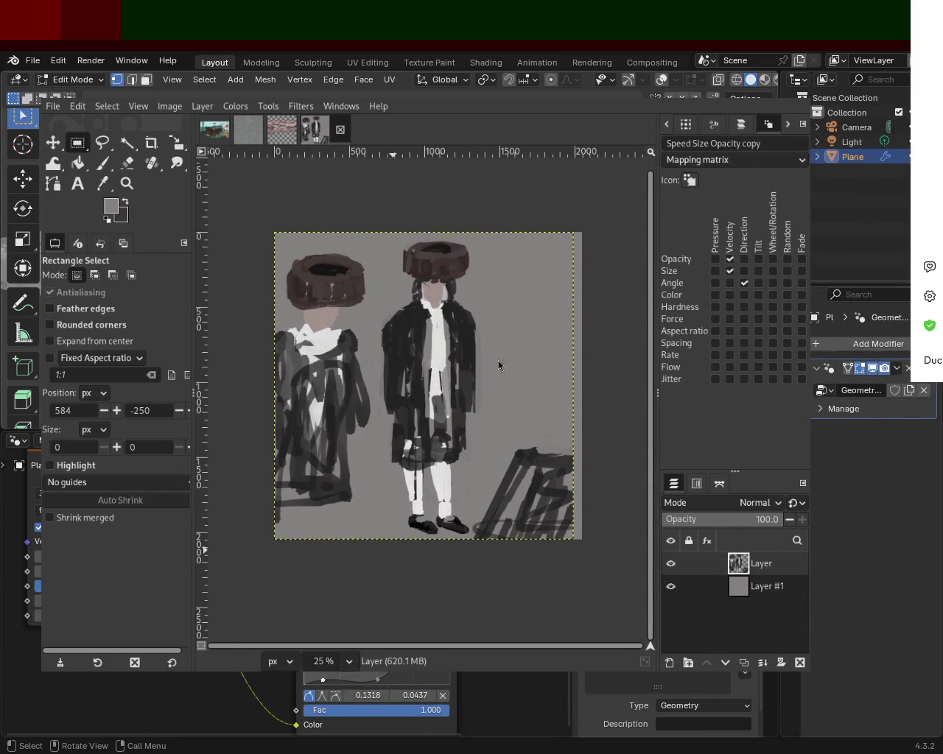
# Activate background Layer #1, hide the figures layer, and paint olive strokes across the top at size 222
pyautogui.click(693, 589)
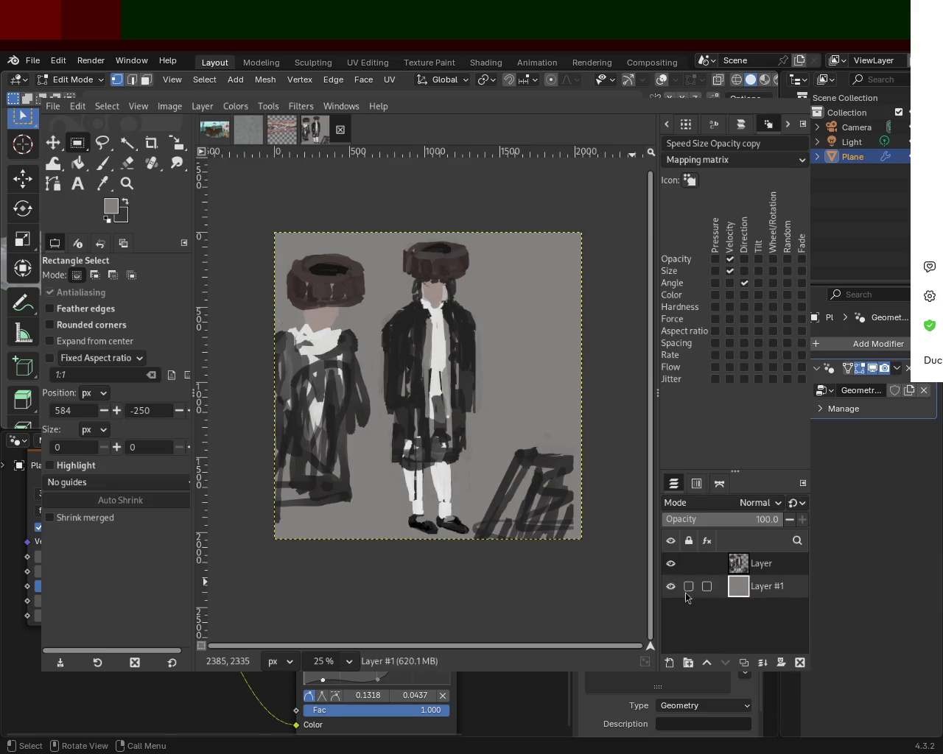
pyautogui.click(671, 567)
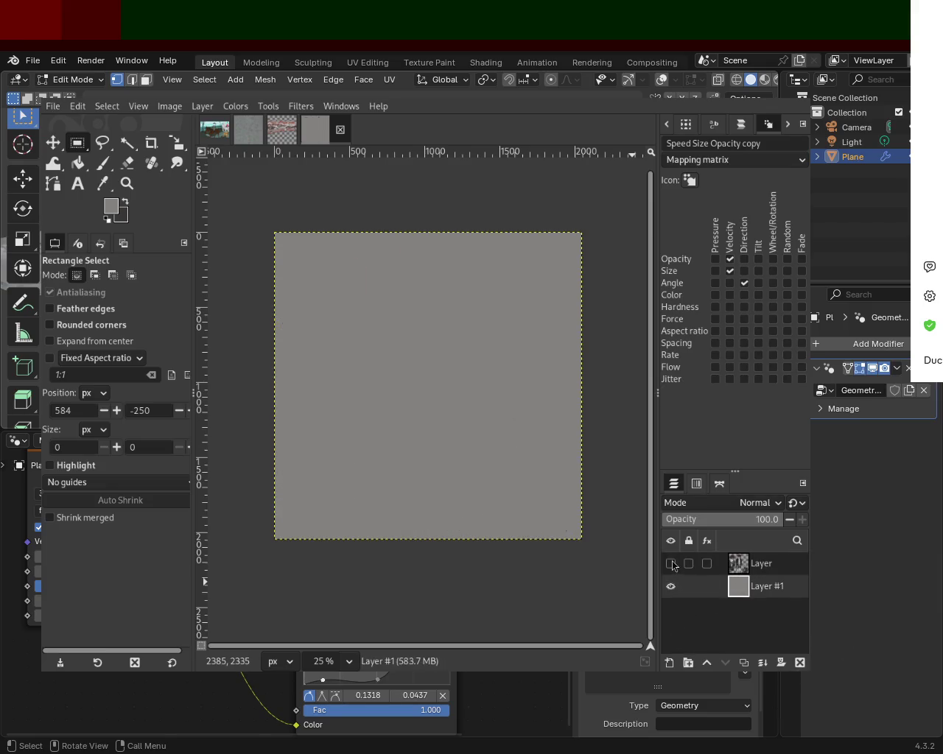
pyautogui.click(102, 163)
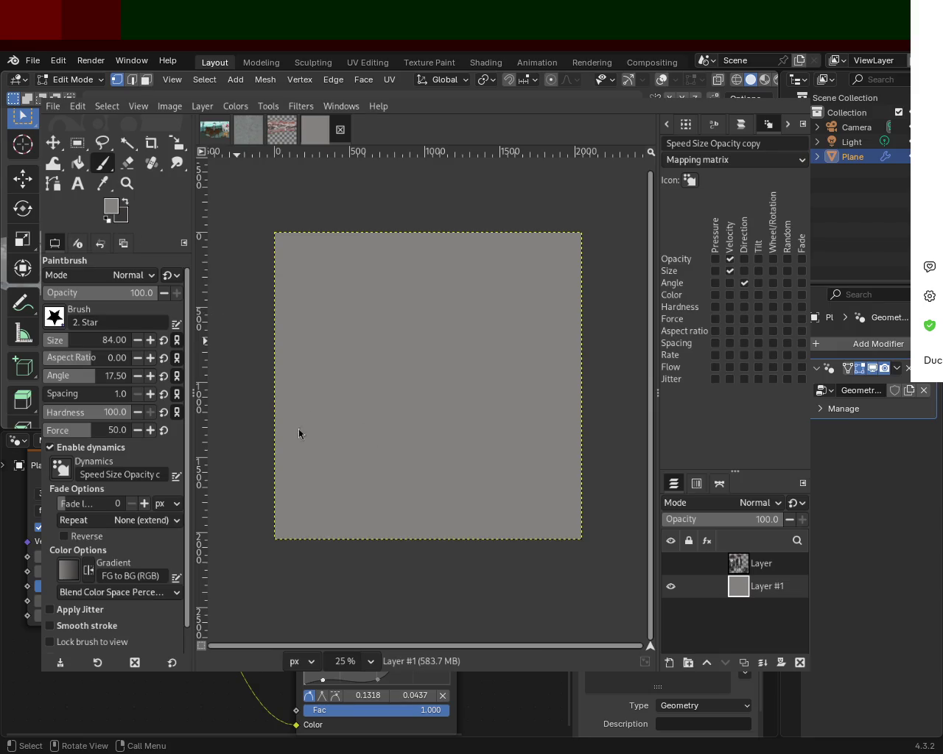
pyautogui.press('d')
pyautogui.moveTo(471, 274)
pyautogui.mouseDown()
pyautogui.moveTo(442, 263)
pyautogui.moveTo(270, 284)
pyautogui.mouseUp()
pyautogui.click(70, 341)
pyautogui.moveTo(390, 271); pyautogui.dragTo(284, 277)
pyautogui.moveTo(596, 252); pyautogui.dragTo(252, 240)
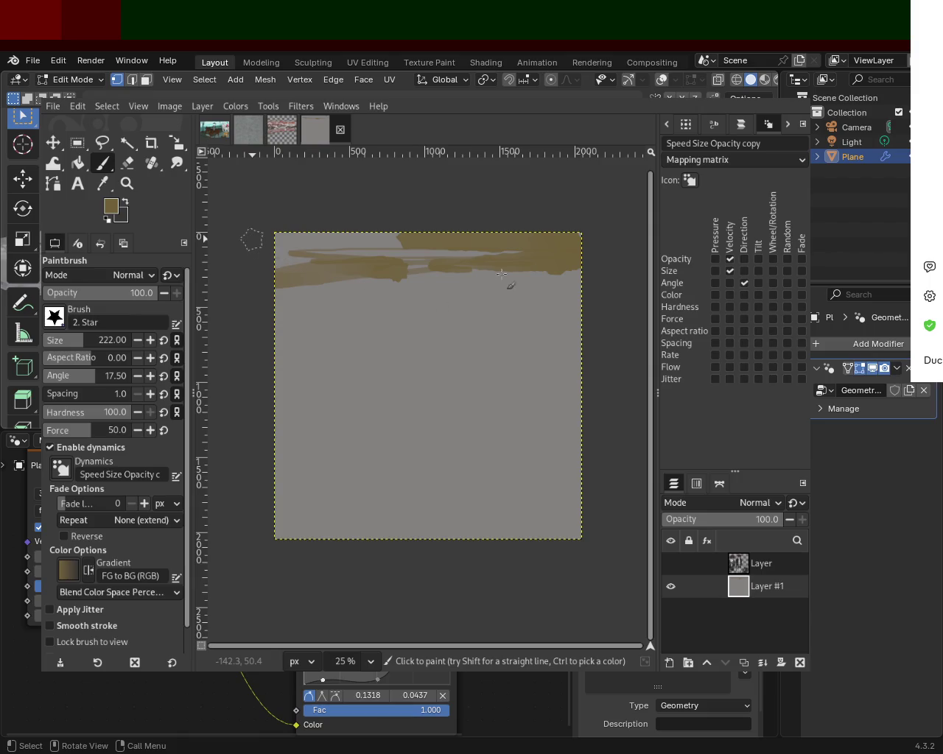
# Try diagonal, middle and thin size-49 test strokes, undoing most of them
pyautogui.moveTo(419, 317); pyautogui.dragTo(434, 378)
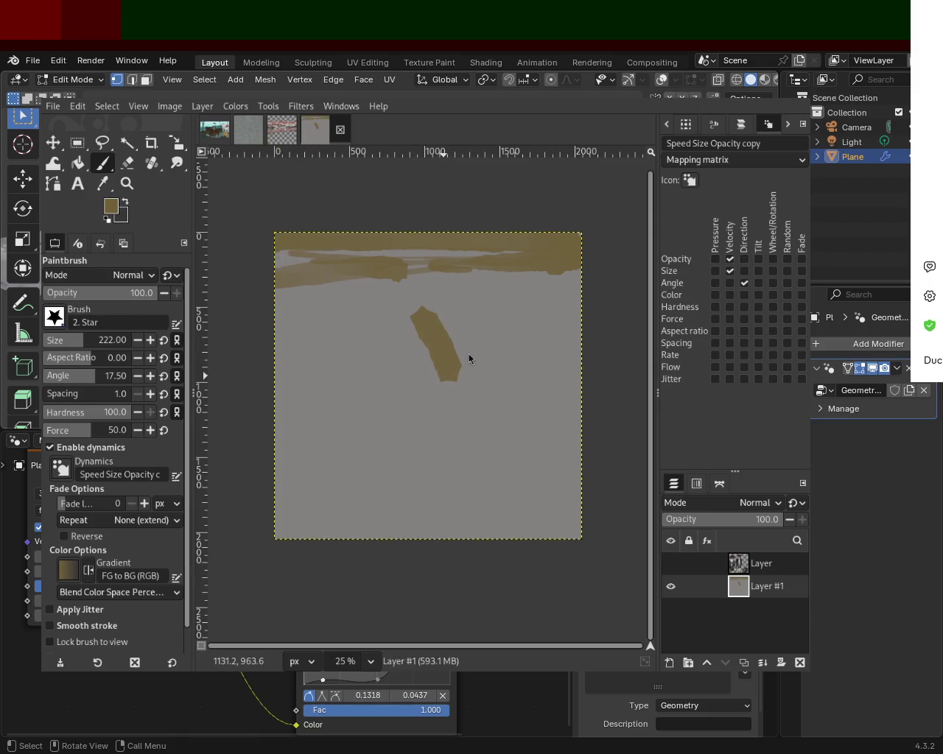
pyautogui.hotkey('ctrl', 'z')
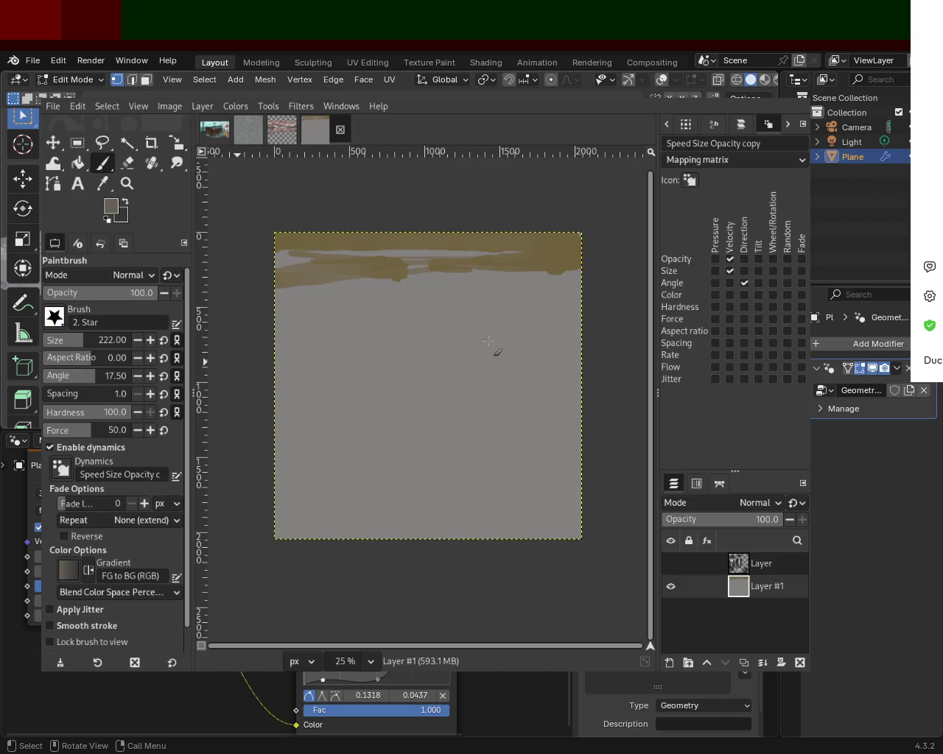
pyautogui.moveTo(492, 339); pyautogui.dragTo(475, 335)
pyautogui.hotkey('ctrl', 'z')
pyautogui.click(63, 340)
pyautogui.moveTo(307, 326)
pyautogui.mouseDown()
pyautogui.moveTo(532, 337)
pyautogui.moveTo(399, 321)
pyautogui.moveTo(461, 309)
pyautogui.mouseUp()
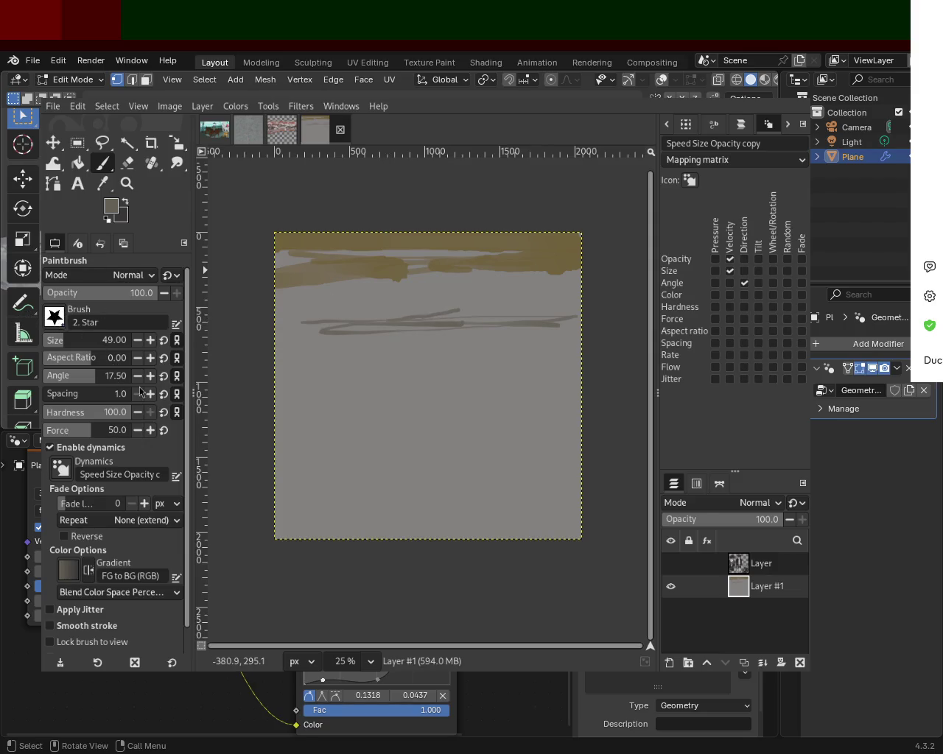
pyautogui.hotkey('ctrl', 'z')
pyautogui.hotkey('ctrl', 'z')
pyautogui.hotkey('ctrl', 'z')
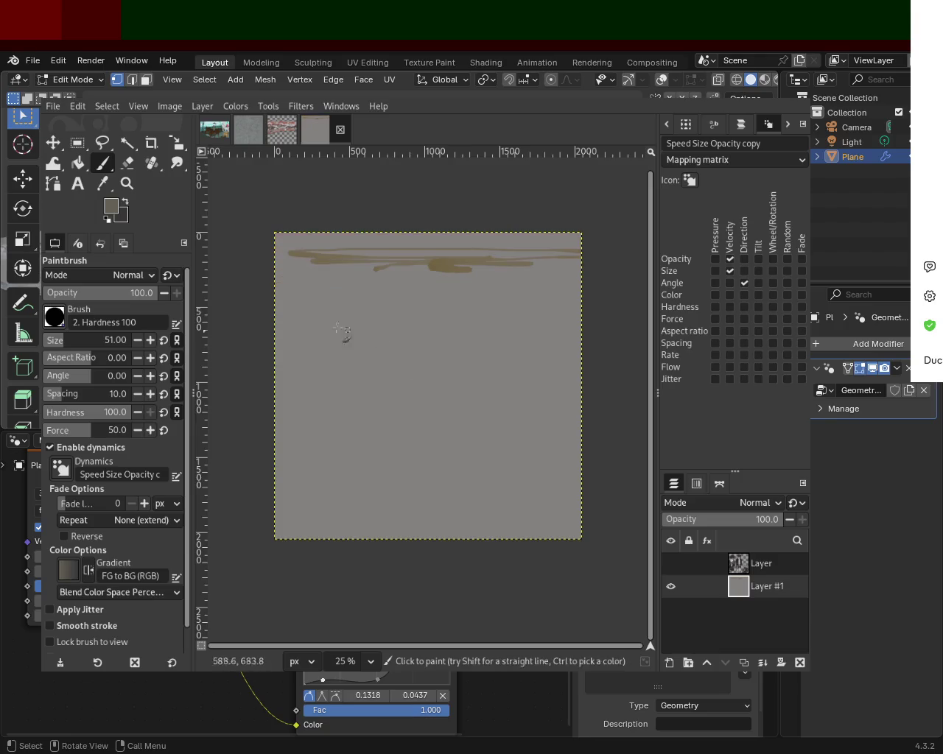
pyautogui.hotkey('ctrl', 'z')
pyautogui.hotkey('ctrl', 'z')
pyautogui.hotkey('ctrl', 'z')
pyautogui.hotkey('ctrl', 'z')
pyautogui.moveTo(492, 292)
pyautogui.mouseDown()
pyautogui.moveTo(358, 291)
pyautogui.moveTo(346, 278)
pyautogui.moveTo(526, 295)
pyautogui.mouseUp()
# At brush size 347, cover the canvas top to bottom with wide horizontal grey bands
pyautogui.click(91, 350)
pyautogui.moveTo(575, 250)
pyautogui.mouseDown()
pyautogui.moveTo(324, 258)
pyautogui.moveTo(464, 277)
pyautogui.moveTo(341, 221)
pyautogui.mouseUp()
pyautogui.moveTo(575, 321)
pyautogui.mouseDown()
pyautogui.moveTo(280, 321)
pyautogui.moveTo(410, 381)
pyautogui.mouseUp()
pyautogui.moveTo(559, 369); pyautogui.dragTo(368, 363)
pyautogui.moveTo(280, 394); pyautogui.dragTo(530, 391)
pyautogui.moveTo(578, 431); pyautogui.dragTo(280, 438)
pyautogui.moveTo(280, 464)
pyautogui.mouseDown()
pyautogui.moveTo(578, 460)
pyautogui.moveTo(280, 482)
pyautogui.moveTo(311, 501)
pyautogui.mouseUp()
pyautogui.moveTo(425, 521)
pyautogui.mouseDown()
pyautogui.moveTo(492, 504)
pyautogui.moveTo(365, 487)
pyautogui.moveTo(580, 429)
pyautogui.moveTo(581, 387)
pyautogui.moveTo(607, 303)
pyautogui.moveTo(485, 309)
pyautogui.mouseUp()
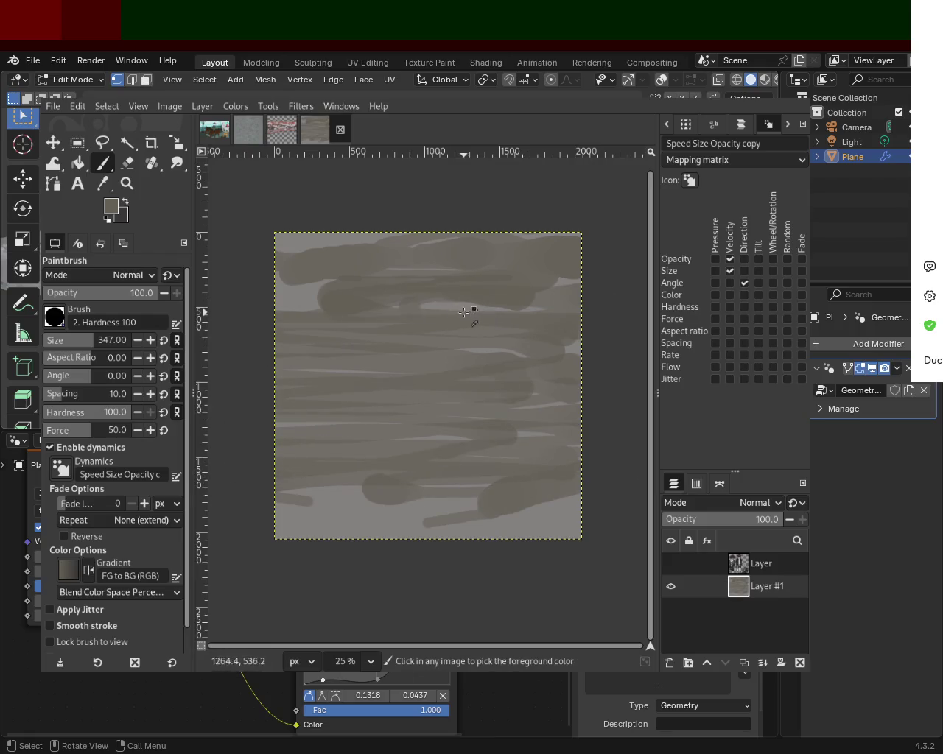
# Sample lighter greys and paint lighter strokes across the middle and top band
pyautogui.keyDown('ctrl'); pyautogui.click(465, 312); pyautogui.keyUp('ctrl')
pyautogui.moveTo(280, 309)
pyautogui.mouseDown()
pyautogui.moveTo(515, 291)
pyautogui.moveTo(330, 398)
pyautogui.moveTo(597, 408)
pyautogui.moveTo(608, 467)
pyautogui.moveTo(291, 501)
pyautogui.moveTo(564, 485)
pyautogui.moveTo(279, 508)
pyautogui.moveTo(346, 486)
pyautogui.moveTo(372, 385)
pyautogui.moveTo(480, 461)
pyautogui.moveTo(534, 414)
pyautogui.moveTo(608, 378)
pyautogui.moveTo(329, 400)
pyautogui.moveTo(471, 346)
pyautogui.moveTo(442, 273)
pyautogui.moveTo(358, 295)
pyautogui.moveTo(503, 492)
pyautogui.mouseUp()
pyautogui.keyDown('ctrl'); pyautogui.click(554, 482); pyautogui.keyUp('ctrl')
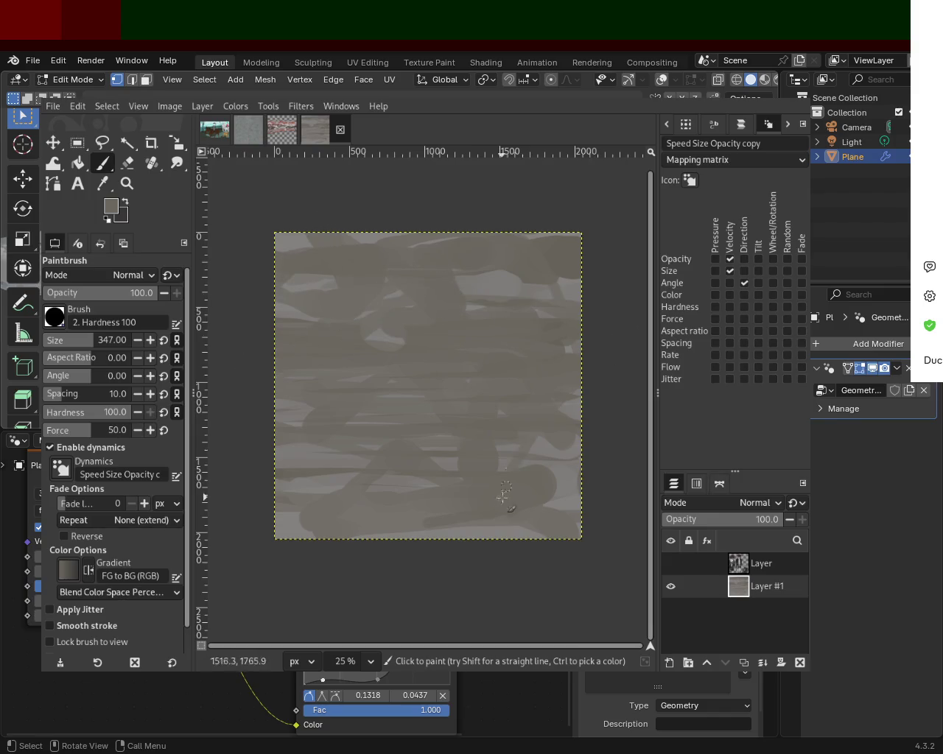
pyautogui.keyDown('ctrl'); pyautogui.click(519, 292); pyautogui.keyUp('ctrl')
pyautogui.moveTo(552, 294)
pyautogui.mouseDown()
pyautogui.moveTo(322, 317)
pyautogui.moveTo(446, 324)
pyautogui.moveTo(383, 342)
pyautogui.moveTo(560, 372)
pyautogui.moveTo(225, 369)
pyautogui.mouseUp()
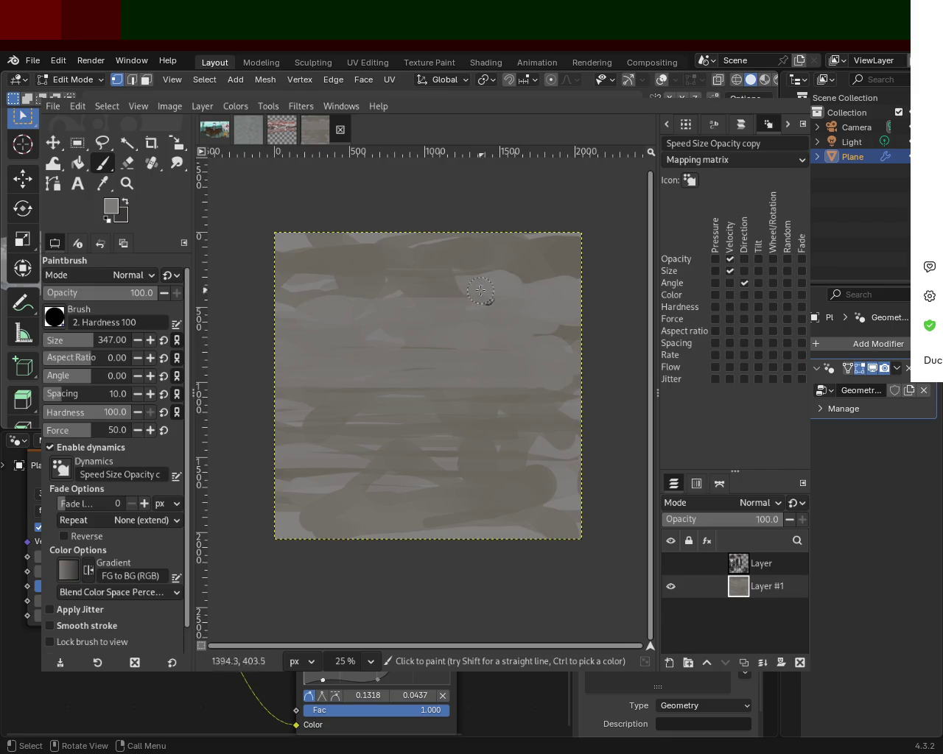
pyautogui.moveTo(484, 293); pyautogui.dragTo(400, 231)
# Paint darker grey over the top band, then sample brownish-olive and tan tones
pyautogui.keyDown('ctrl'); pyautogui.click(512, 246); pyautogui.keyUp('ctrl')
pyautogui.moveTo(511, 246)
pyautogui.mouseDown()
pyautogui.moveTo(295, 258)
pyautogui.moveTo(525, 223)
pyautogui.mouseUp()
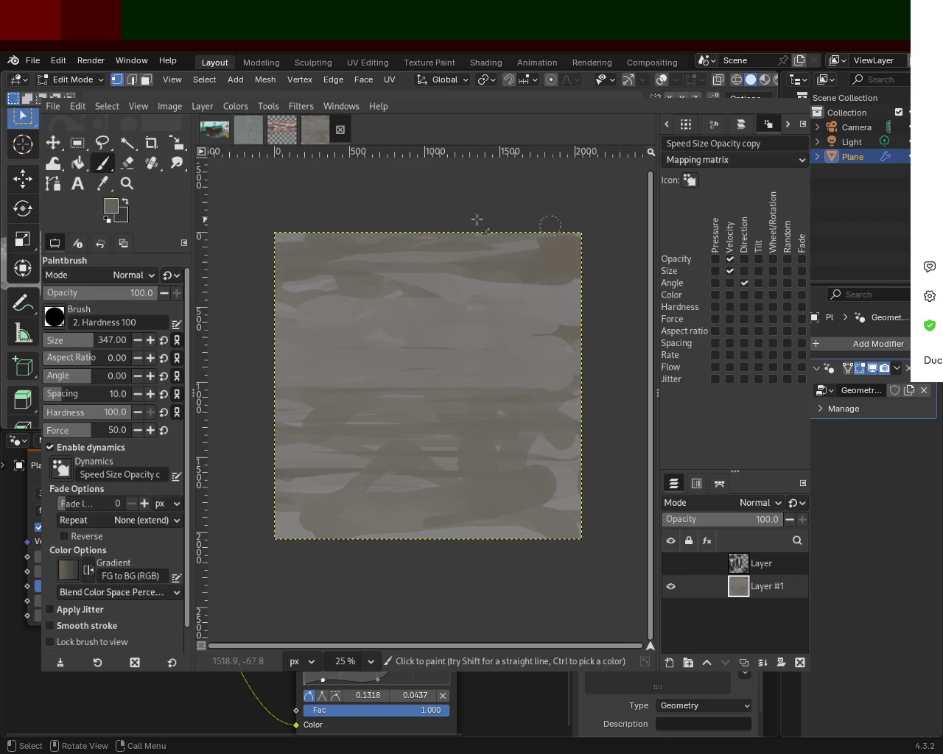
pyautogui.keyDown('ctrl'); pyautogui.click(286, 407); pyautogui.keyUp('ctrl')
pyautogui.keyDown('ctrl'); pyautogui.click(297, 376); pyautogui.keyUp('ctrl')
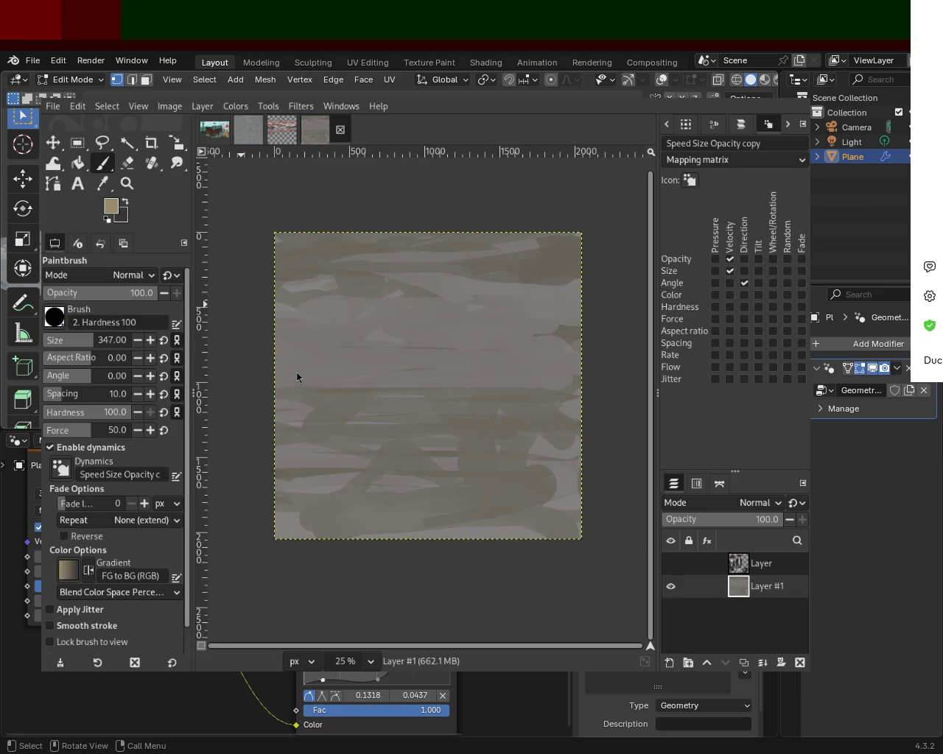
# Paint light tan and grey horizontal strokes across the upper and middle background
pyautogui.moveTo(601, 284)
pyautogui.mouseDown()
pyautogui.moveTo(386, 264)
pyautogui.moveTo(264, 267)
pyautogui.moveTo(172, 310)
pyautogui.moveTo(510, 466)
pyautogui.mouseUp()
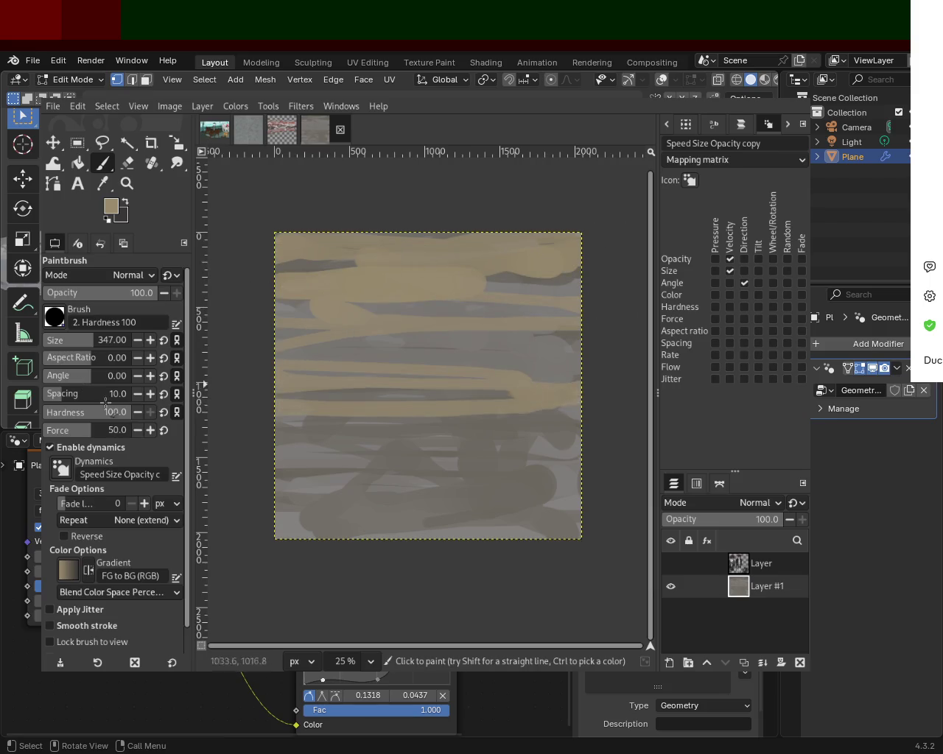
pyautogui.keyDown('ctrl'); pyautogui.click(549, 365); pyautogui.keyUp('ctrl')
pyautogui.moveTo(578, 383); pyautogui.dragTo(198, 391)
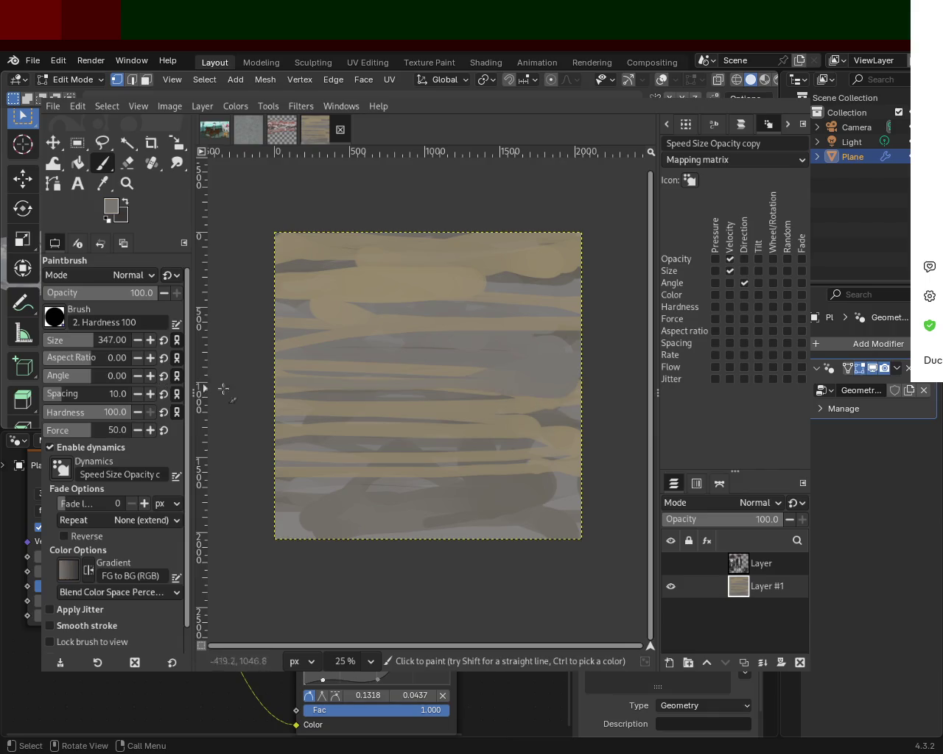
pyautogui.moveTo(282, 391)
pyautogui.mouseDown()
pyautogui.moveTo(364, 292)
pyautogui.moveTo(380, 311)
pyautogui.moveTo(567, 274)
pyautogui.moveTo(425, 431)
pyautogui.moveTo(331, 502)
pyautogui.moveTo(332, 526)
pyautogui.moveTo(495, 514)
pyautogui.moveTo(335, 486)
pyautogui.moveTo(660, 476)
pyautogui.mouseUp()
# Sample greys from the canvas and lay long dark-grey strokes across the middle and upper band
pyautogui.keyDown('ctrl'); pyautogui.click(444, 288); pyautogui.keyUp('ctrl')
pyautogui.keyDown('ctrl'); pyautogui.click(508, 483); pyautogui.keyUp('ctrl')
pyautogui.moveTo(487, 406)
pyautogui.mouseDown()
pyautogui.moveTo(575, 386)
pyautogui.moveTo(226, 415)
pyautogui.mouseUp()
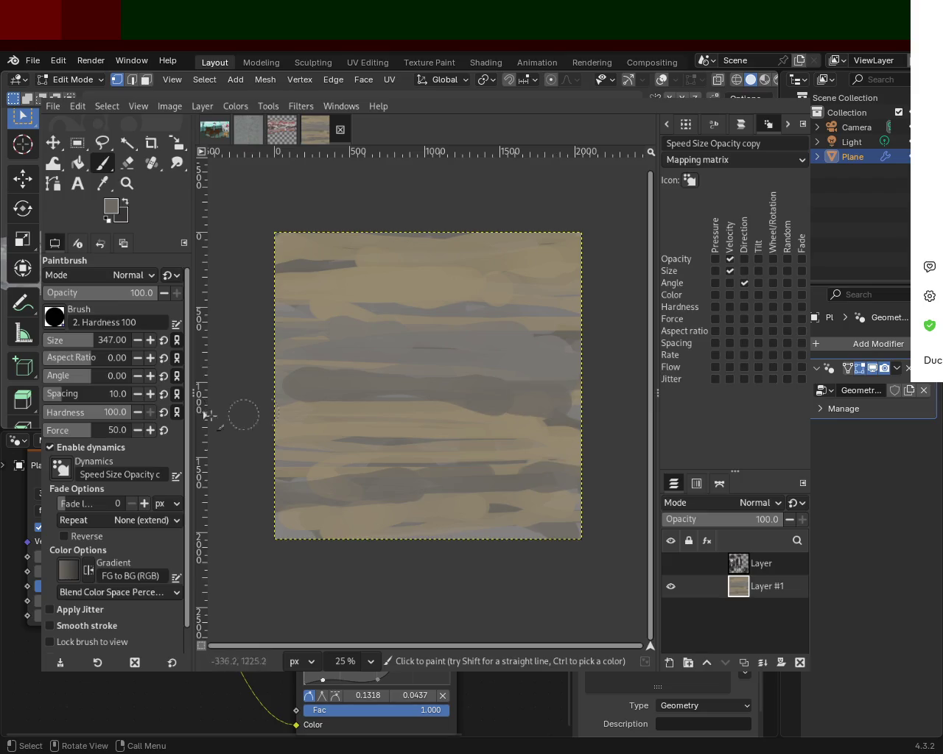
pyautogui.moveTo(571, 336)
pyautogui.mouseDown()
pyautogui.moveTo(236, 333)
pyautogui.moveTo(579, 317)
pyautogui.mouseUp()
pyautogui.keyDown('ctrl'); pyautogui.click(507, 309); pyautogui.keyUp('ctrl')
pyautogui.moveTo(507, 309); pyautogui.dragTo(155, 315)
# Sample tan and dab it toward the lower right, undoing the strokes that didn't work
pyautogui.keyDown('ctrl'); pyautogui.click(446, 404); pyautogui.keyUp('ctrl')
pyautogui.moveTo(331, 457)
pyautogui.mouseDown()
pyautogui.moveTo(442, 431)
pyautogui.moveTo(571, 439)
pyautogui.mouseUp()
pyautogui.hotkey('ctrl', 'z')
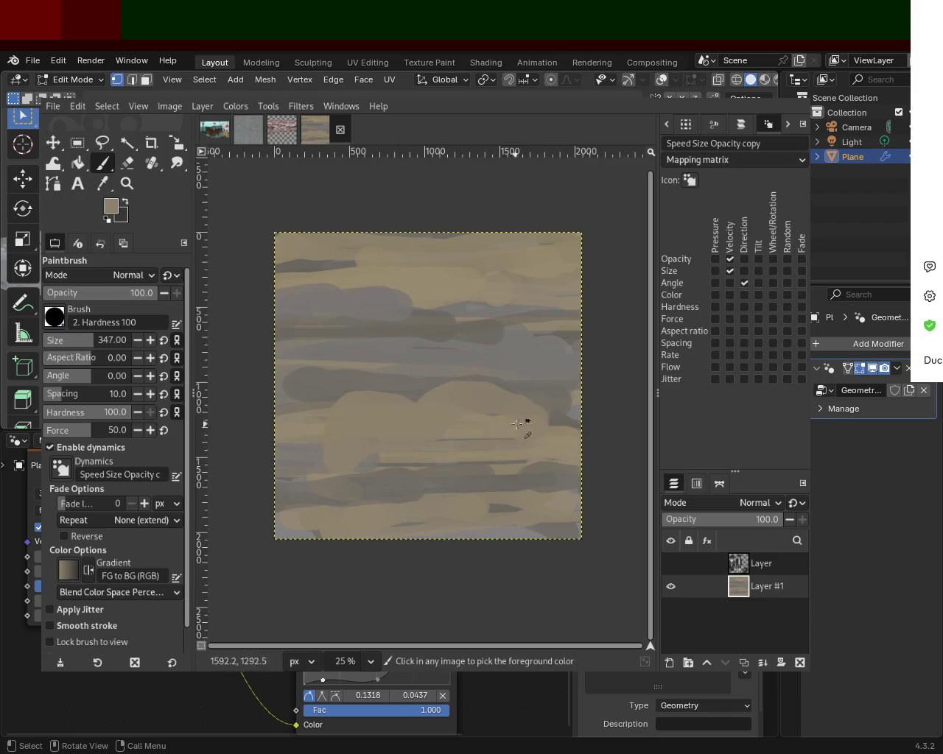
pyautogui.moveTo(451, 409)
pyautogui.mouseDown()
pyautogui.moveTo(597, 438)
pyautogui.moveTo(479, 503)
pyautogui.moveTo(279, 485)
pyautogui.mouseUp()
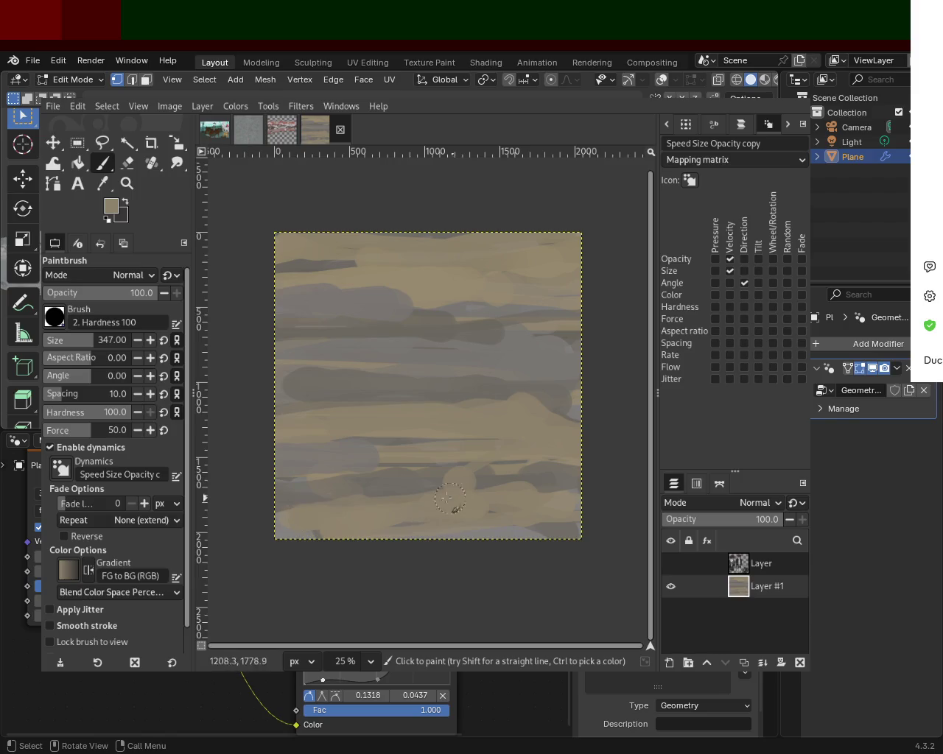
pyautogui.moveTo(483, 394); pyautogui.dragTo(270, 371)
pyautogui.hotkey('ctrl', 'z')
# Settle on a light tan stroke across the upper middle after several retries
pyautogui.moveTo(427, 302); pyautogui.dragTo(283, 302)
pyautogui.hotkey('ctrl', 'z')
pyautogui.moveTo(396, 297); pyautogui.dragTo(275, 297)
pyautogui.hotkey('ctrl', 'z')
pyautogui.moveTo(398, 300); pyautogui.dragTo(283, 300)
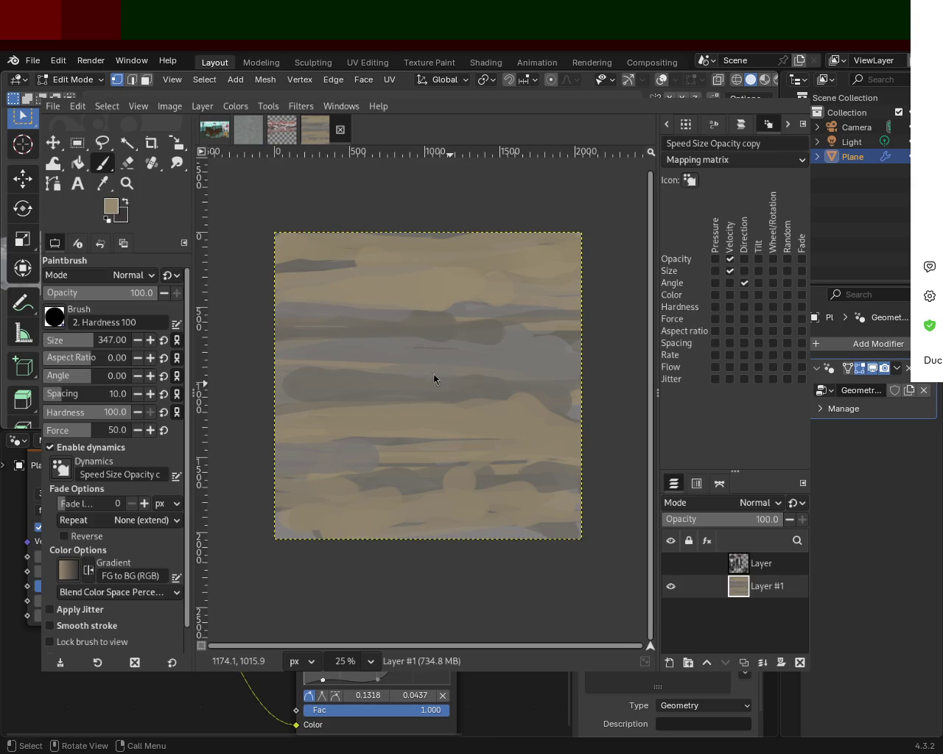
# Ctrl-pick grey and tan, then paint tan over the right side and a thin upper band
pyautogui.press('ctrl')
pyautogui.keyDown('ctrl'); pyautogui.click(436, 343); pyautogui.keyUp('ctrl')
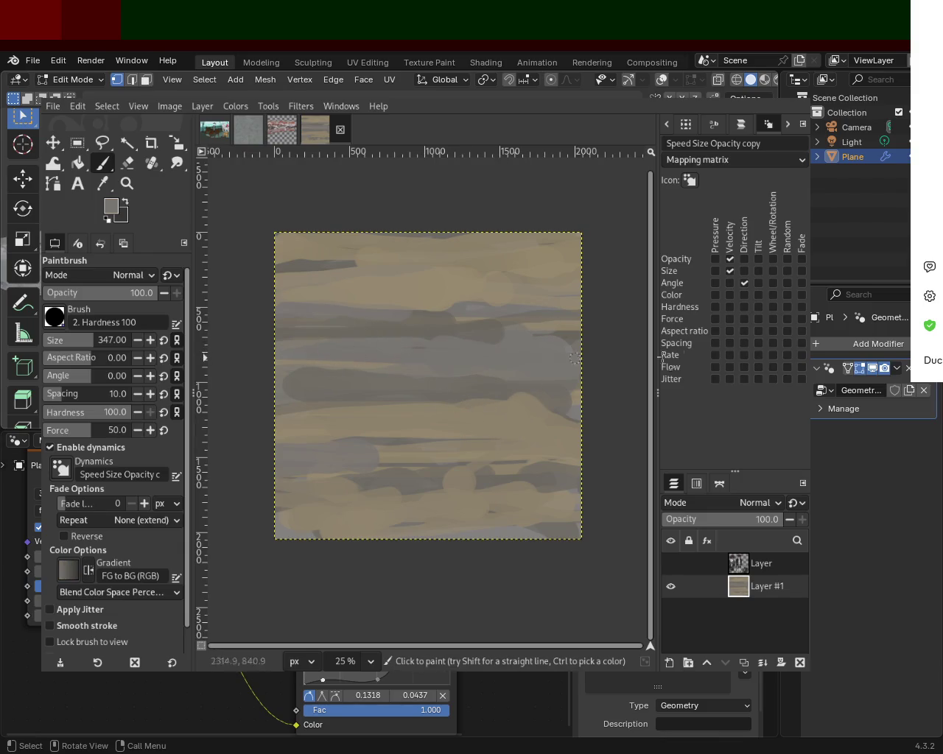
pyautogui.keyDown('ctrl'); pyautogui.click(328, 372); pyautogui.keyUp('ctrl')
pyautogui.moveTo(534, 375); pyautogui.dragTo(582, 369)
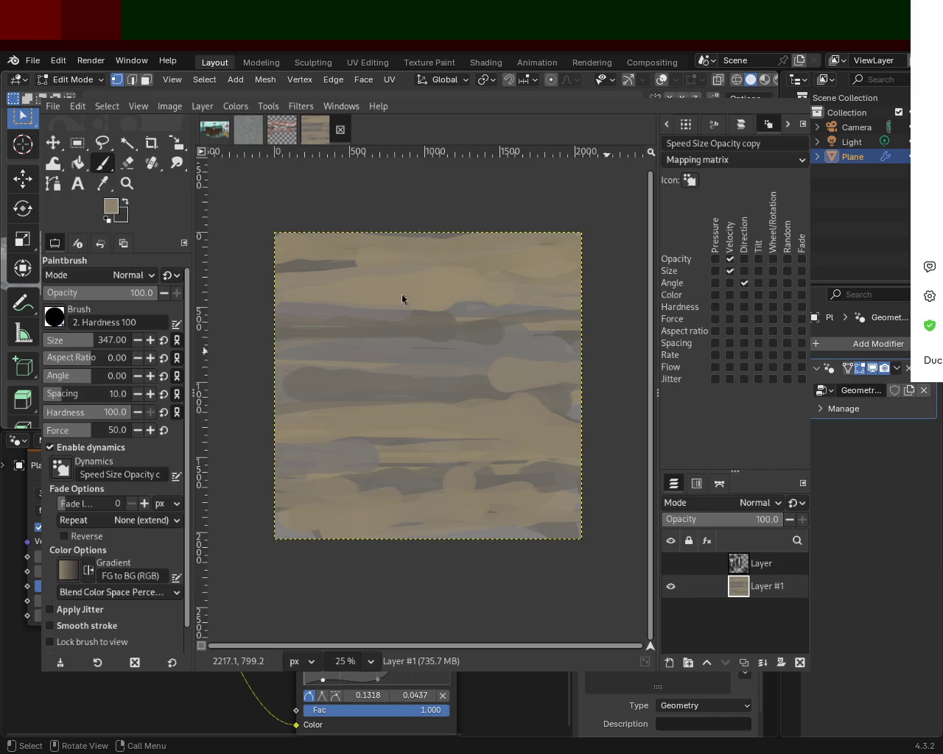
pyautogui.keyDown('ctrl'); pyautogui.click(427, 374); pyautogui.keyUp('ctrl')
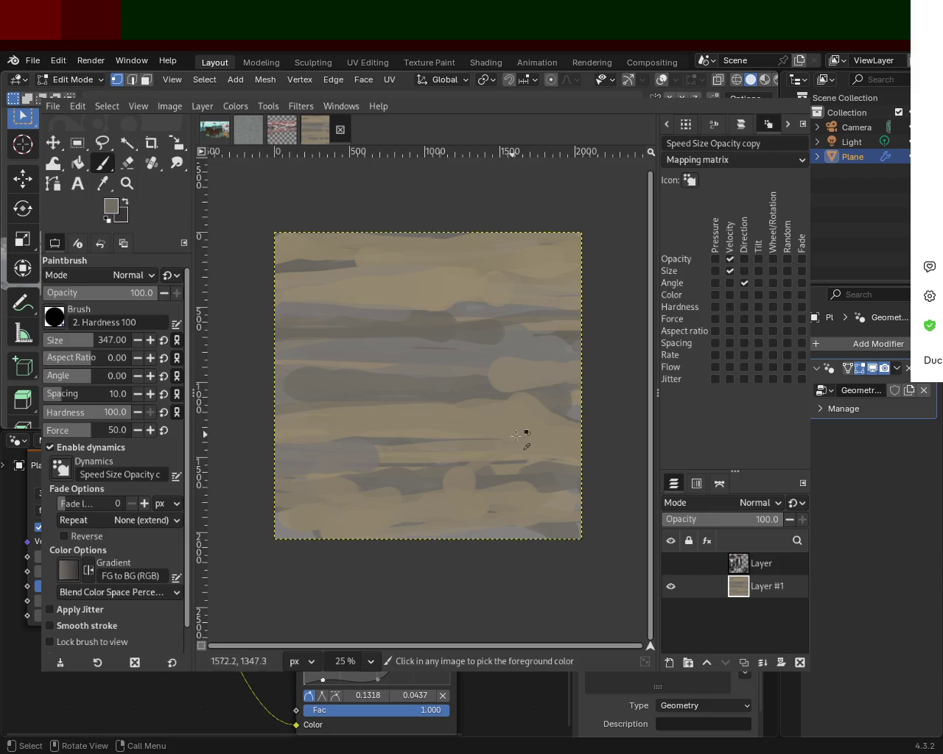
pyautogui.keyDown('ctrl'); pyautogui.click(435, 444); pyautogui.keyUp('ctrl')
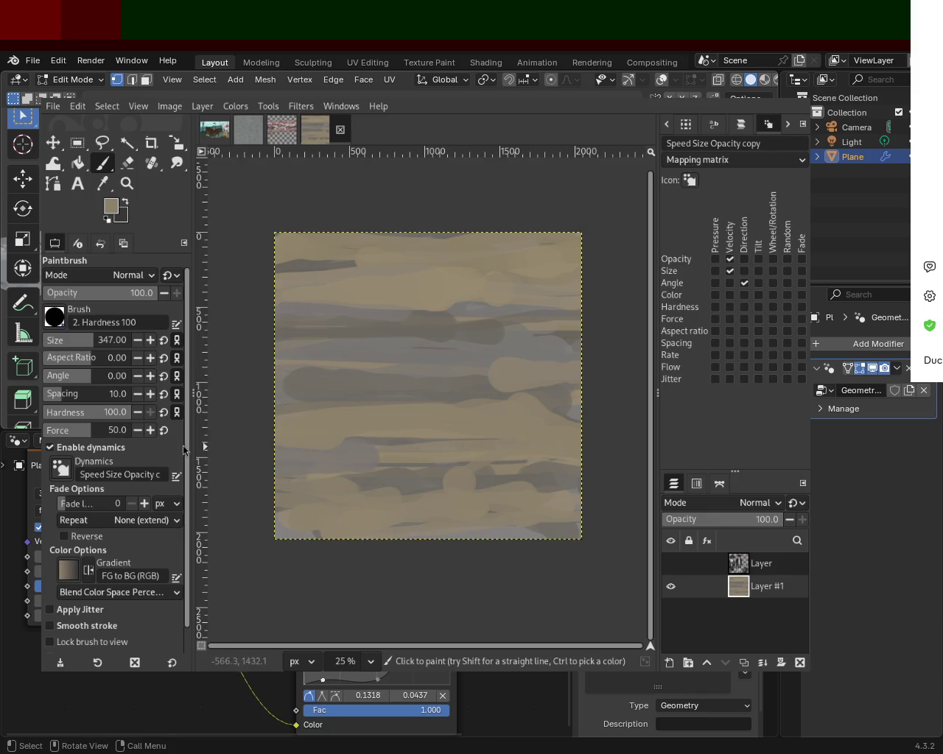
pyautogui.moveTo(322, 298); pyautogui.dragTo(372, 309)
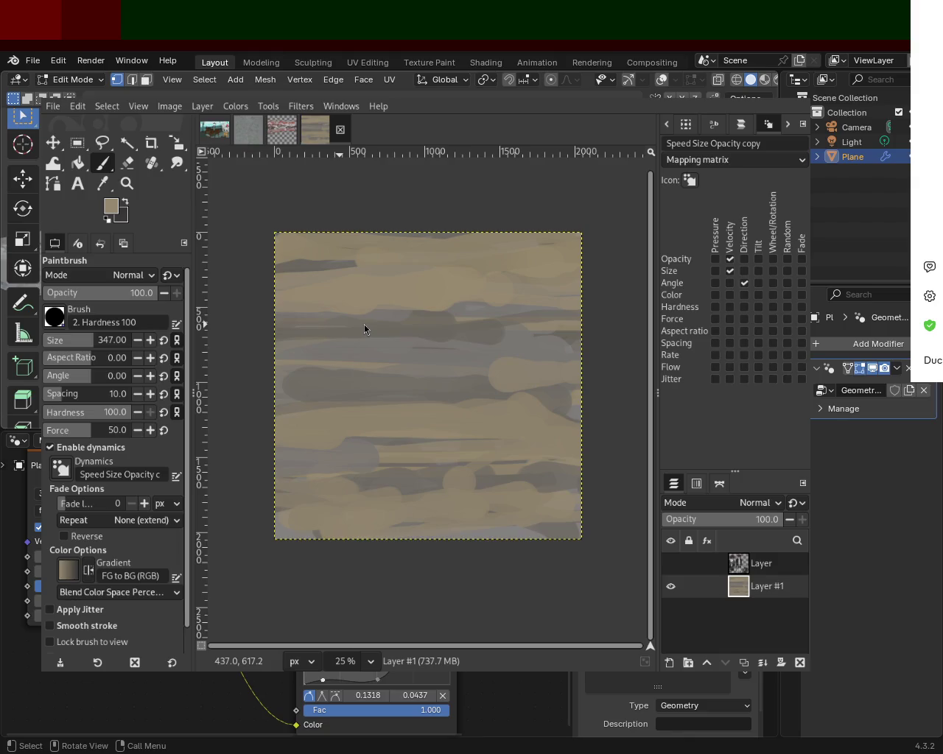
# Sample grey and tan from the canvas and try a grey stroke at the top, undoing it
pyautogui.keyDown('ctrl'); pyautogui.click(426, 365); pyautogui.keyUp('ctrl')
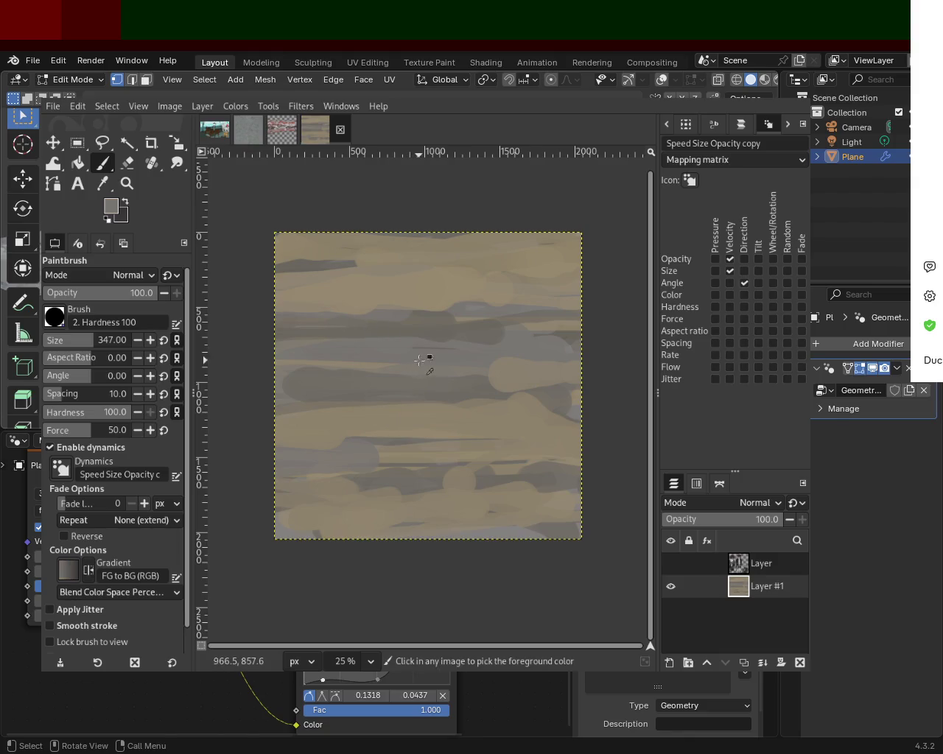
pyautogui.keyDown('ctrl'); pyautogui.click(396, 315); pyautogui.keyUp('ctrl')
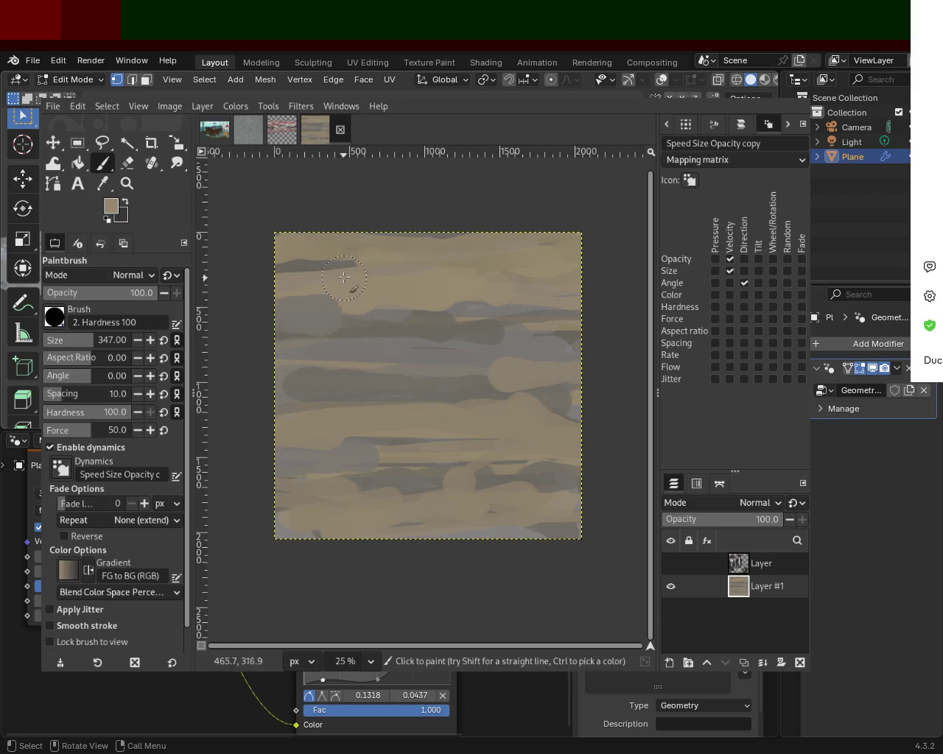
pyautogui.keyDown('ctrl'); pyautogui.click(317, 298); pyautogui.keyUp('ctrl')
pyautogui.moveTo(359, 281)
pyautogui.mouseDown()
pyautogui.moveTo(580, 248)
pyautogui.moveTo(358, 260)
pyautogui.mouseUp()
pyautogui.hotkey('ctrl', 'z')
# Paint a long grey stroke across the middle, then make the figures layer visible again
pyautogui.moveTo(589, 396); pyautogui.dragTo(248, 400)
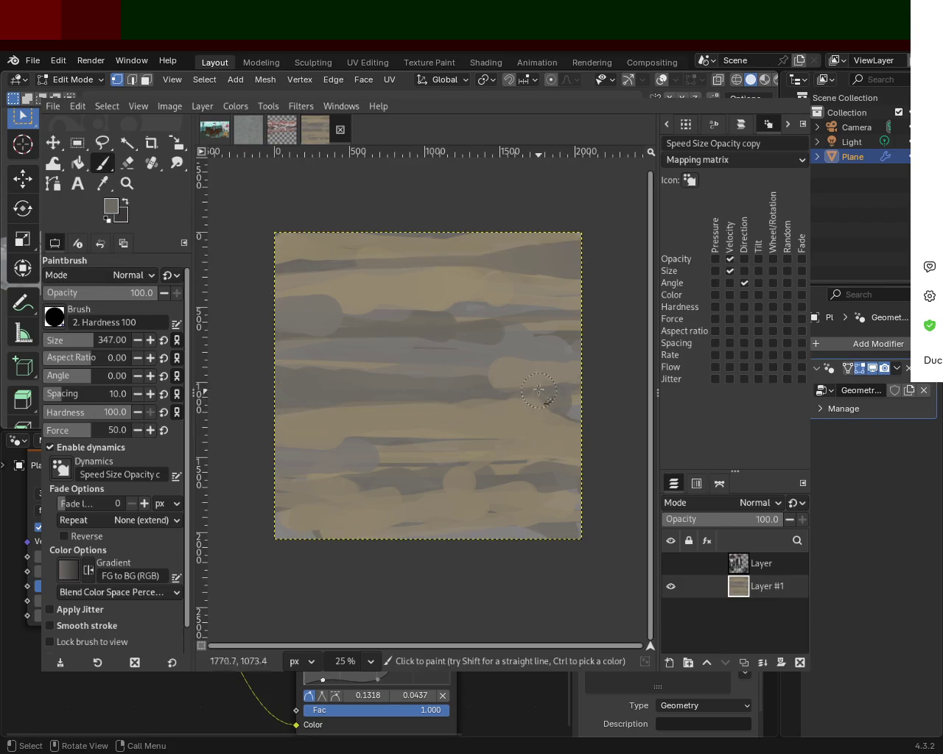
pyautogui.keyDown('ctrl'); pyautogui.click(317, 356); pyautogui.keyUp('ctrl')
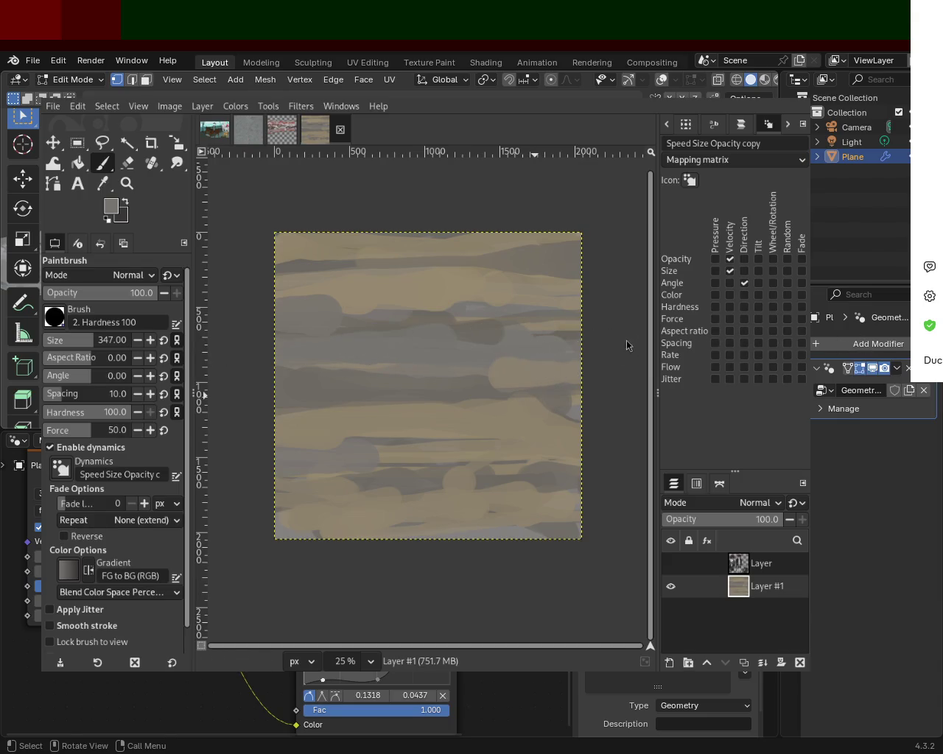
pyautogui.click(670, 562)
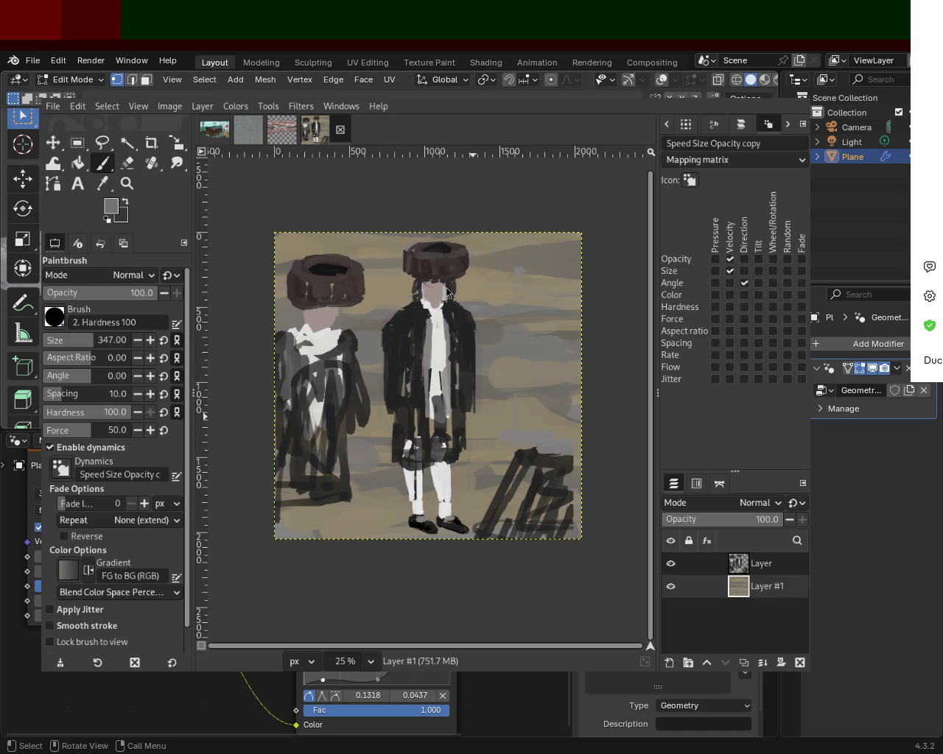
# Hide the figures layer and paint a dark band across the lower background
pyautogui.click(671, 563)
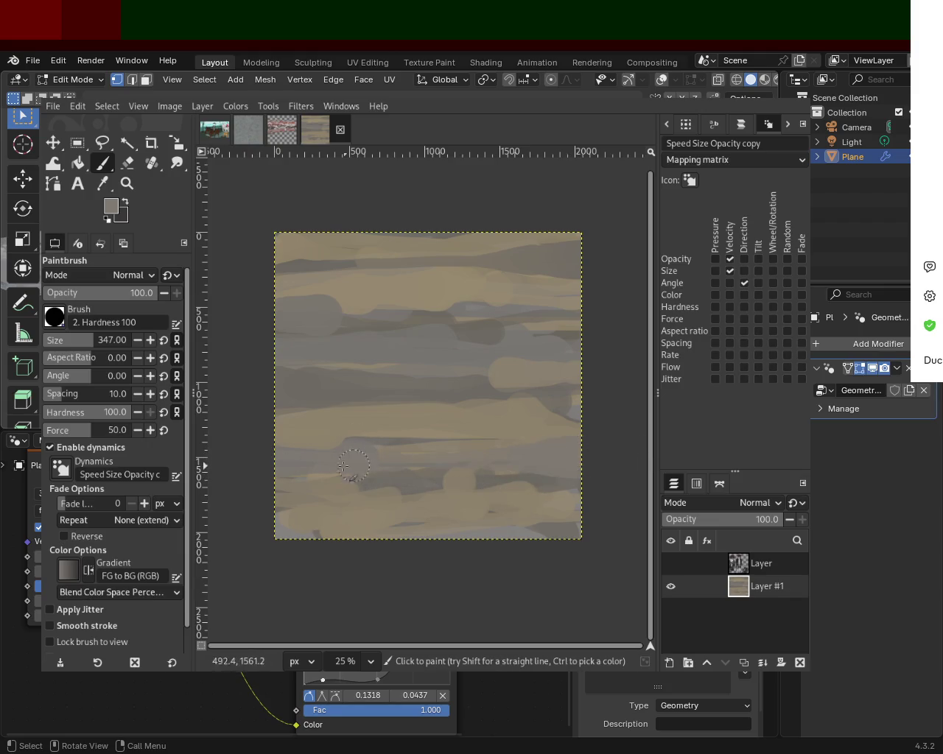
pyautogui.click(124, 204)
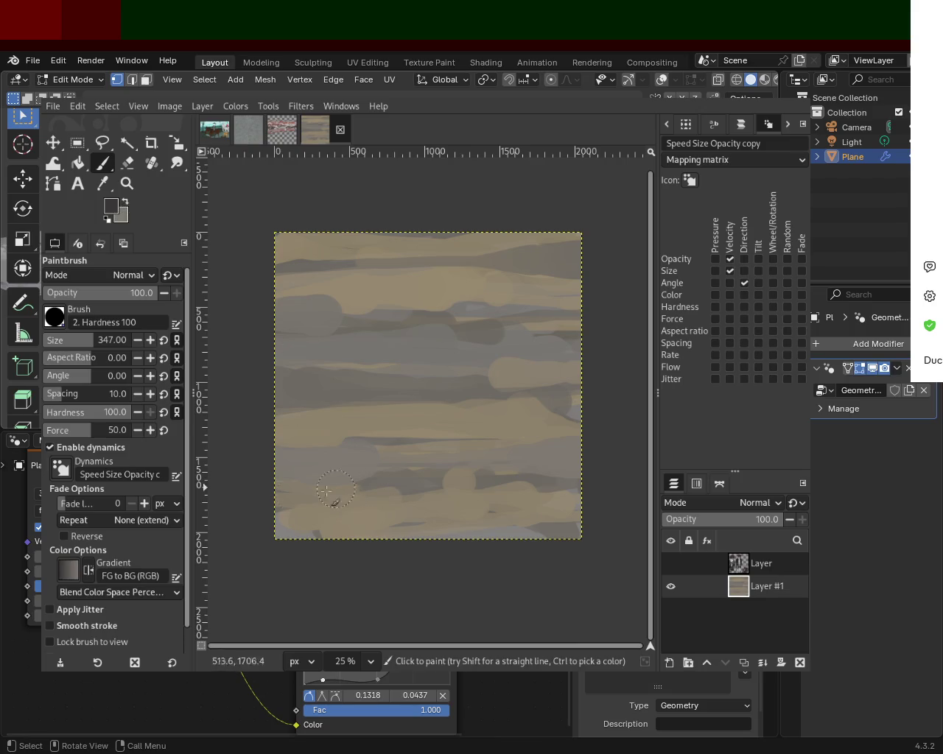
pyautogui.moveTo(291, 459); pyautogui.dragTo(582, 449)
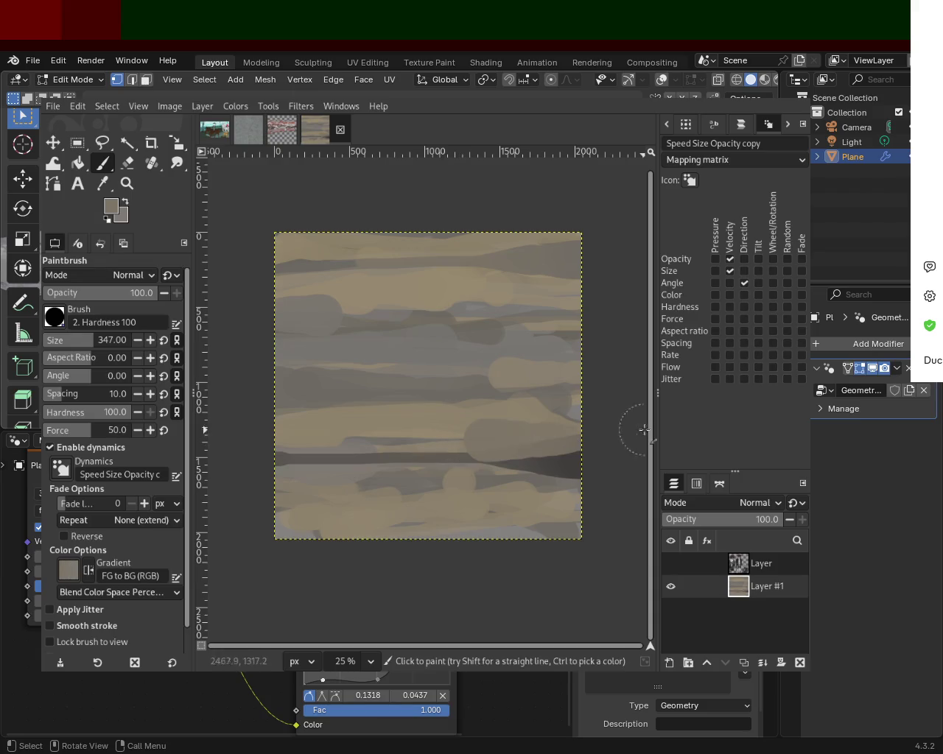
# Cover the dark patch at the right edge with sampled tan
pyautogui.keyDown('ctrl'); pyautogui.click(530, 431); pyautogui.keyUp('ctrl')
pyautogui.moveTo(536, 440); pyautogui.dragTo(596, 427)
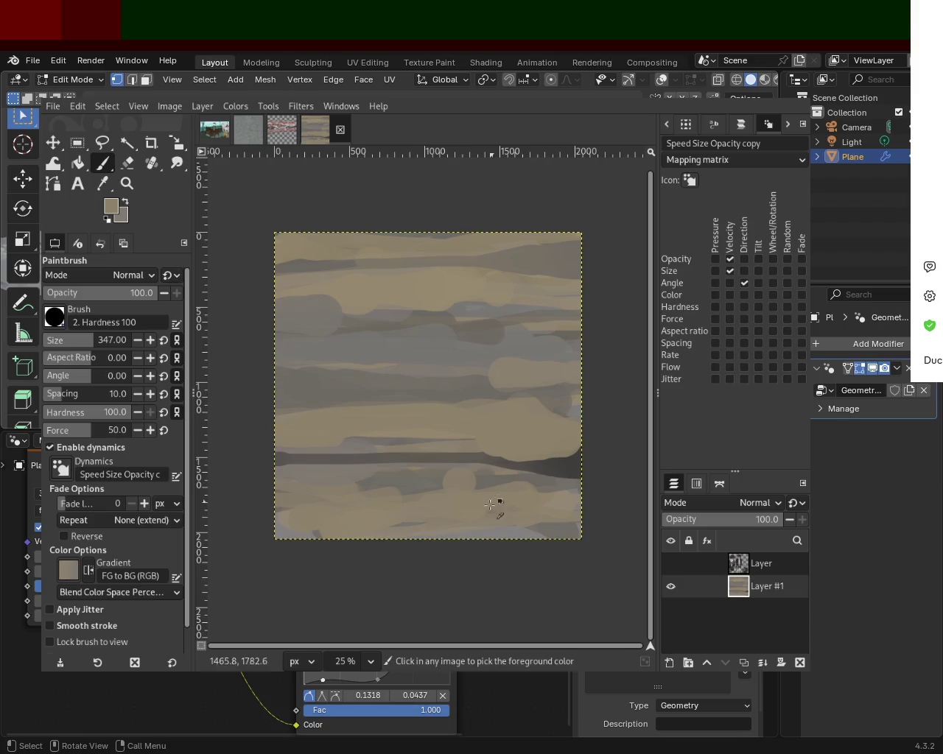
pyautogui.keyDown('ctrl'); pyautogui.click(534, 491); pyautogui.keyUp('ctrl')
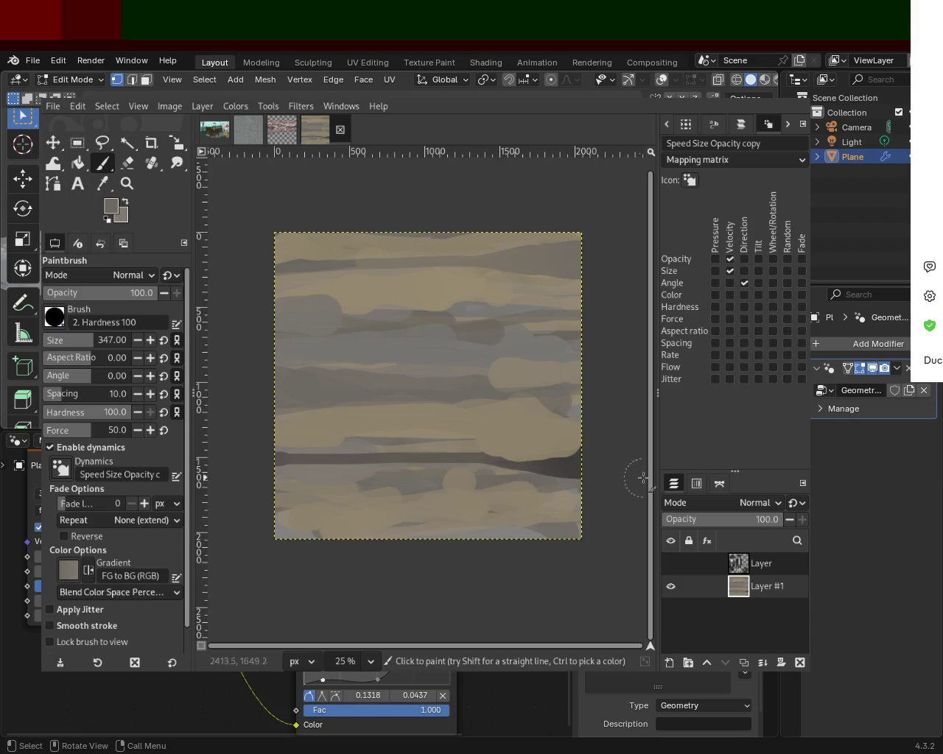
pyautogui.keyDown('ctrl'); pyautogui.click(466, 494); pyautogui.keyUp('ctrl')
pyautogui.moveTo(527, 482); pyautogui.dragTo(587, 490)
# Paint two slanted grey strokes near the bottom of the canvas
pyautogui.keyDown('ctrl'); pyautogui.click(379, 479); pyautogui.keyUp('ctrl')
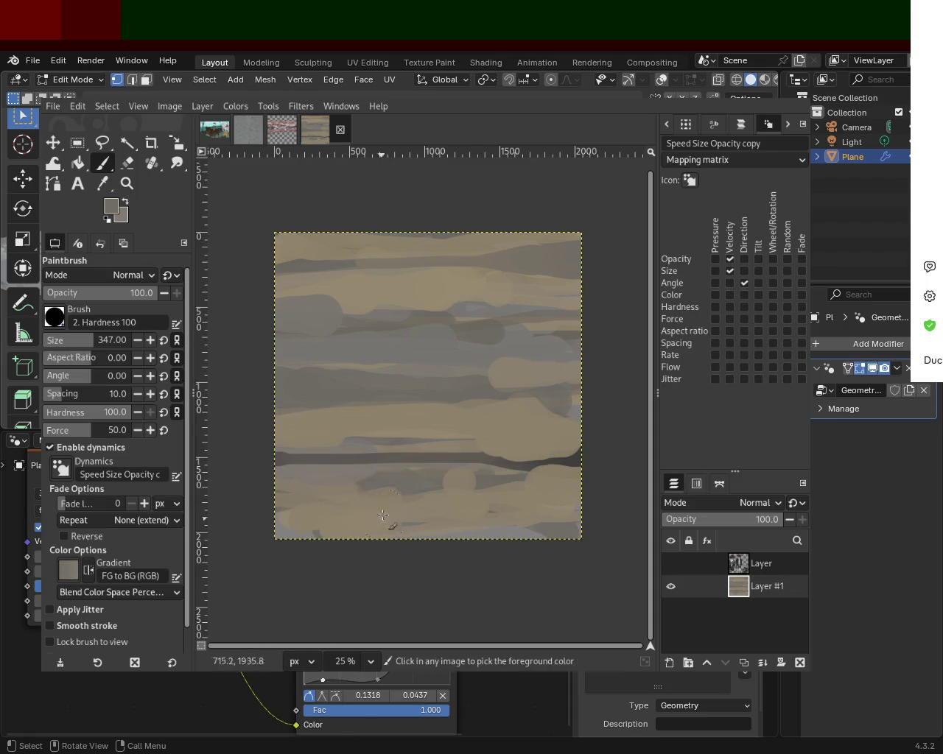
pyautogui.moveTo(389, 491); pyautogui.dragTo(343, 539)
pyautogui.moveTo(543, 482); pyautogui.dragTo(501, 538)
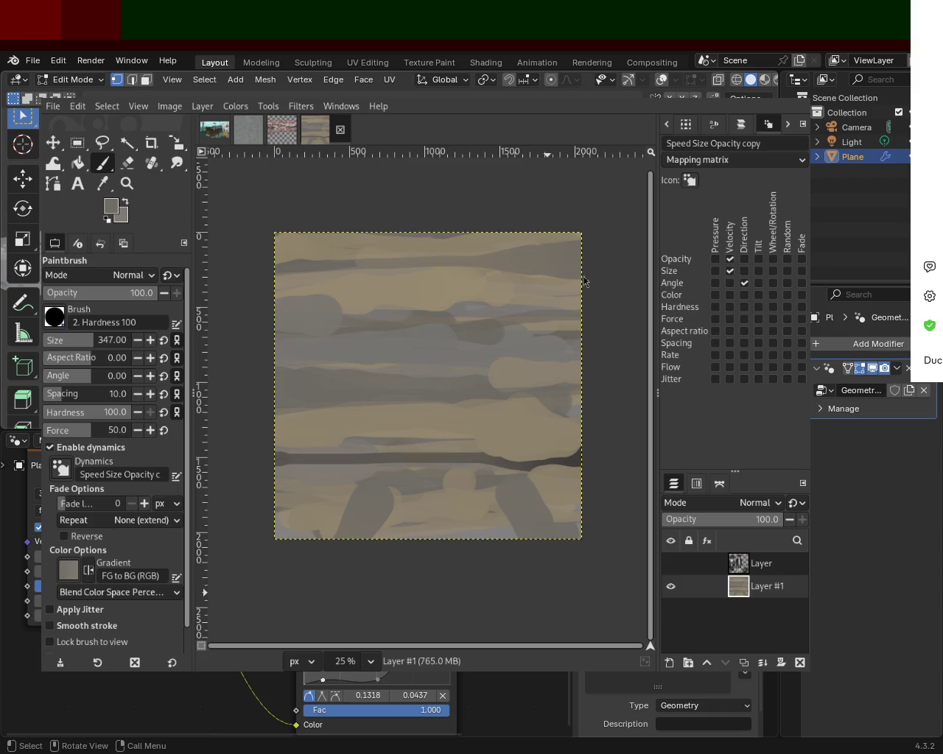
# Add a dark brown horizontal streak in the lower right, retrying until it has a rounded left end
pyautogui.keyDown('ctrl'); pyautogui.click(571, 456); pyautogui.keyUp('ctrl')
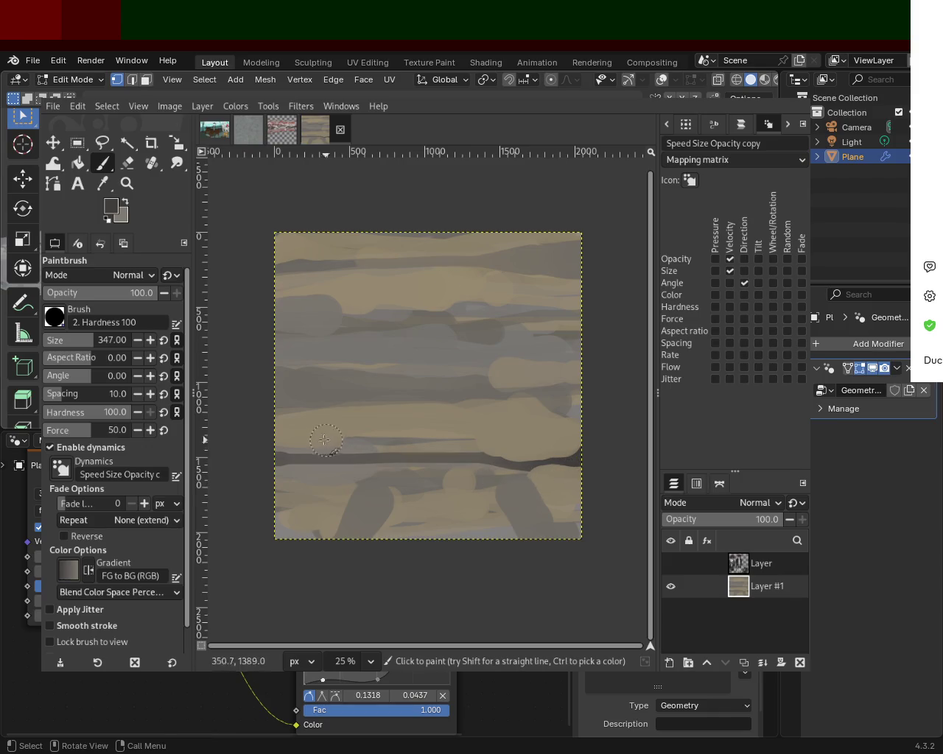
pyautogui.moveTo(488, 458); pyautogui.dragTo(661, 458)
pyautogui.hotkey('ctrl', 'z')
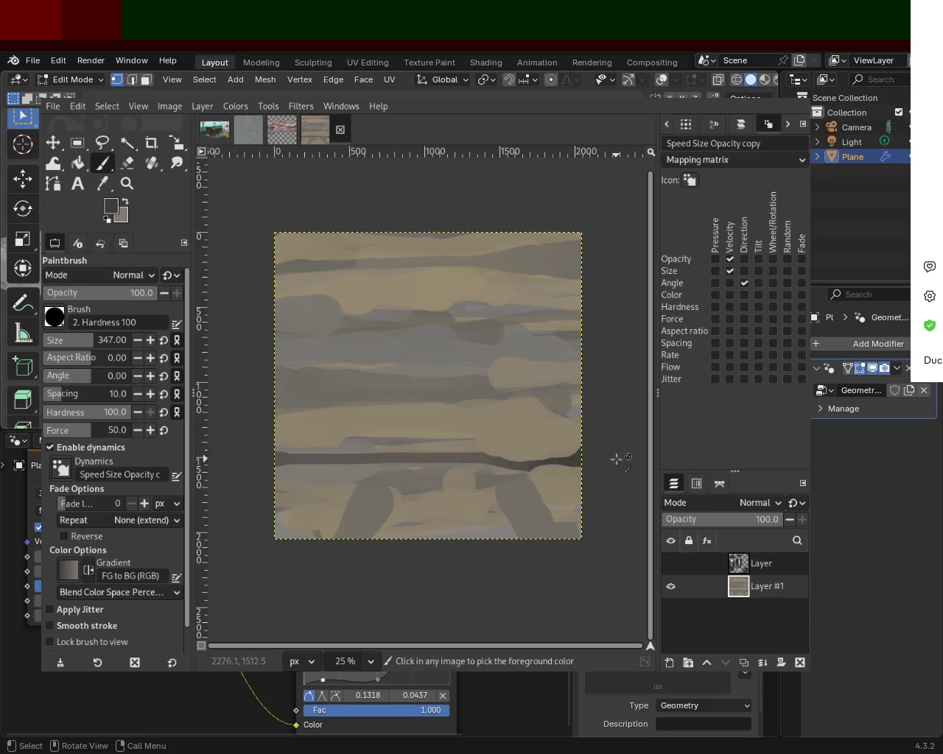
pyautogui.moveTo(583, 456); pyautogui.dragTo(444, 462)
pyautogui.hotkey('ctrl', 'z')
pyautogui.moveTo(583, 457); pyautogui.dragTo(424, 459)
pyautogui.hotkey('ctrl', 'z')
pyautogui.moveTo(594, 457); pyautogui.dragTo(423, 458)
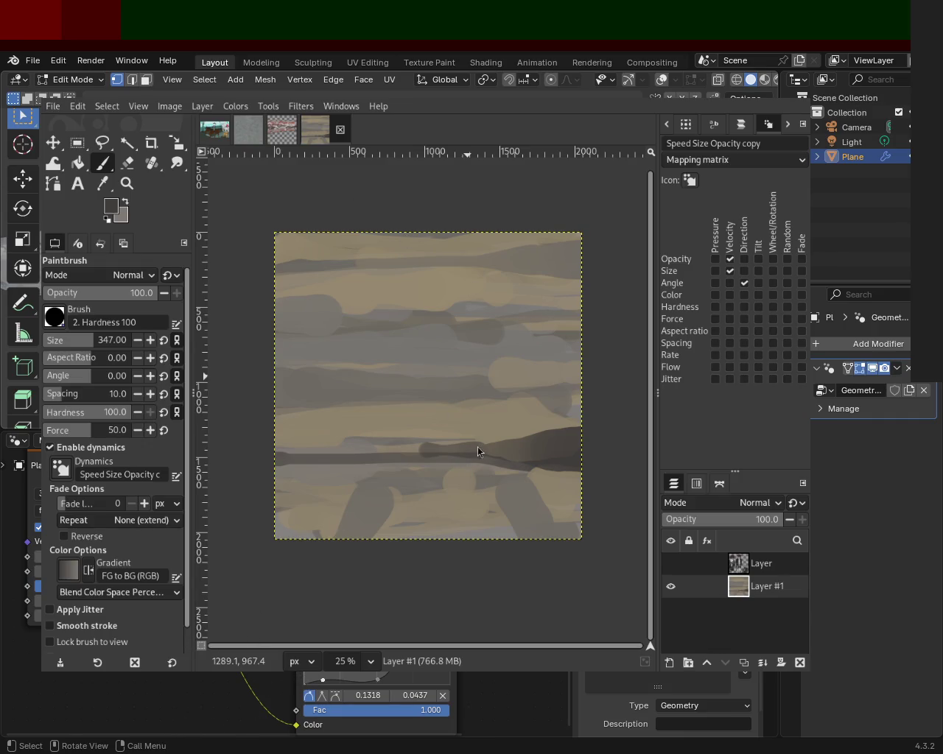
pyautogui.press('super+Up')
# Bring up Firefox image results and preview Western Wall photos, including the 1000×1246 one
pyautogui.hotkey('alt', 'Tab')
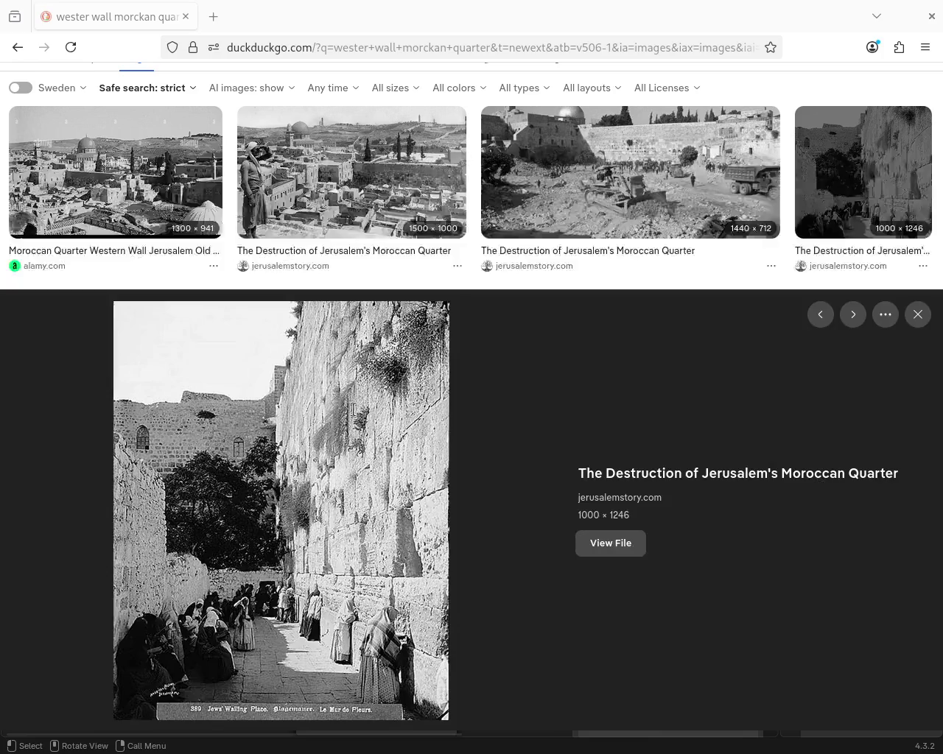
pyautogui.moveTo(700, 547); pyautogui.dragTo(607, 123)
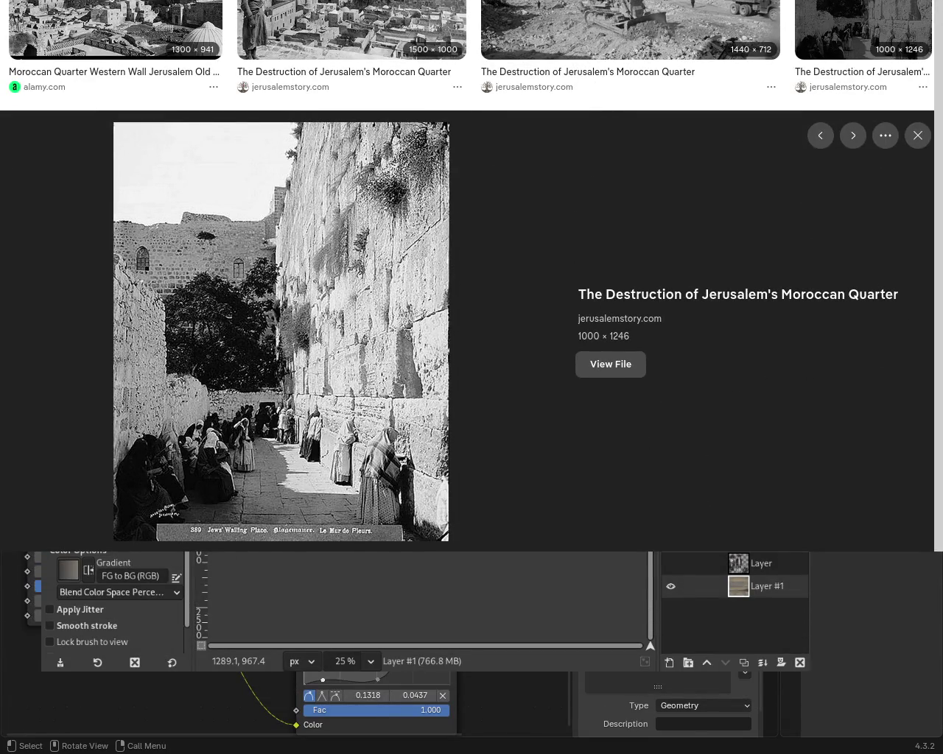
pyautogui.scroll(-7, 472, 332)
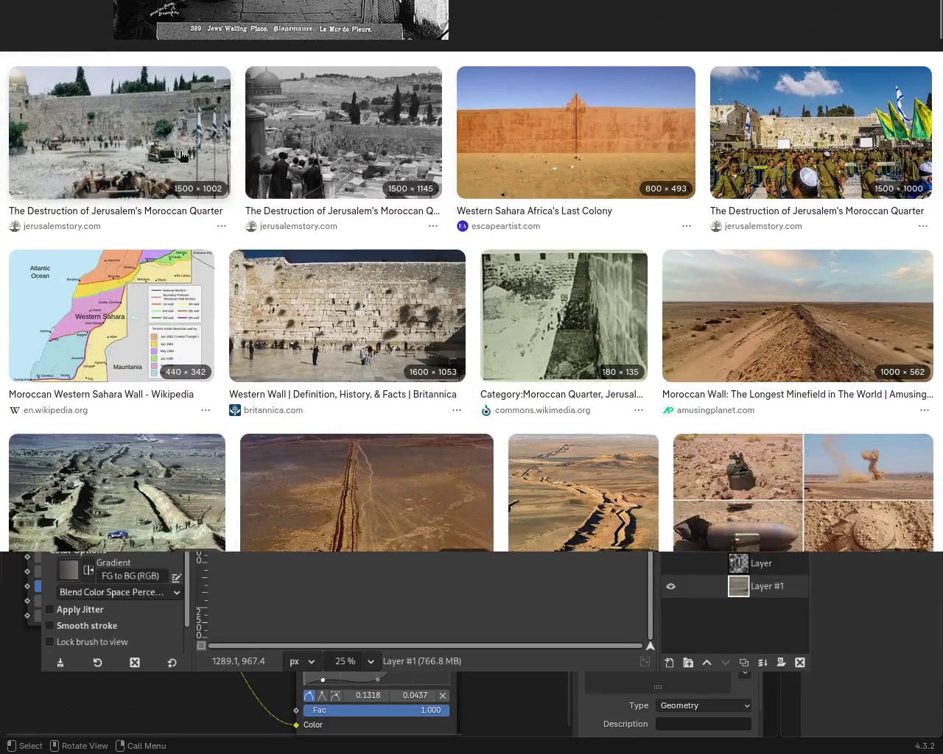
pyautogui.click(119, 137)
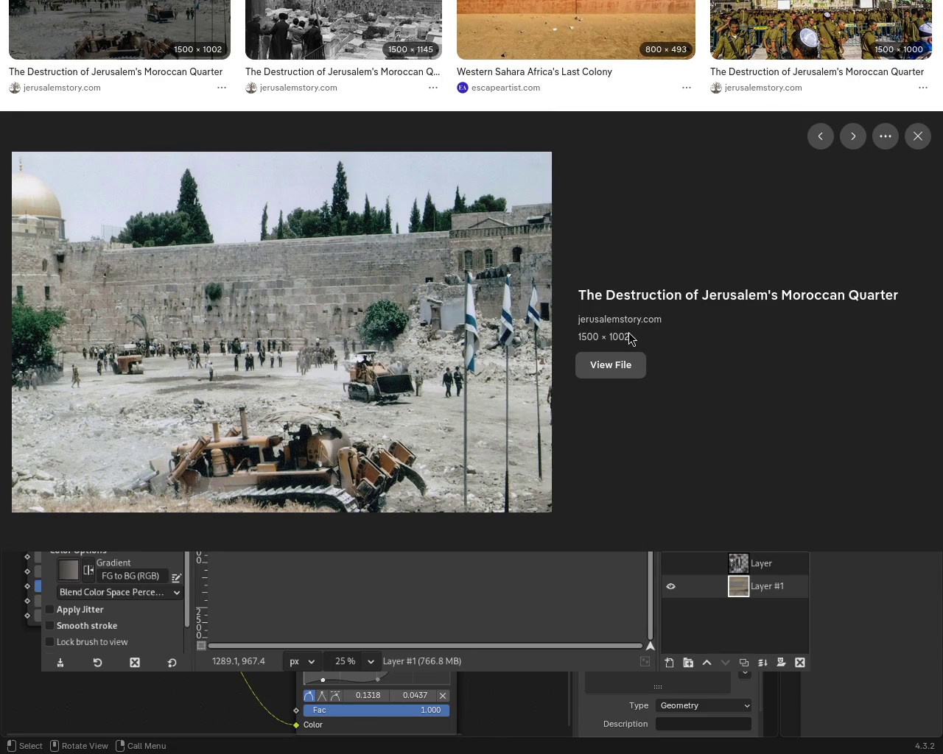
pyautogui.scroll(3, 751, 88)
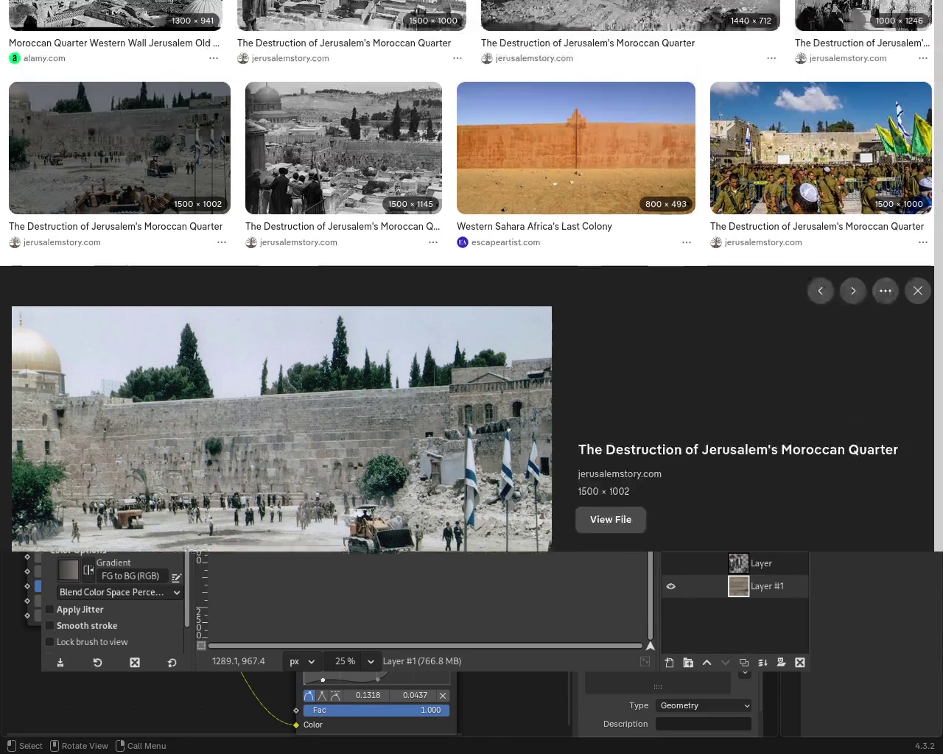
pyautogui.click(829, 55)
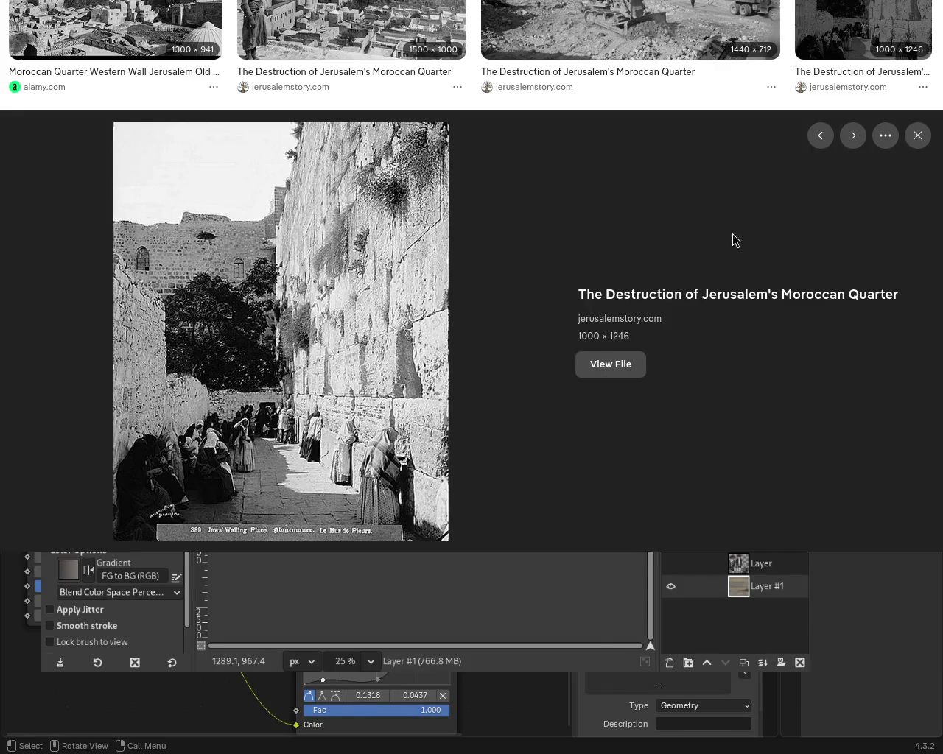
# Preview the 1440×712 bulldozer and Britannica results, then open the Moroccan Quarter demolition photo
pyautogui.click(687, 24)
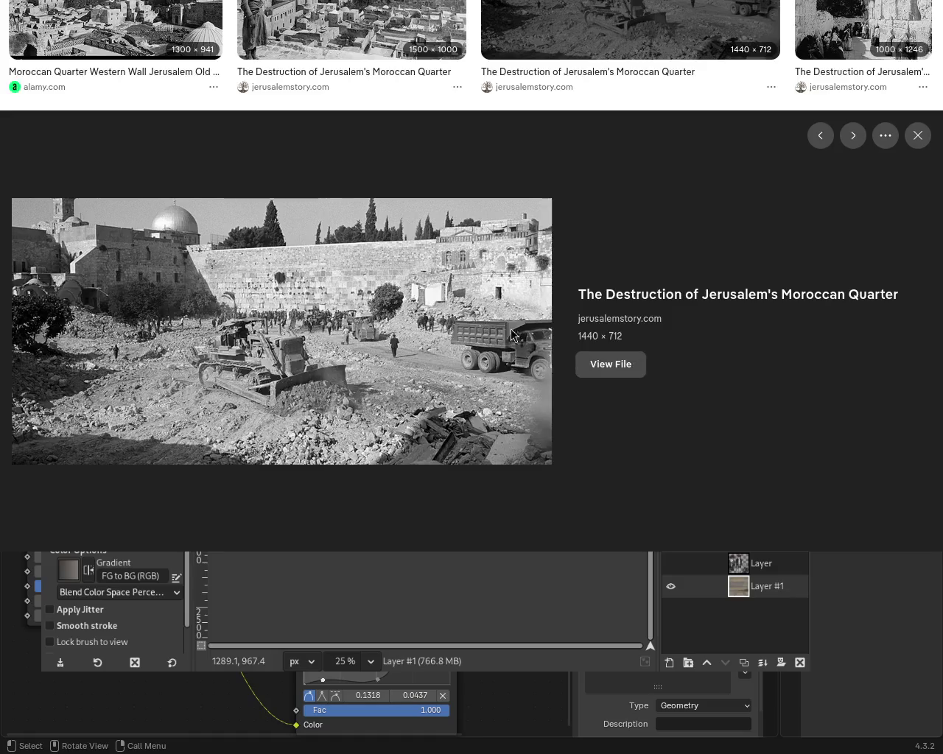
pyautogui.scroll(-10, 402, 235)
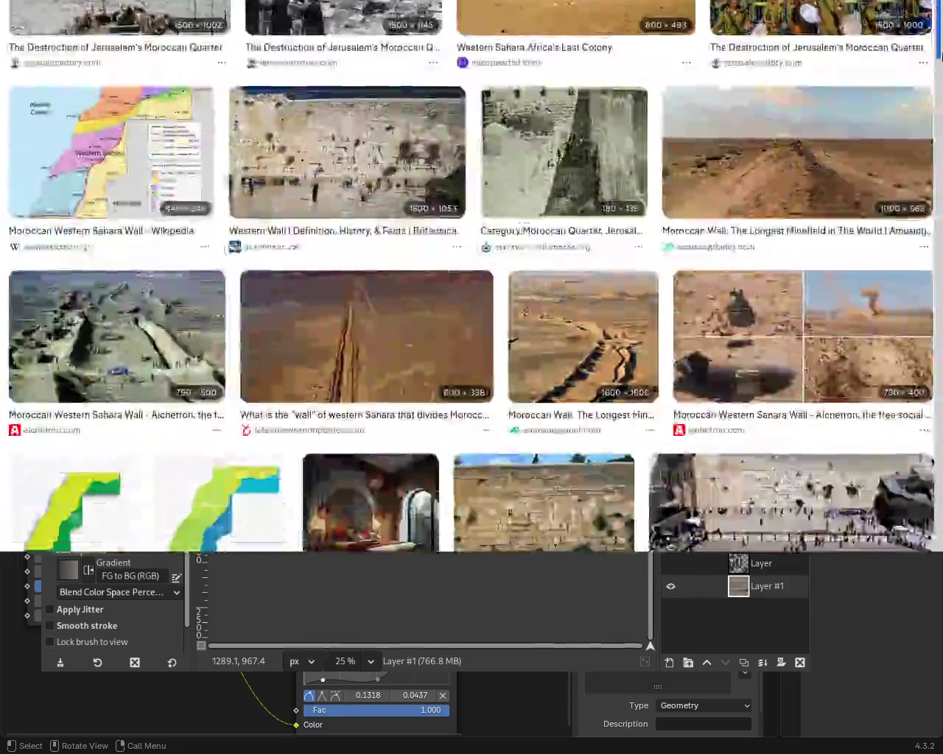
pyautogui.click(402, 234)
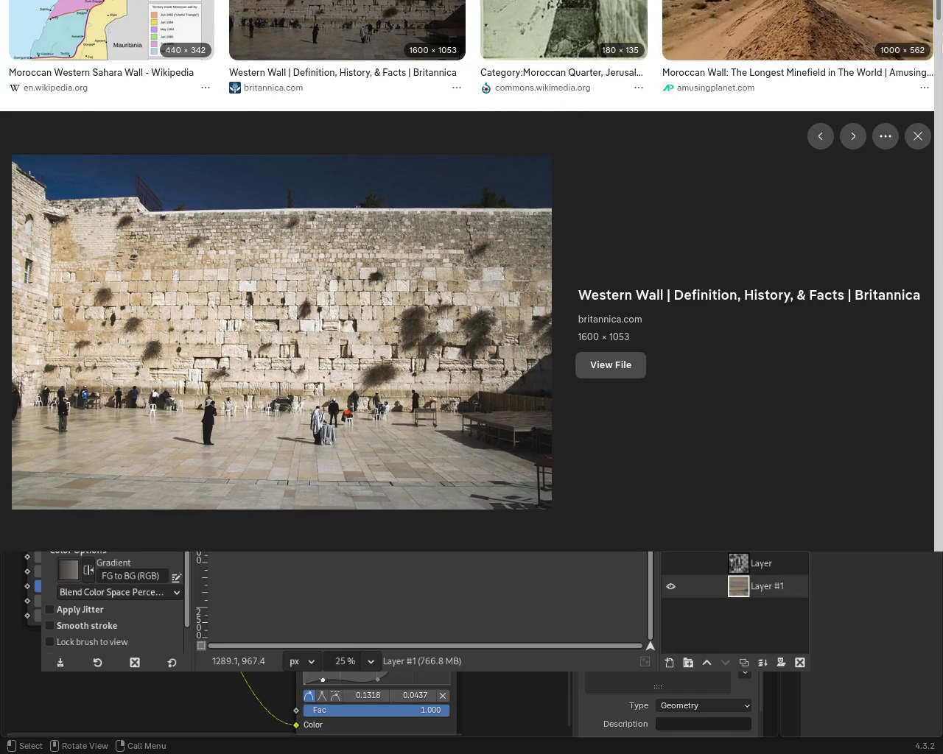
pyautogui.scroll(-5, 471, 332)
pyautogui.scroll(5, 472, 332)
pyautogui.scroll(5, 471, 332)
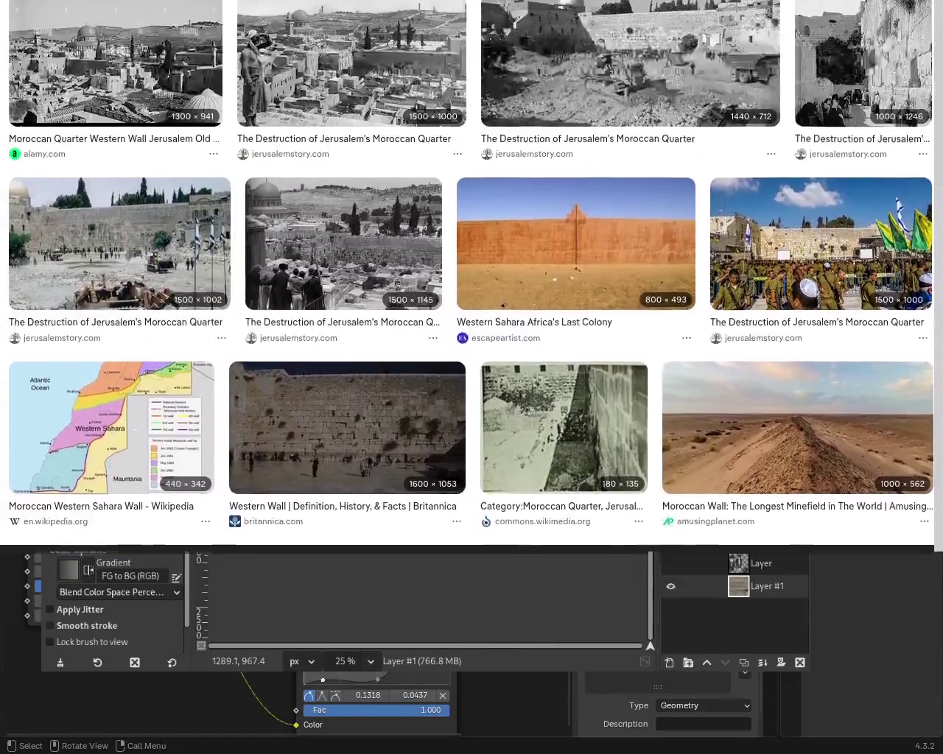
pyautogui.click(499, 111)
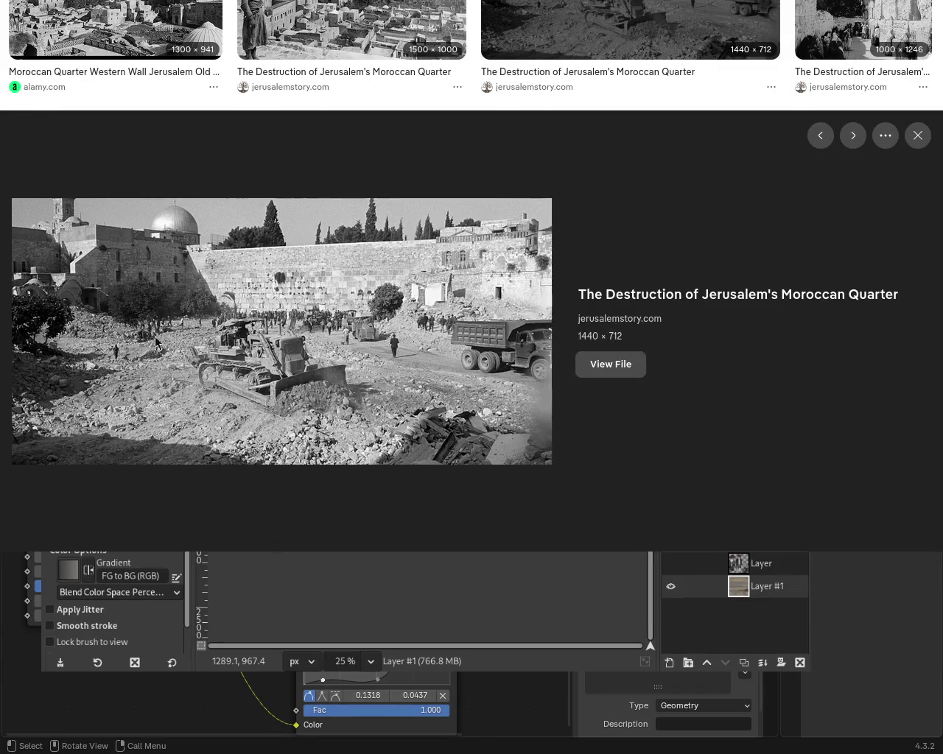
pyautogui.press('Right')
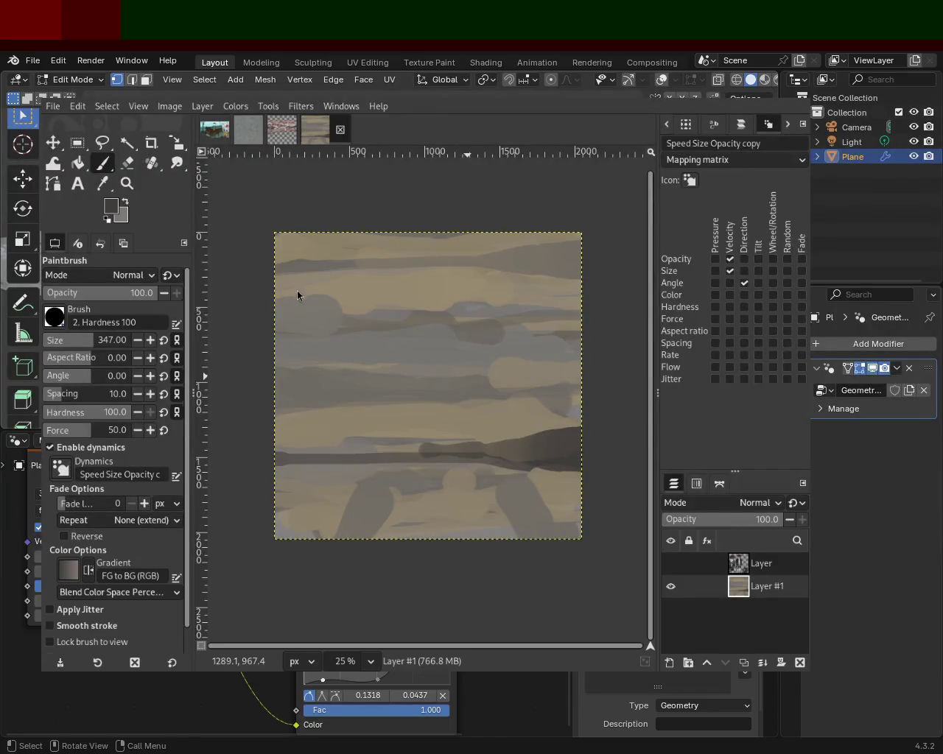
# Try painting sampled tan over the dark stroke's right end, then undo it
pyautogui.press('ctrl')
pyautogui.keyDown('ctrl'); pyautogui.click(446, 442); pyautogui.keyUp('ctrl')
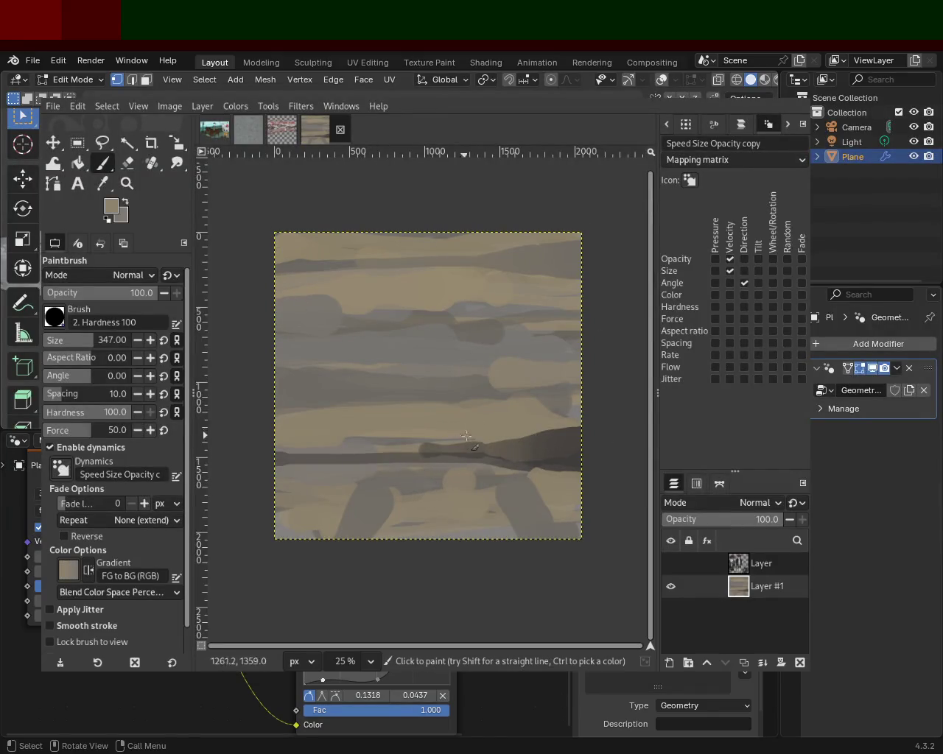
pyautogui.moveTo(447, 442); pyautogui.dragTo(608, 425)
pyautogui.hotkey('ctrl', 'z')
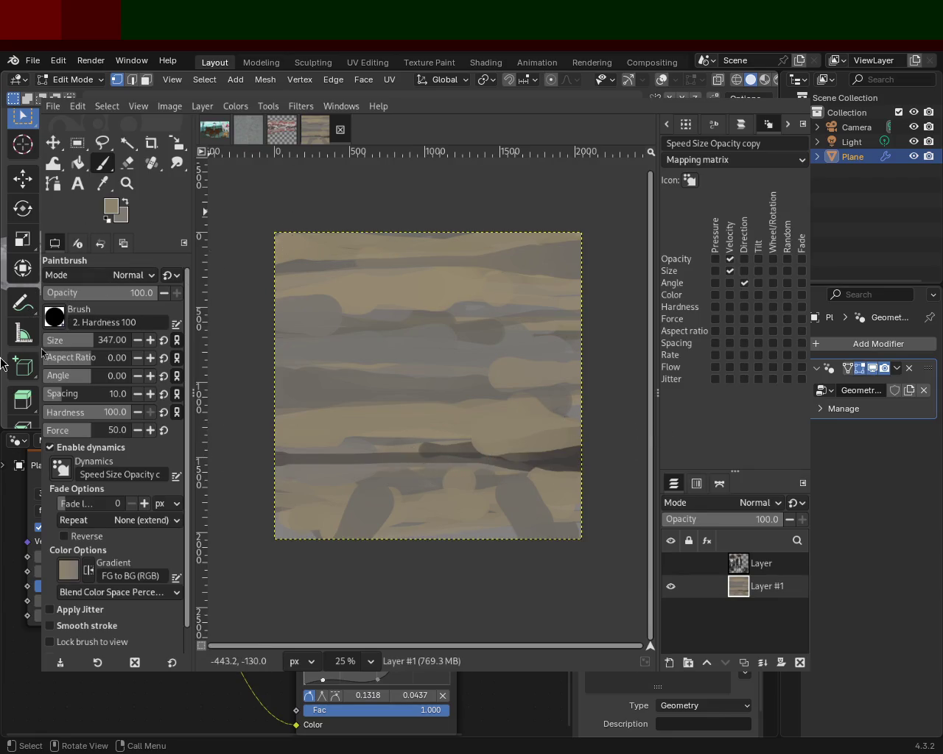
# Switch to the Star brush with aspect ratio 0 and spacing 1.0, sampling a dark grey
pyautogui.press('.')
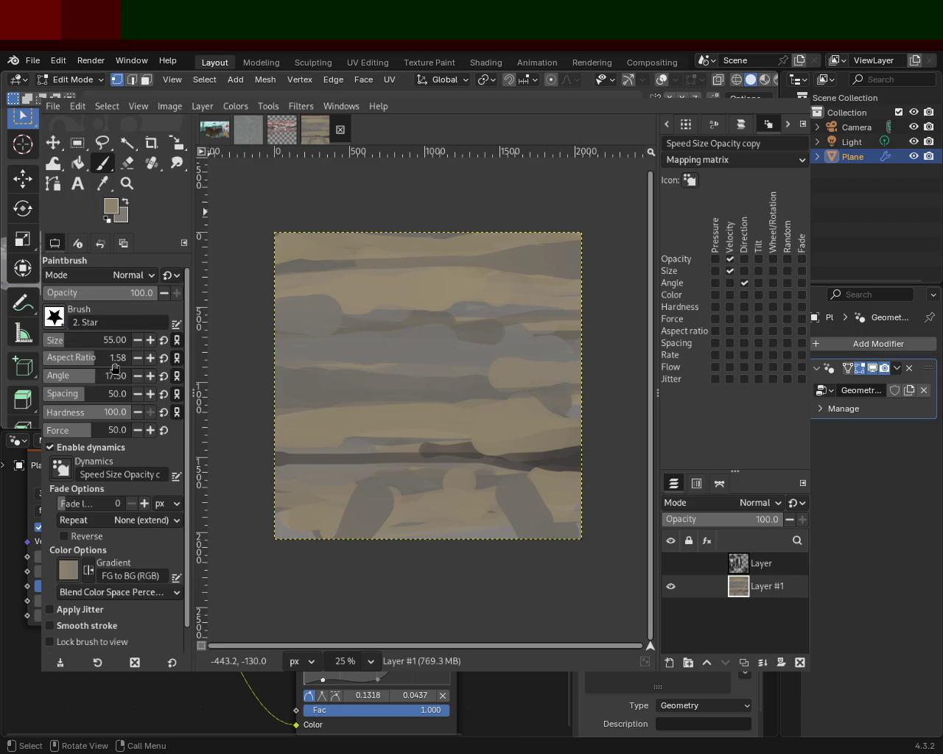
pyautogui.click(115, 357)
pyautogui.write('00')
pyautogui.press('Return')
pyautogui.keyDown('ctrl'); pyautogui.click(460, 462); pyautogui.keyUp('ctrl')
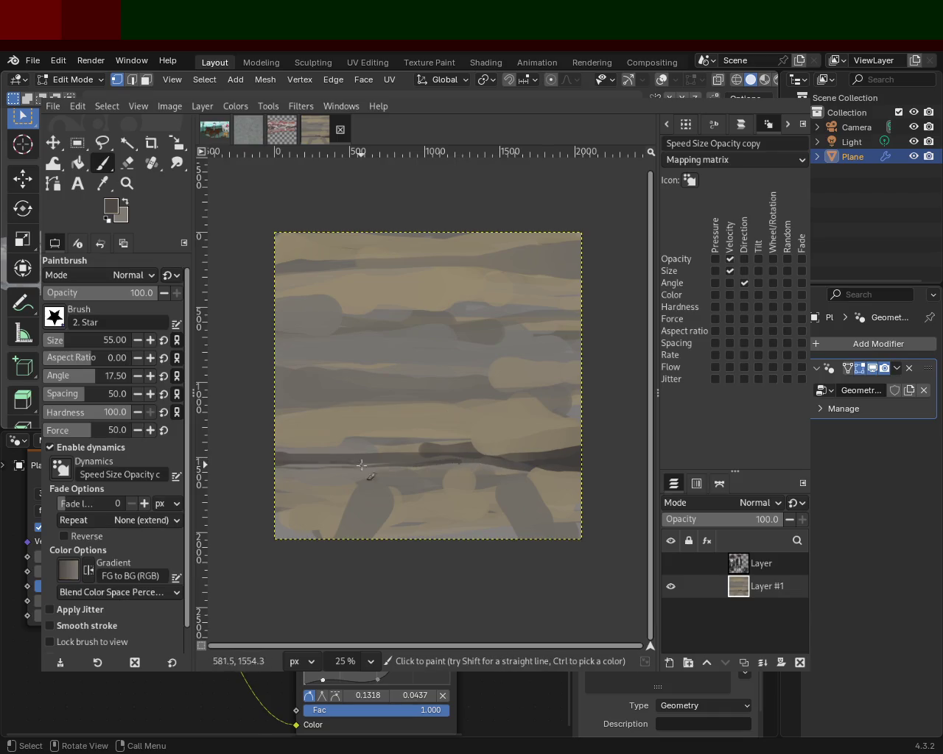
pyautogui.click(116, 402)
pyautogui.write('1')
pyautogui.press('Return')
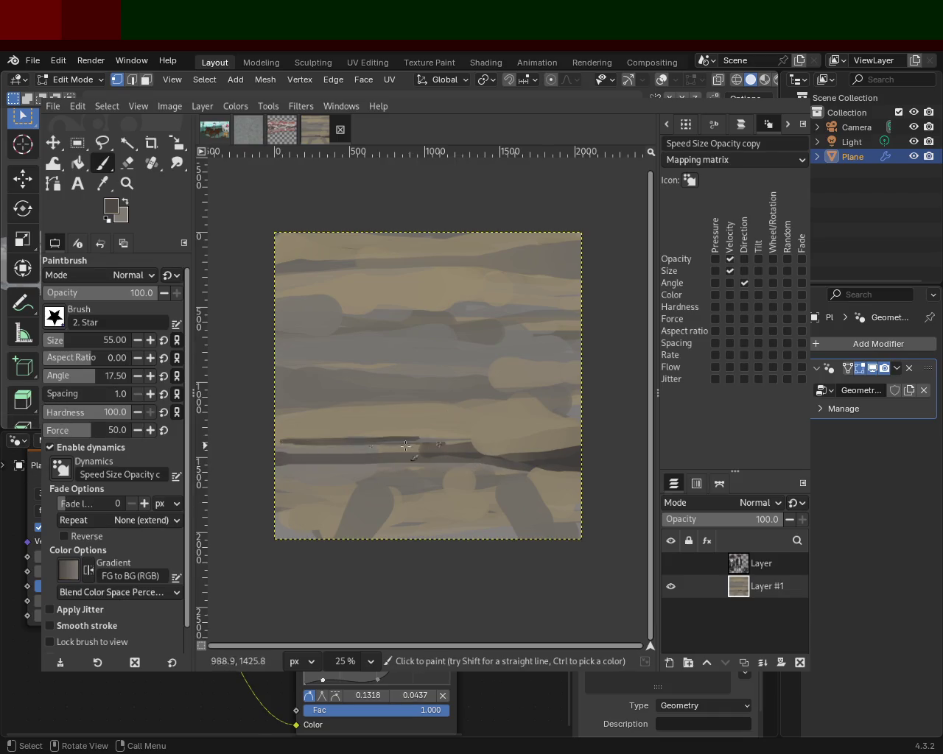
# Enlarge the brush to 101 and run a dark horizontal stripe across the full width
pyautogui.moveTo(406, 453)
pyautogui.mouseDown()
pyautogui.moveTo(581, 451)
pyautogui.moveTo(583, 469)
pyautogui.mouseUp()
pyautogui.keyDown('ctrl'); pyautogui.click(549, 475); pyautogui.keyUp('ctrl')
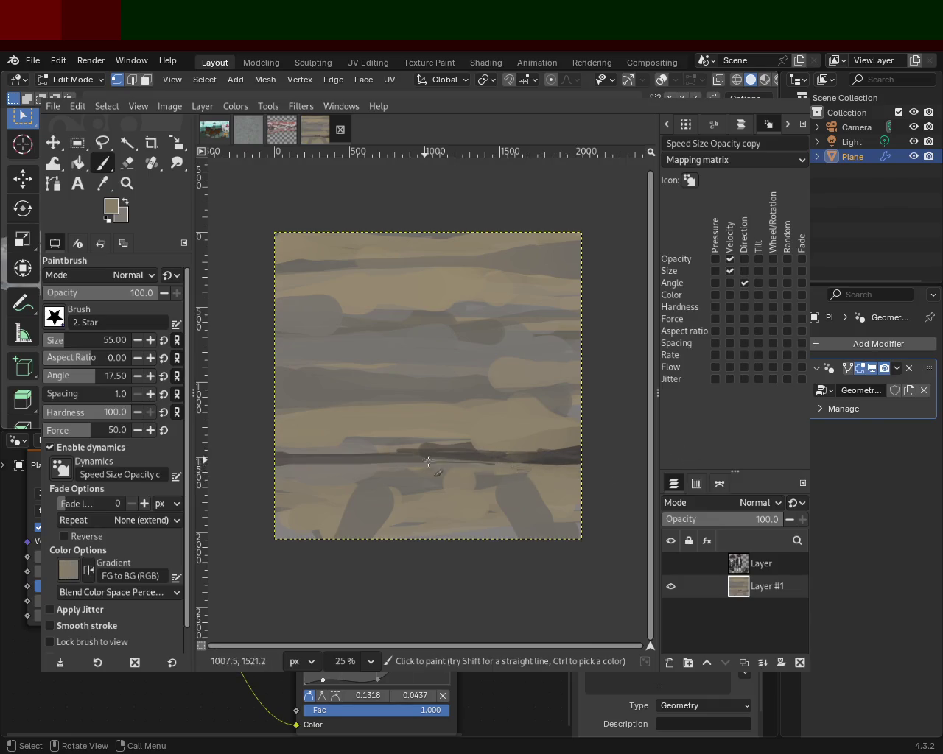
pyautogui.hotkey('ctrl', 'z')
pyautogui.scroll(5, 58, 341)
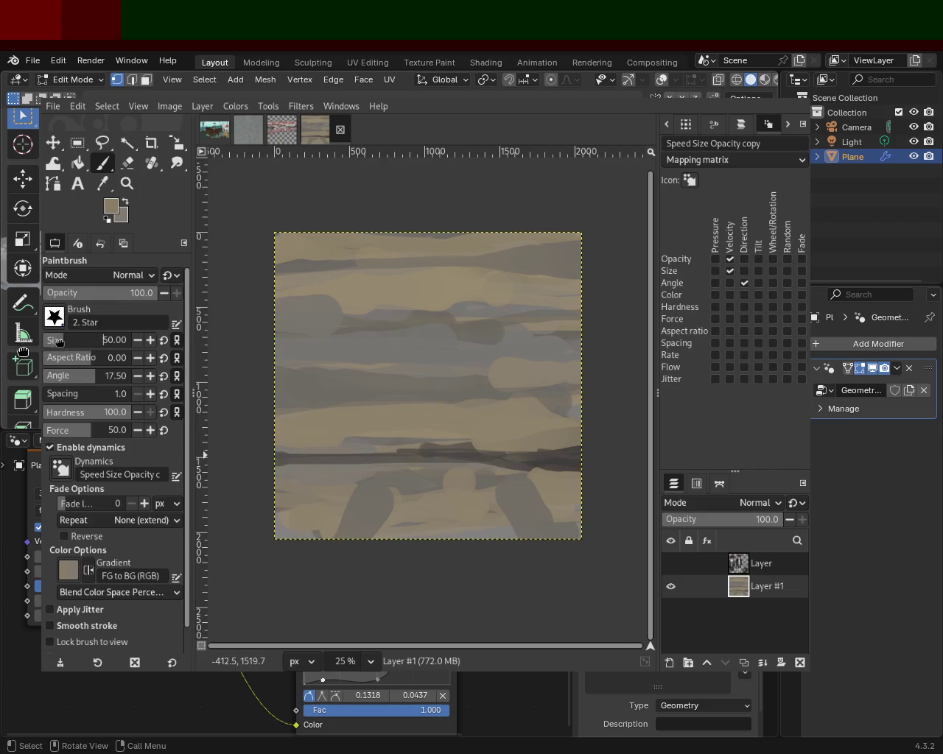
pyautogui.scroll(-1, 59, 341)
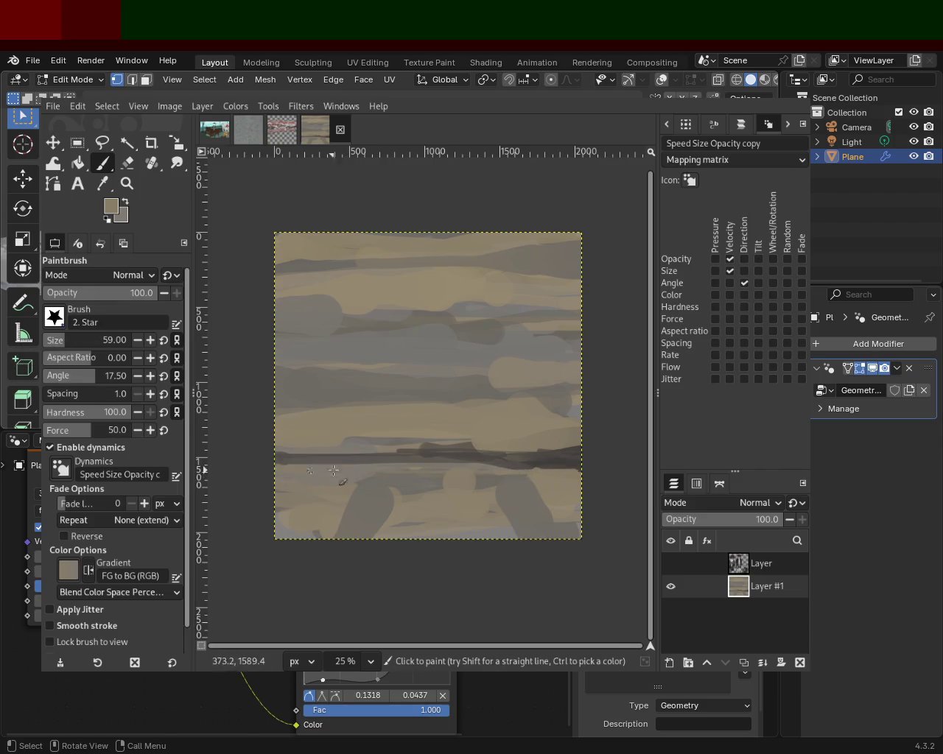
pyautogui.click(68, 341)
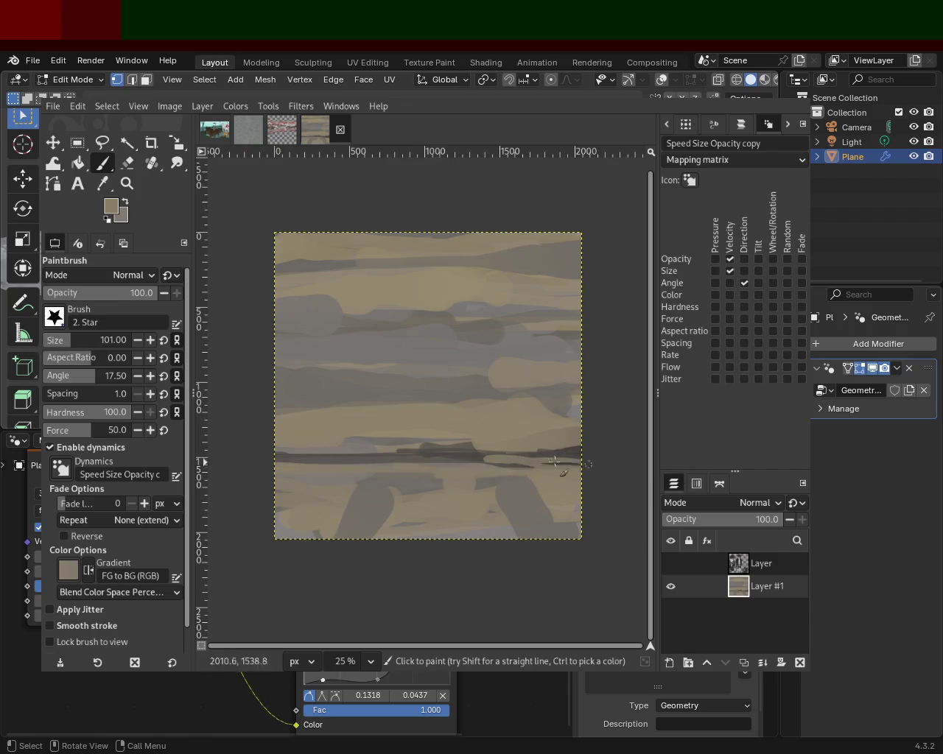
pyautogui.keyDown('ctrl'); pyautogui.click(584, 454); pyautogui.keyUp('ctrl')
pyautogui.moveTo(582, 455)
pyautogui.mouseDown()
pyautogui.moveTo(280, 459)
pyautogui.moveTo(654, 462)
pyautogui.mouseUp()
pyautogui.keyDown('ctrl'); pyautogui.click(320, 442); pyautogui.keyUp('ctrl')
# Shift-click straight dark lines at two heights across the canvas, undoing stray strokes
pyautogui.moveTo(434, 448)
pyautogui.mouseDown()
pyautogui.moveTo(501, 452)
pyautogui.moveTo(332, 401)
pyautogui.moveTo(368, 225)
pyautogui.moveTo(364, 413)
pyautogui.mouseUp()
pyautogui.keyDown('ctrl'); pyautogui.click(461, 444); pyautogui.keyUp('ctrl')
pyautogui.hotkey('ctrl', 'z')
pyautogui.click(284, 344)
pyautogui.keyDown('shift'); pyautogui.click(578, 344); pyautogui.keyUp('shift')
pyautogui.click(292, 291)
pyautogui.keyDown('shift'); pyautogui.click(576, 290); pyautogui.keyUp('shift')
pyautogui.hotkey('ctrl', 'z')
pyautogui.hotkey('ctrl', 'y')
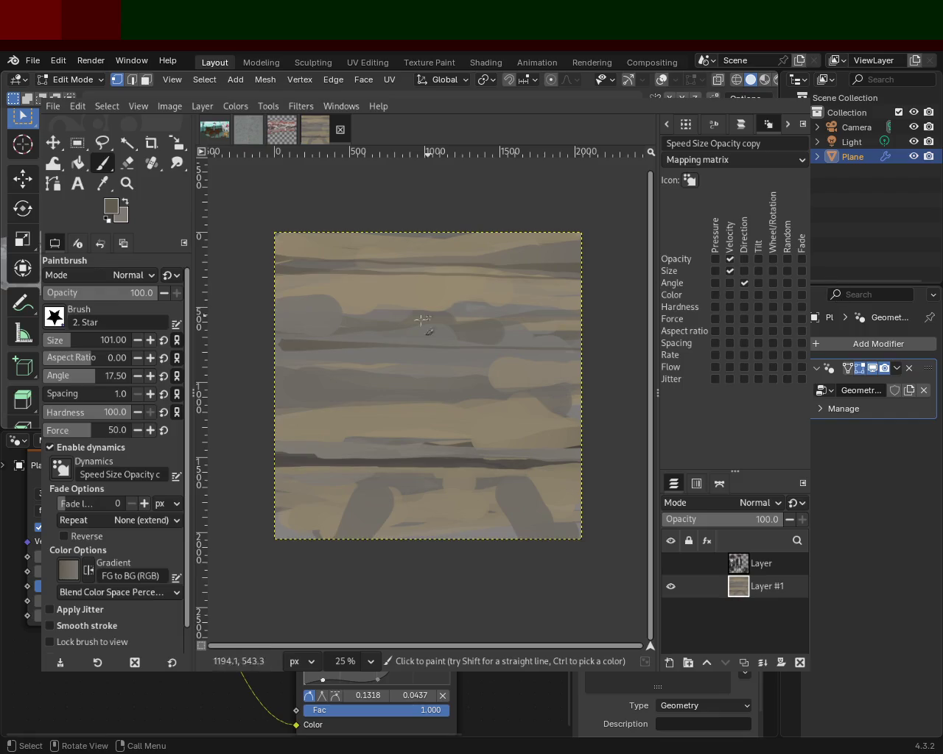
pyautogui.moveTo(372, 338); pyautogui.dragTo(582, 344)
# Draw another straight dark line lower down and a short vertical stroke near the top
pyautogui.click(300, 401)
pyautogui.keyDown('shift'); pyautogui.click(581, 401); pyautogui.keyUp('shift')
pyautogui.moveTo(551, 383); pyautogui.dragTo(466, 342)
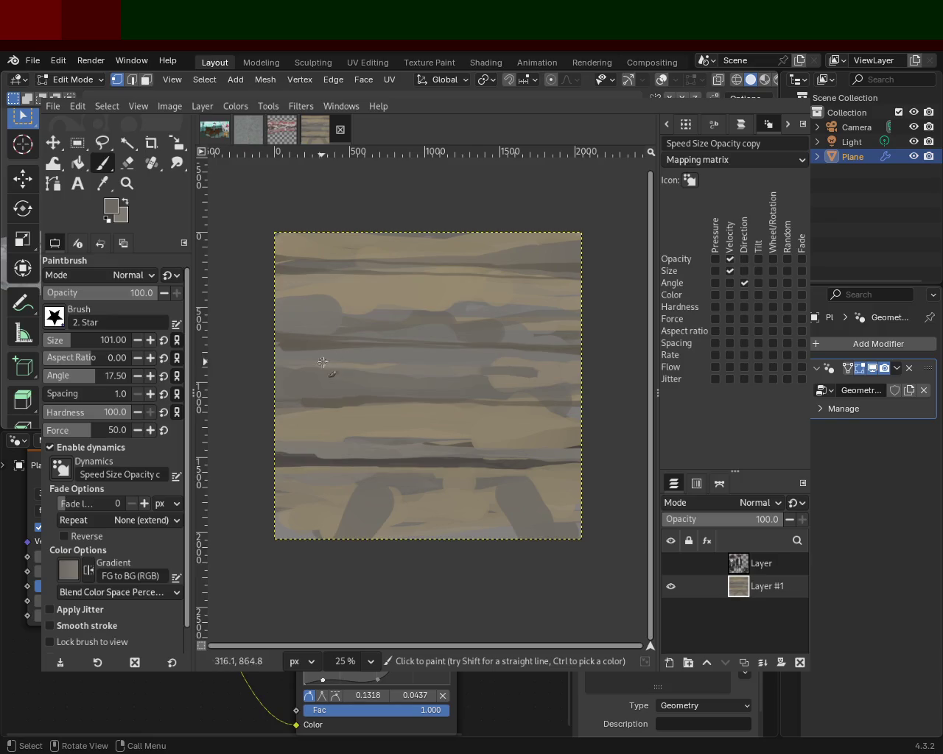
pyautogui.hotkey('ctrl', 'z')
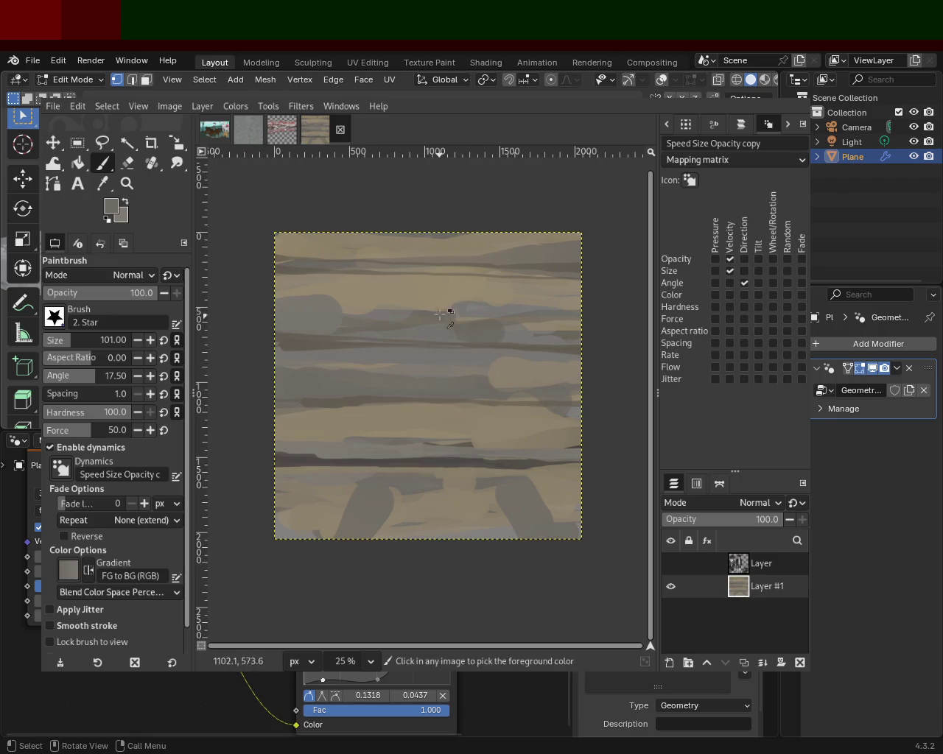
pyautogui.moveTo(447, 263); pyautogui.dragTo(447, 235)
# Paint dark vertical stone-joint strokes and diagonal lines toward the bottom edge
pyautogui.moveTo(492, 348)
pyautogui.mouseDown()
pyautogui.moveTo(492, 387)
pyautogui.moveTo(480, 391)
pyautogui.moveTo(532, 450)
pyautogui.mouseUp()
pyautogui.moveTo(444, 399); pyautogui.dragTo(429, 478)
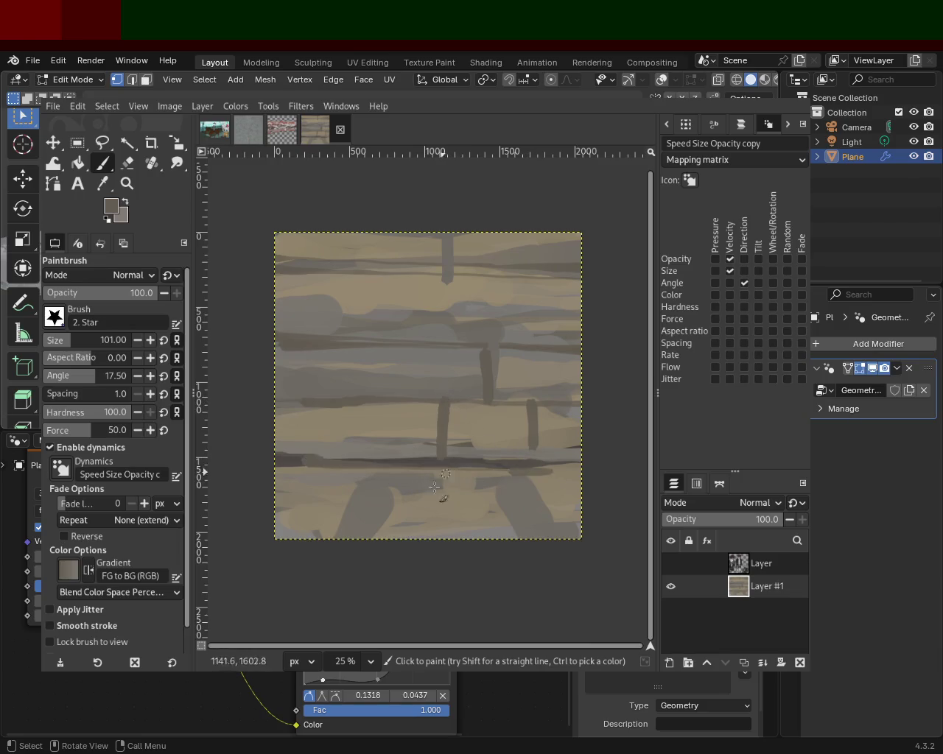
pyautogui.keyDown('shift'); pyautogui.click(409, 555); pyautogui.keyUp('shift')
pyautogui.click(468, 464)
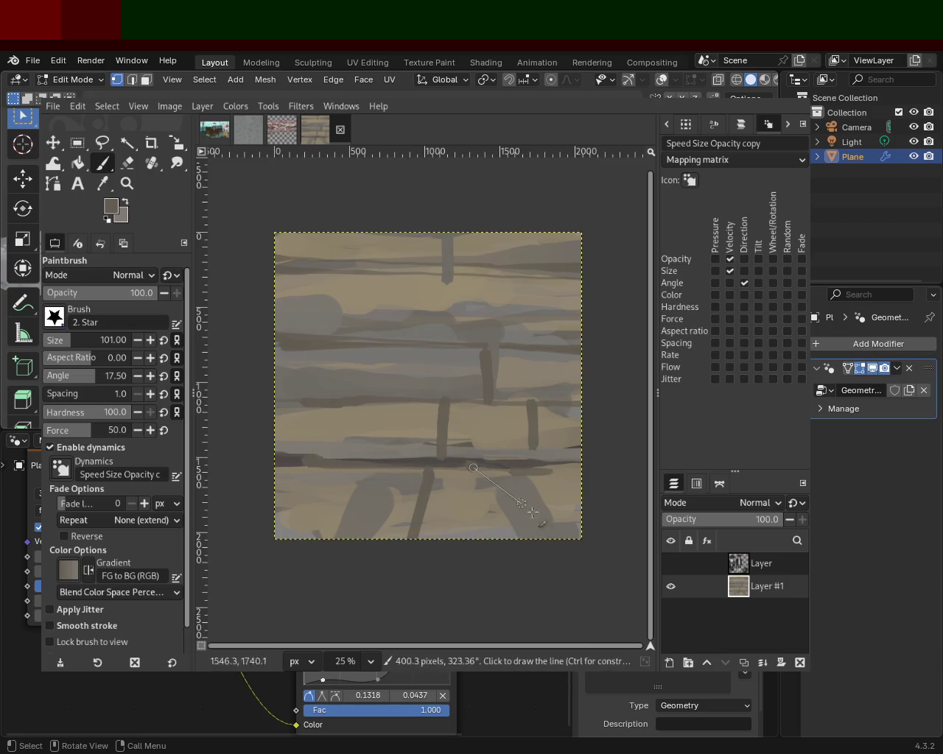
pyautogui.keyDown('shift'); pyautogui.click(577, 547); pyautogui.keyUp('shift')
pyautogui.keyDown('shift'); pyautogui.click(295, 551); pyautogui.keyUp('shift')
# Add small dark dabs near the bottom and turn the figures layer back on
pyautogui.moveTo(335, 469); pyautogui.dragTo(335, 480)
pyautogui.click(341, 495)
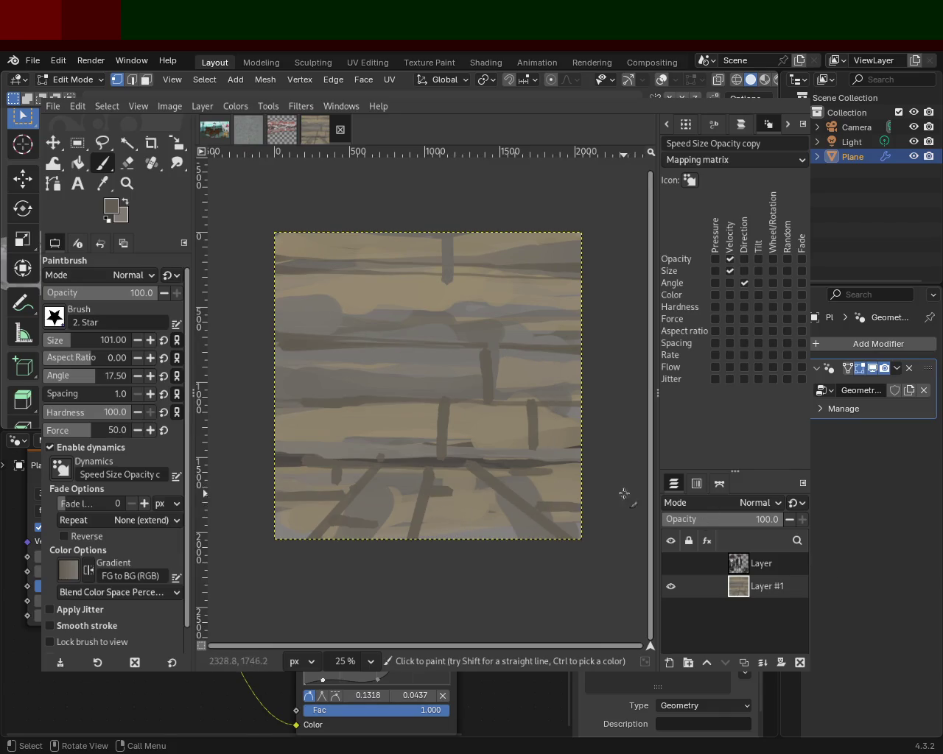
pyautogui.click(671, 563)
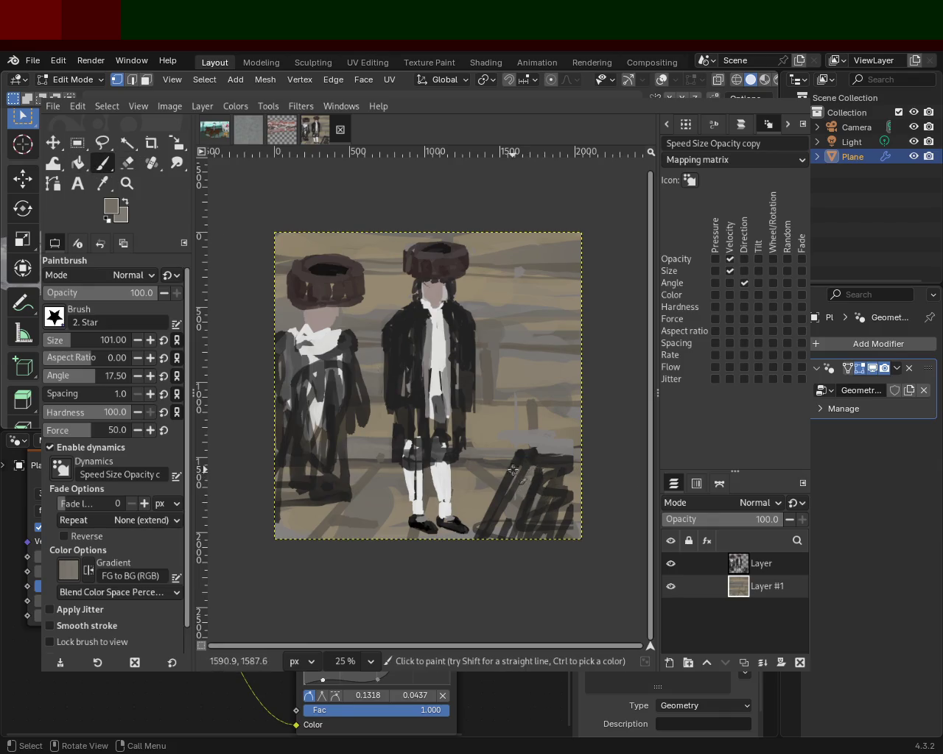
# Paint light strokes on the left figure, then darken its chest, torso and legs in black on the figures Layer
pyautogui.keyDown('ctrl'); pyautogui.click(543, 449); pyautogui.keyUp('ctrl')
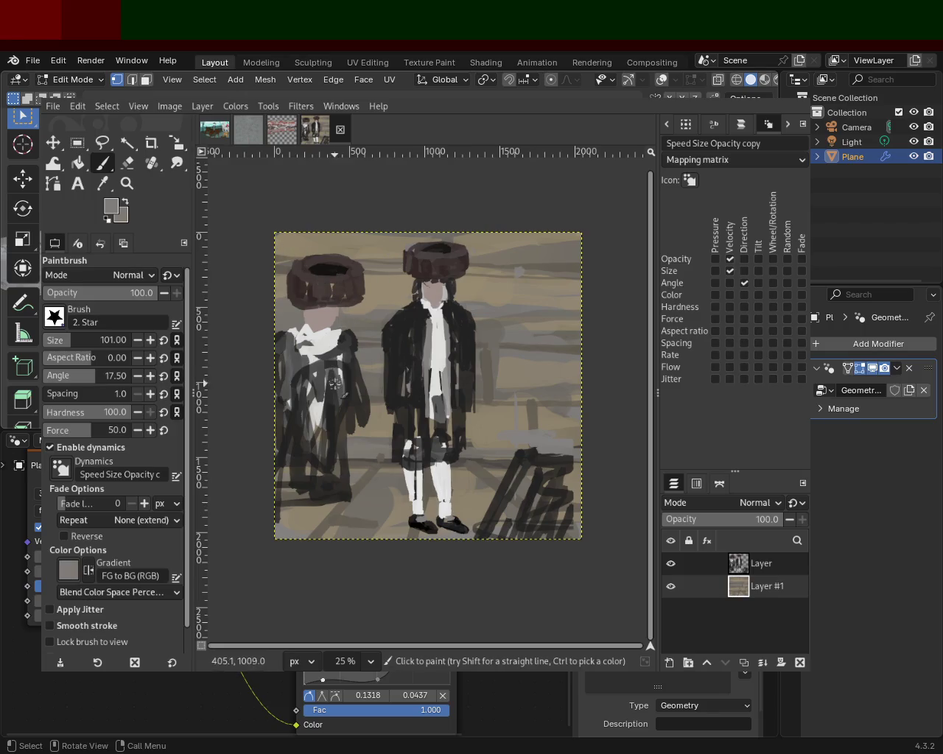
pyautogui.keyDown('ctrl'); pyautogui.click(327, 346); pyautogui.keyUp('ctrl')
pyautogui.moveTo(317, 372); pyautogui.dragTo(320, 412)
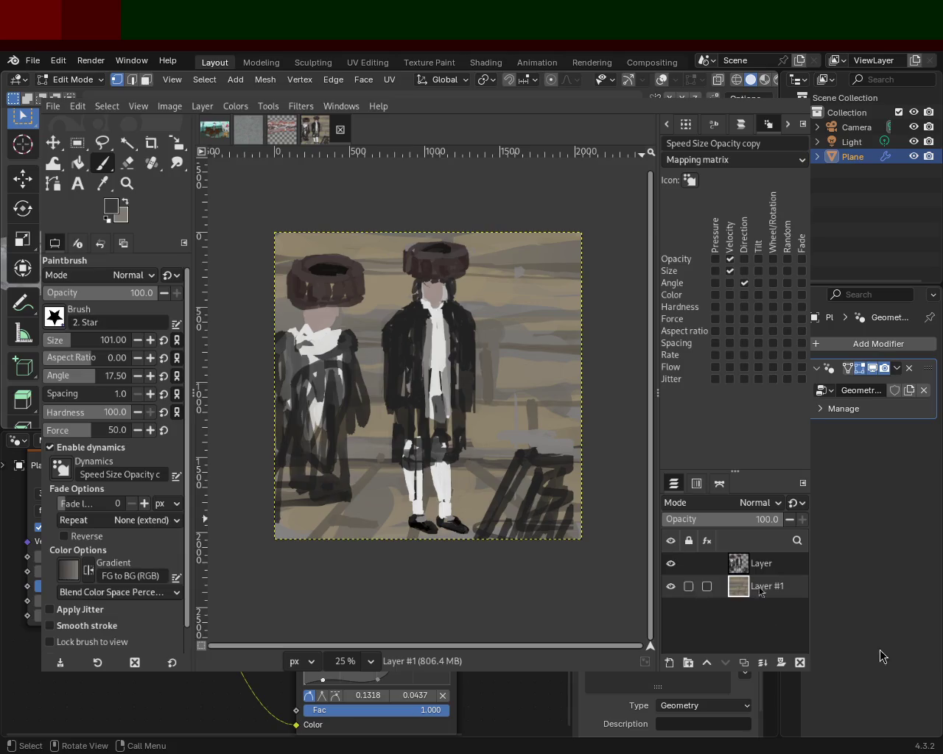
pyautogui.click(759, 564)
pyautogui.keyDown('ctrl'); pyautogui.click(343, 342); pyautogui.keyUp('ctrl')
pyautogui.moveTo(346, 342); pyautogui.dragTo(339, 398)
pyautogui.moveTo(330, 454)
pyautogui.mouseDown()
pyautogui.moveTo(317, 372)
pyautogui.moveTo(305, 442)
pyautogui.moveTo(324, 427)
pyautogui.moveTo(319, 442)
pyautogui.moveTo(291, 409)
pyautogui.mouseUp()
# Add a light collar, touch up the face in skin tone, and darken the lower legs and side edge
pyautogui.keyDown('ctrl'); pyautogui.click(311, 340); pyautogui.keyUp('ctrl')
pyautogui.moveTo(313, 357)
pyautogui.mouseDown()
pyautogui.moveTo(331, 339)
pyautogui.moveTo(302, 346)
pyautogui.moveTo(319, 347)
pyautogui.moveTo(328, 372)
pyautogui.moveTo(336, 449)
pyautogui.moveTo(310, 508)
pyautogui.moveTo(350, 402)
pyautogui.mouseUp()
pyautogui.keyDown('ctrl'); pyautogui.click(316, 325); pyautogui.keyUp('ctrl')
pyautogui.keyDown('ctrl'); pyautogui.click(321, 434); pyautogui.keyUp('ctrl')
pyautogui.keyDown('ctrl'); pyautogui.click(310, 508); pyautogui.keyUp('ctrl')
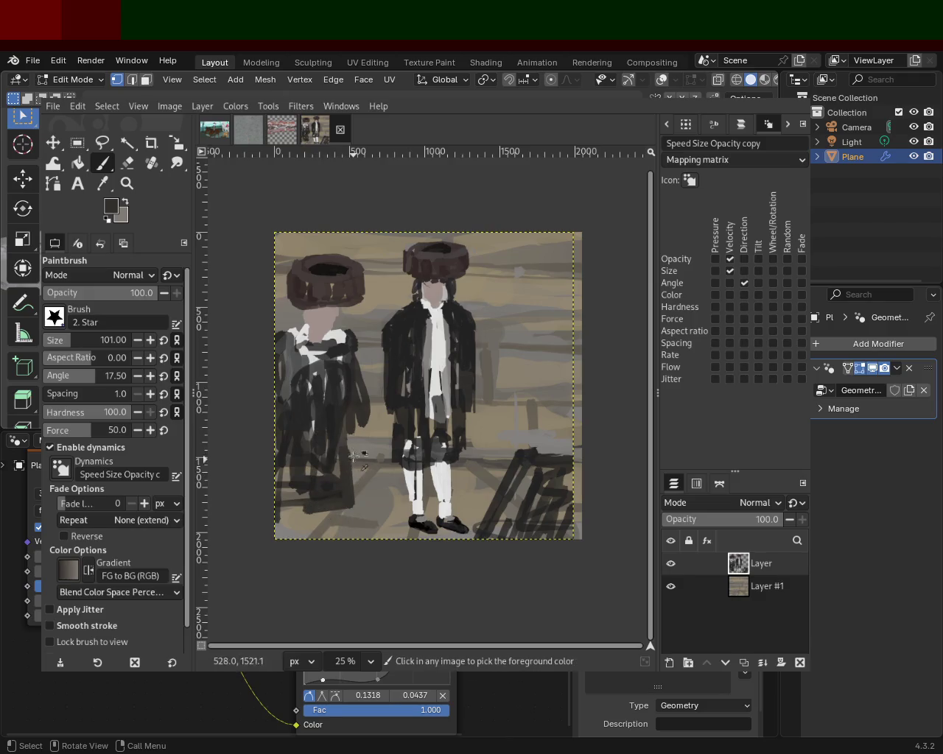
pyautogui.keyDown('shift'); pyautogui.click(301, 506); pyautogui.keyUp('shift')
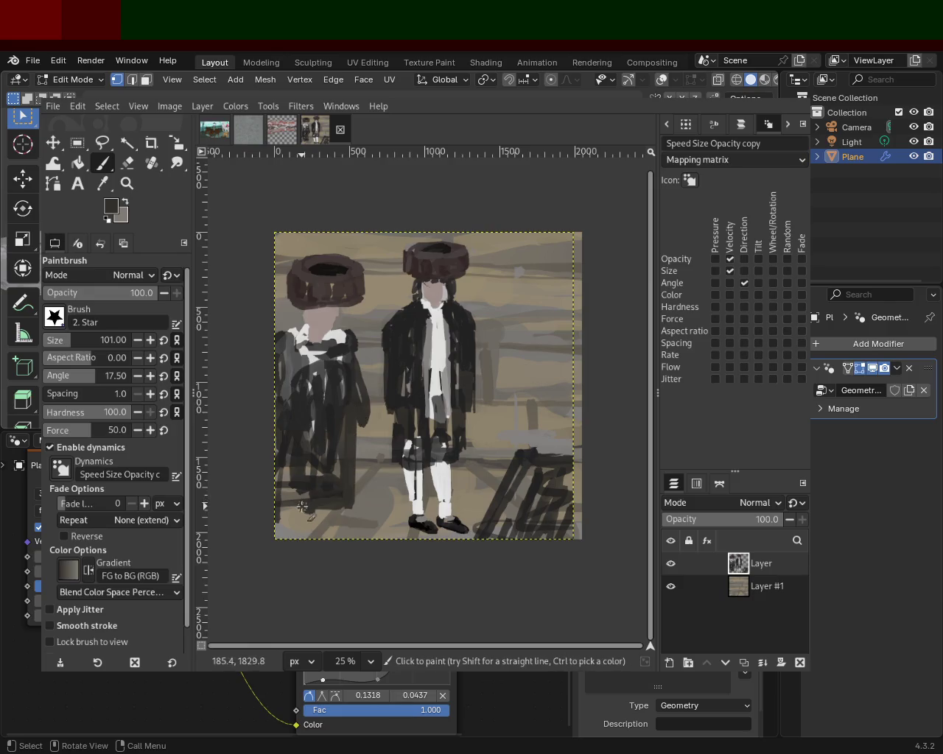
pyautogui.keyDown('ctrl'); pyautogui.click(353, 398); pyautogui.keyUp('ctrl')
pyautogui.hotkey('ctrl', 'z')
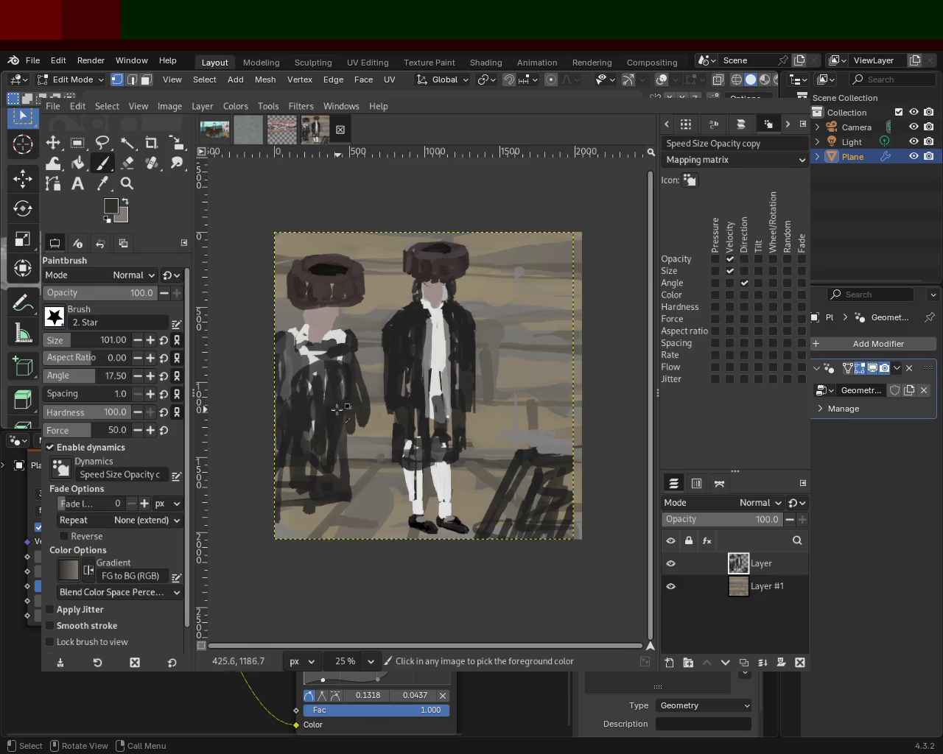
pyautogui.keyDown('shift'); pyautogui.click(342, 503); pyautogui.keyUp('shift')
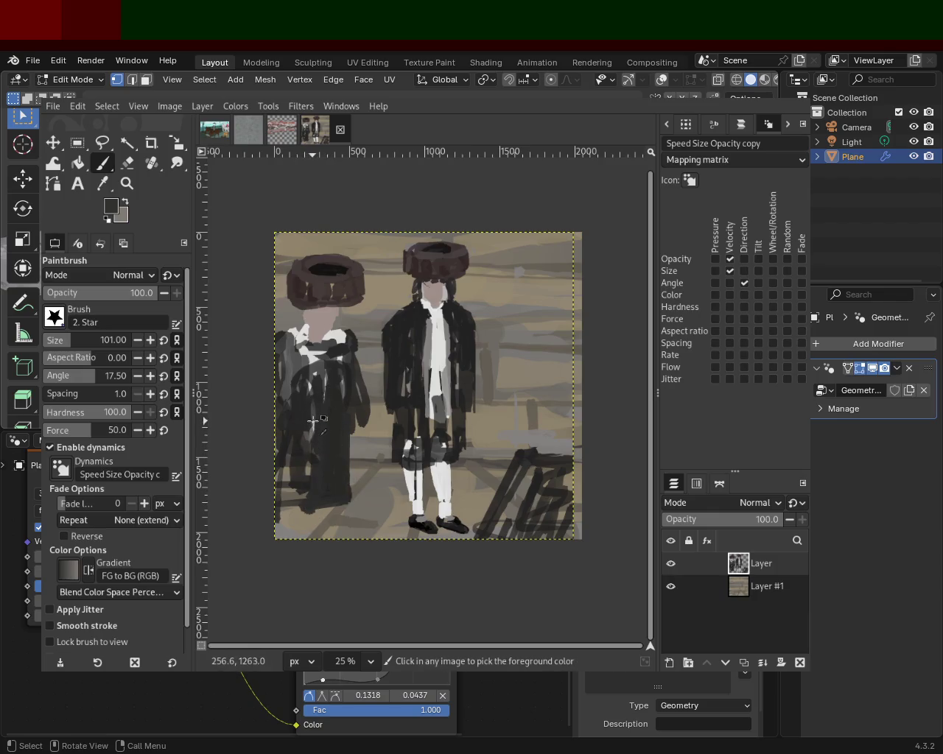
# Paint a light grey stripe down the left figure and a dark stroke at its coat hem
pyautogui.keyDown('ctrl'); pyautogui.click(313, 420); pyautogui.keyUp('ctrl')
pyautogui.moveTo(316, 424); pyautogui.dragTo(311, 525)
pyautogui.hotkey('ctrl', 'z')
pyautogui.moveTo(314, 419)
pyautogui.mouseDown()
pyautogui.moveTo(299, 533)
pyautogui.moveTo(304, 522)
pyautogui.mouseUp()
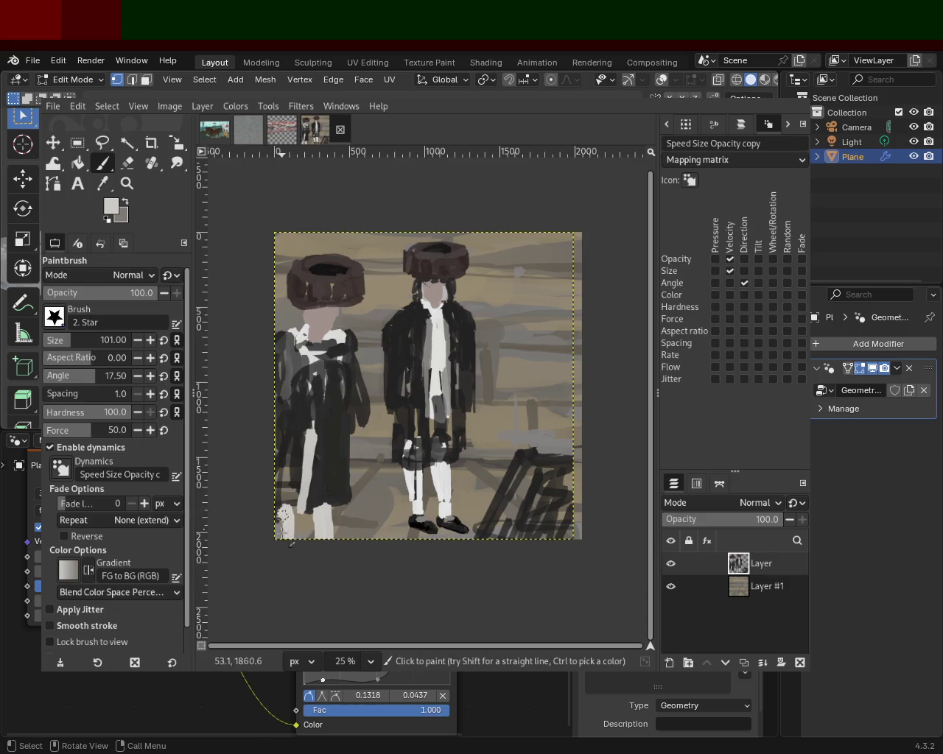
pyautogui.keyDown('ctrl'); pyautogui.click(283, 506); pyautogui.keyUp('ctrl')
pyautogui.keyDown('ctrl'); pyautogui.click(291, 509); pyautogui.keyUp('ctrl')
pyautogui.moveTo(280, 516); pyautogui.dragTo(312, 503)
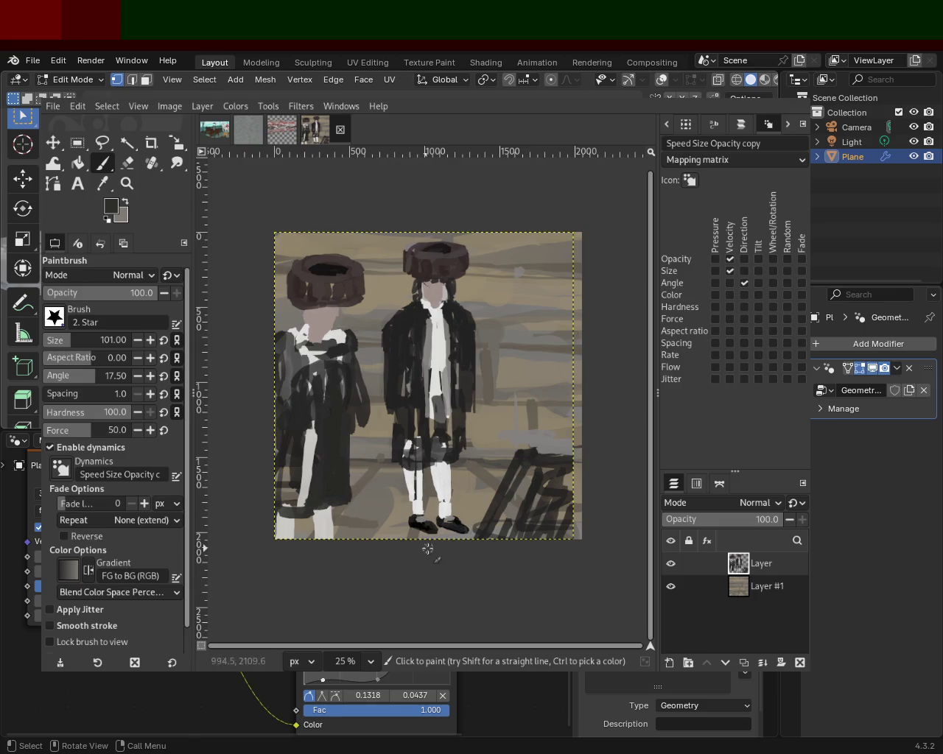
# Refine the left figure's right edge with dark and light grey strokes
pyautogui.moveTo(346, 363); pyautogui.dragTo(361, 390)
pyautogui.keyDown('ctrl'); pyautogui.click(345, 327); pyautogui.keyUp('ctrl')
pyautogui.moveTo(345, 338)
pyautogui.mouseDown()
pyautogui.moveTo(347, 417)
pyautogui.moveTo(352, 374)
pyautogui.moveTo(362, 431)
pyautogui.moveTo(349, 420)
pyautogui.mouseUp()
pyautogui.keyDown('ctrl'); pyautogui.click(352, 387); pyautogui.keyUp('ctrl')
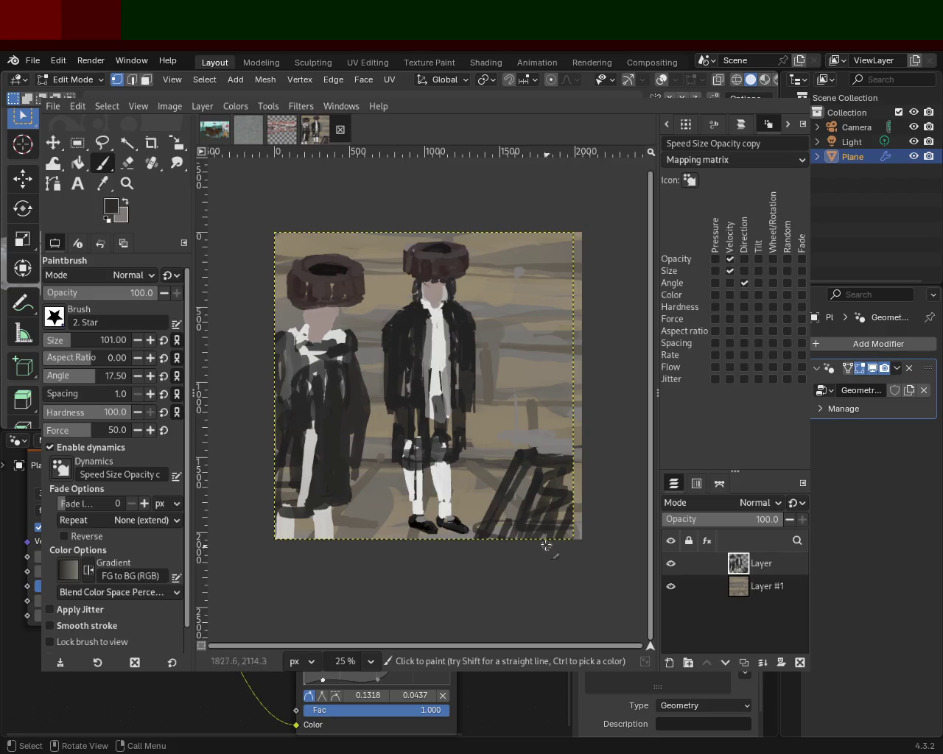
pyautogui.keyDown('ctrl'); pyautogui.click(519, 487); pyautogui.keyUp('ctrl')
# Paint grey dabs and dark diagonal strokes on the chair back, adding light grey touches
pyautogui.moveTo(524, 474)
pyautogui.mouseDown()
pyautogui.moveTo(558, 476)
pyautogui.moveTo(545, 469)
pyautogui.mouseUp()
pyautogui.keyDown('ctrl'); pyautogui.click(545, 472); pyautogui.keyUp('ctrl')
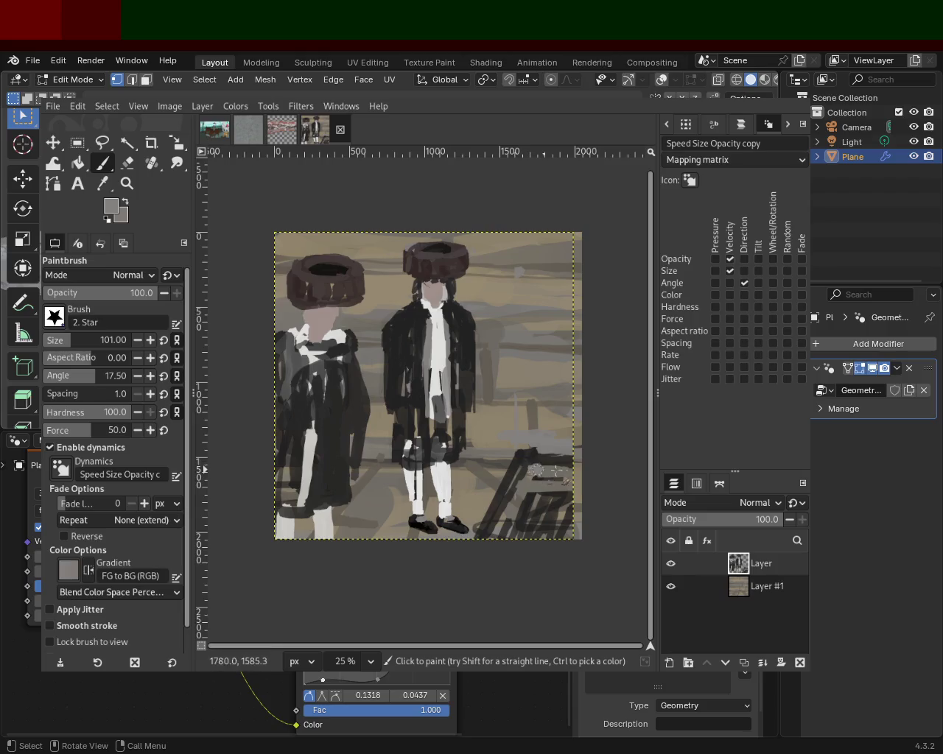
pyautogui.moveTo(501, 538); pyautogui.dragTo(549, 498)
pyautogui.keyDown('ctrl'); pyautogui.click(549, 500); pyautogui.keyUp('ctrl')
pyautogui.keyDown('shift'); pyautogui.click(533, 537); pyautogui.keyUp('shift')
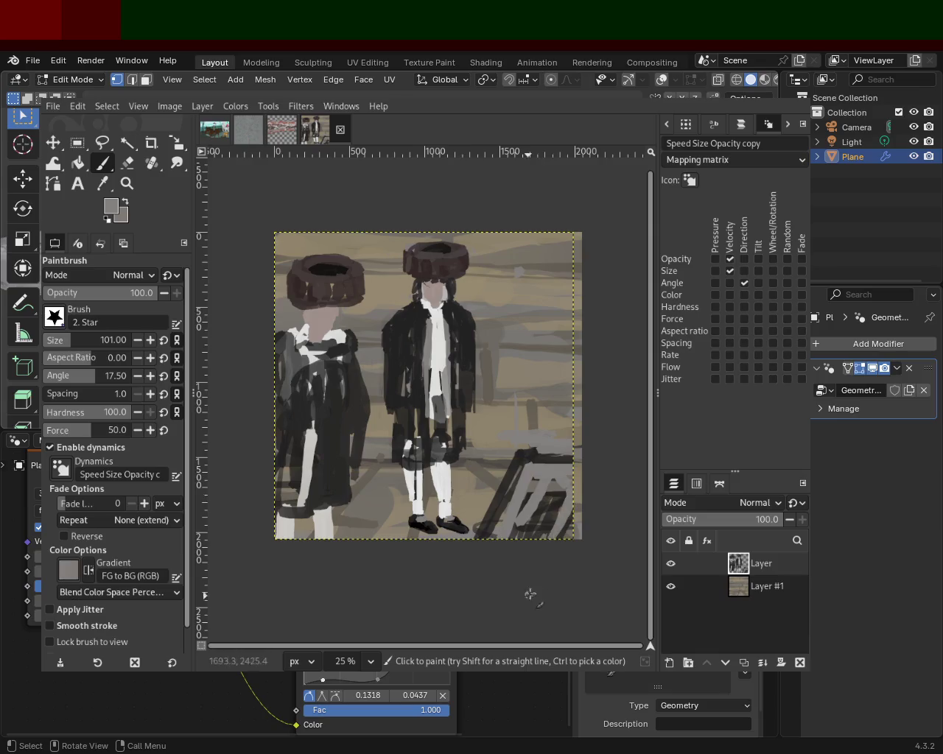
# Layer more black and grey strokes over the chair, including a straight grey line, and save as 54.xcf
pyautogui.keyDown('ctrl'); pyautogui.click(541, 519); pyautogui.keyUp('ctrl')
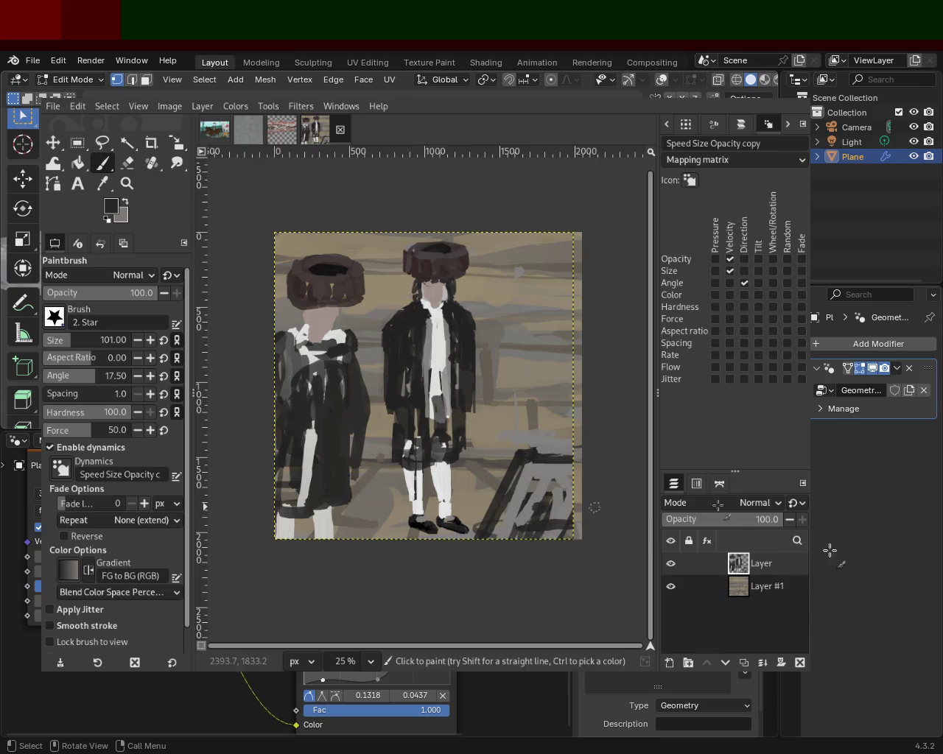
pyautogui.moveTo(578, 479)
pyautogui.mouseDown()
pyautogui.moveTo(526, 494)
pyautogui.moveTo(576, 518)
pyautogui.mouseUp()
pyautogui.keyDown('ctrl'); pyautogui.click(545, 465); pyautogui.keyUp('ctrl')
pyautogui.moveTo(531, 518); pyautogui.dragTo(559, 508)
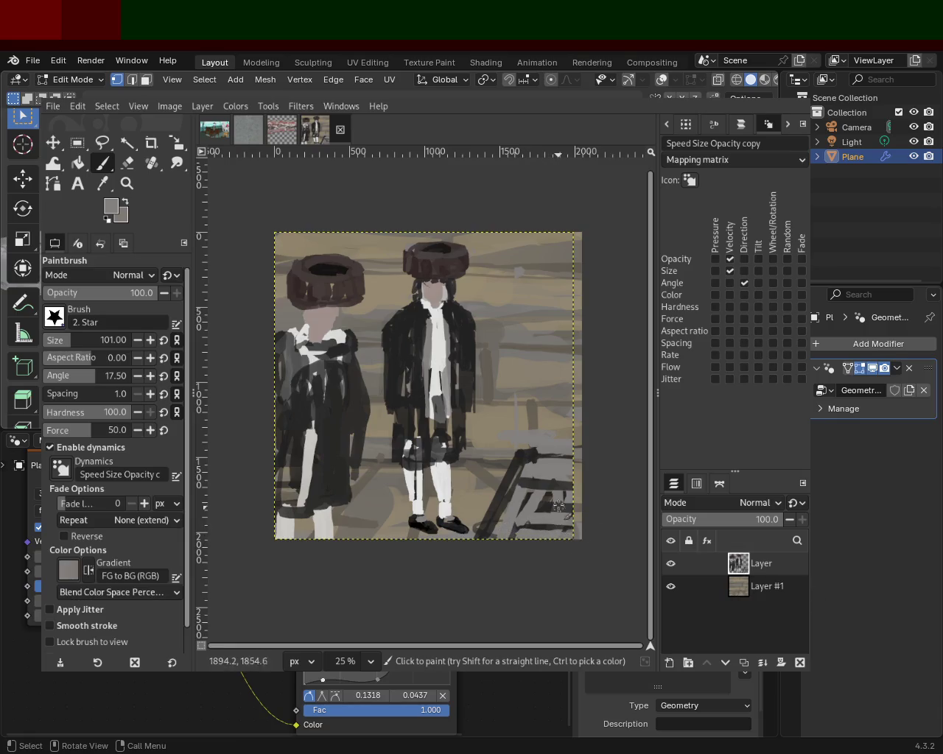
pyautogui.hotkey('ctrl', 'z')
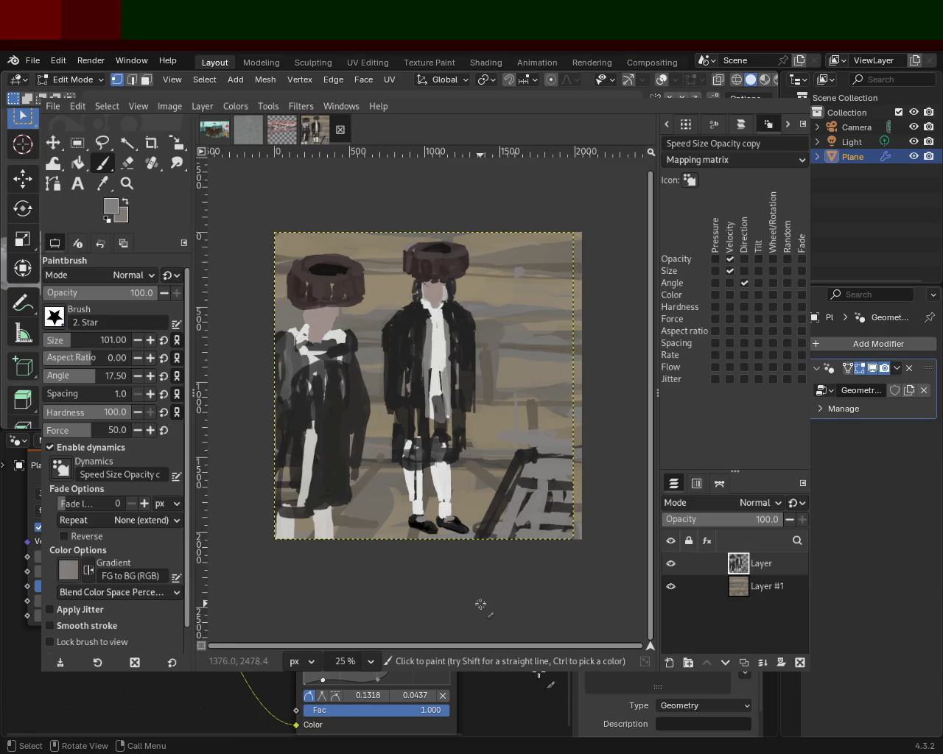
pyautogui.keyDown('shift'); pyautogui.click(536, 486); pyautogui.keyUp('shift')
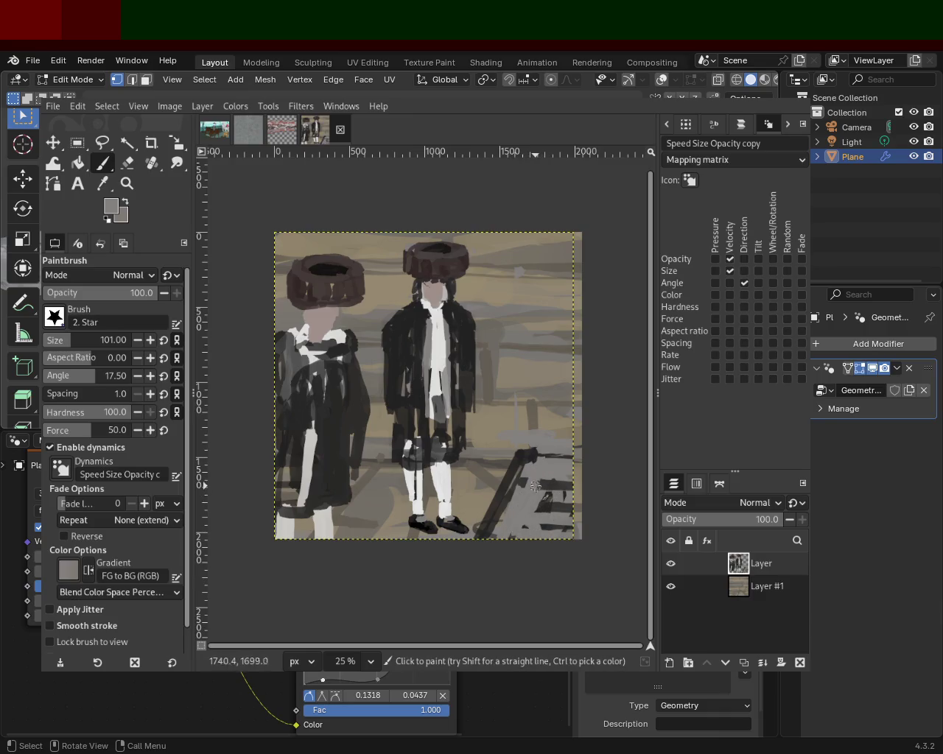
pyautogui.keyDown('ctrl'); pyautogui.click(545, 488); pyautogui.keyUp('ctrl')
pyautogui.moveTo(516, 536)
pyautogui.mouseDown()
pyautogui.moveTo(552, 483)
pyautogui.moveTo(574, 520)
pyautogui.mouseUp()
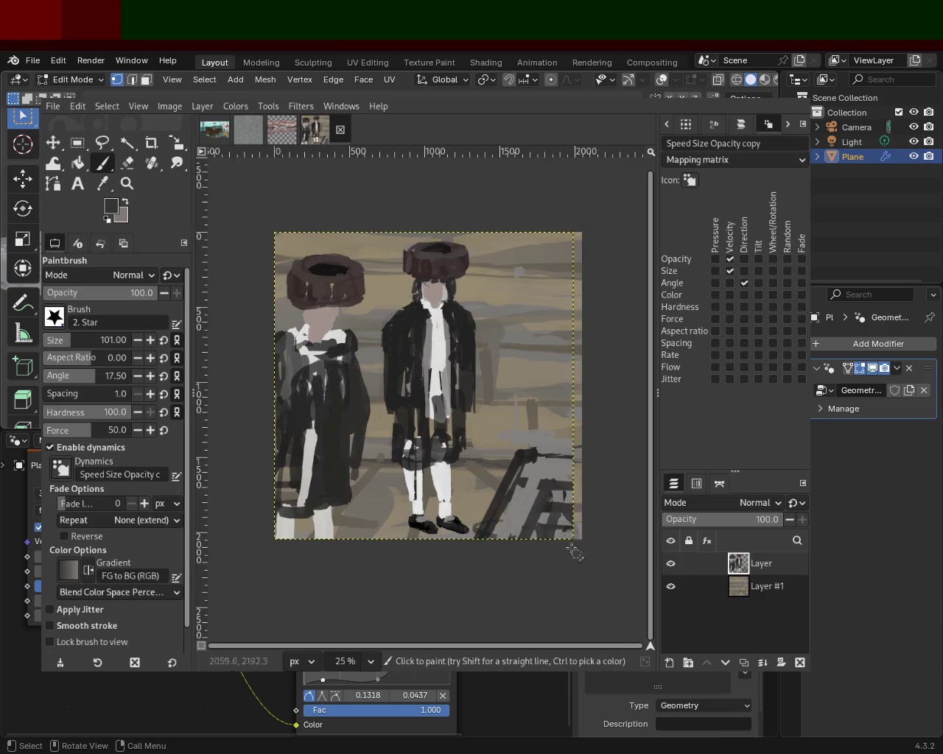
pyautogui.hotkey('ctrl', 's')
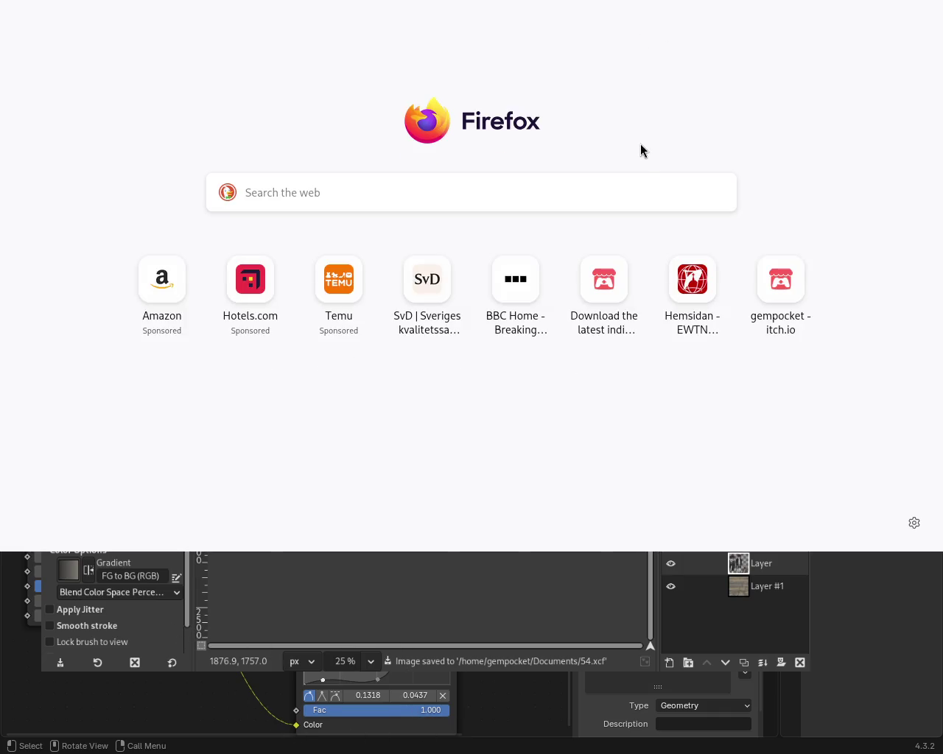
pyautogui.moveTo(640, 143); pyautogui.dragTo(701, 239)
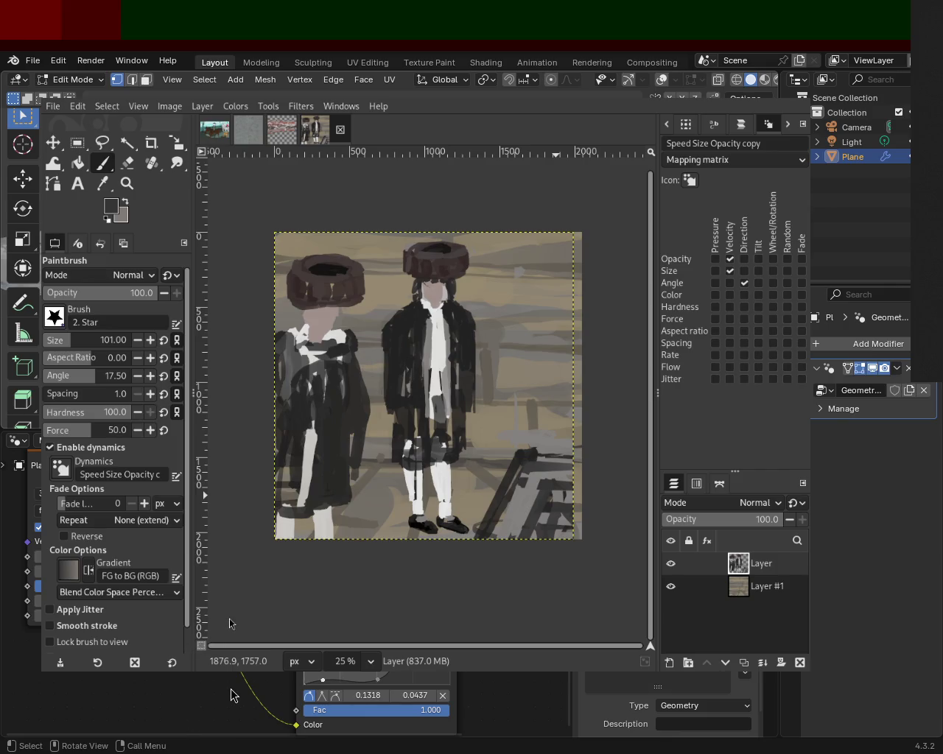
# Maximize and restore the GIMP window, then bring up the bearded man reference photo
pyautogui.press('super+Up')
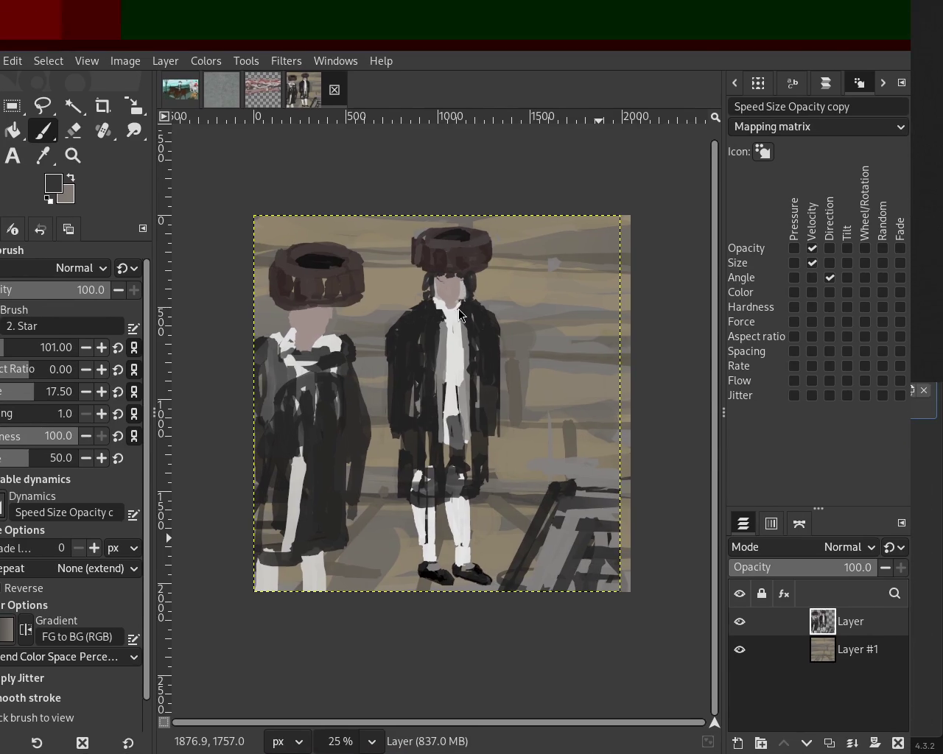
pyautogui.press('super+Down')
pyautogui.hotkey('alt', 'Tab')
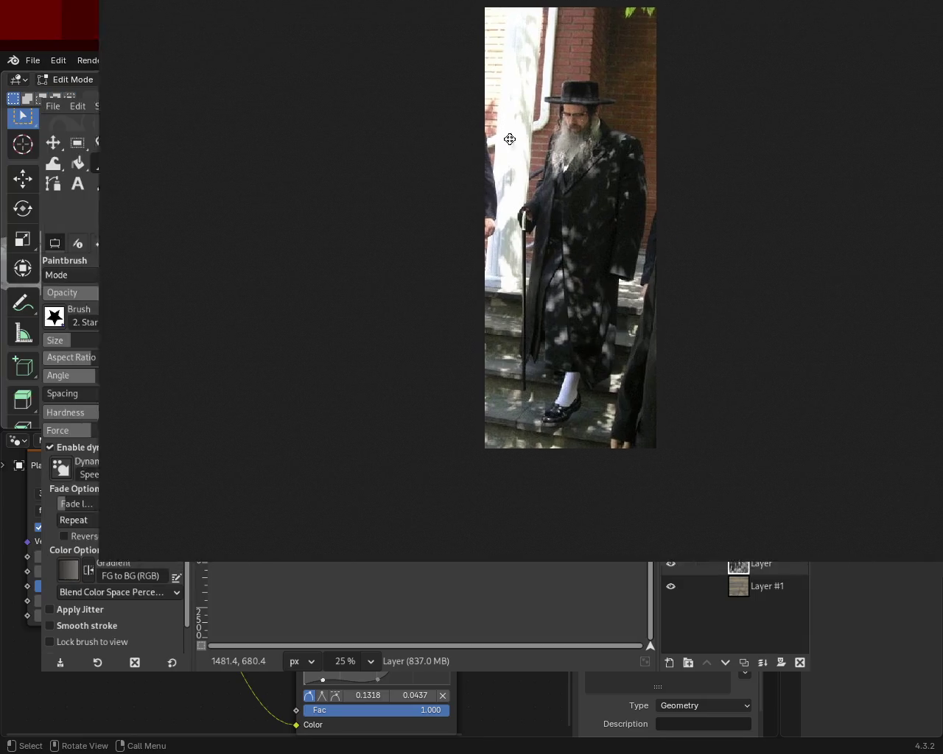
# Close the reference photo to return to GIMP's two-figure painting
pyautogui.press('Escape')
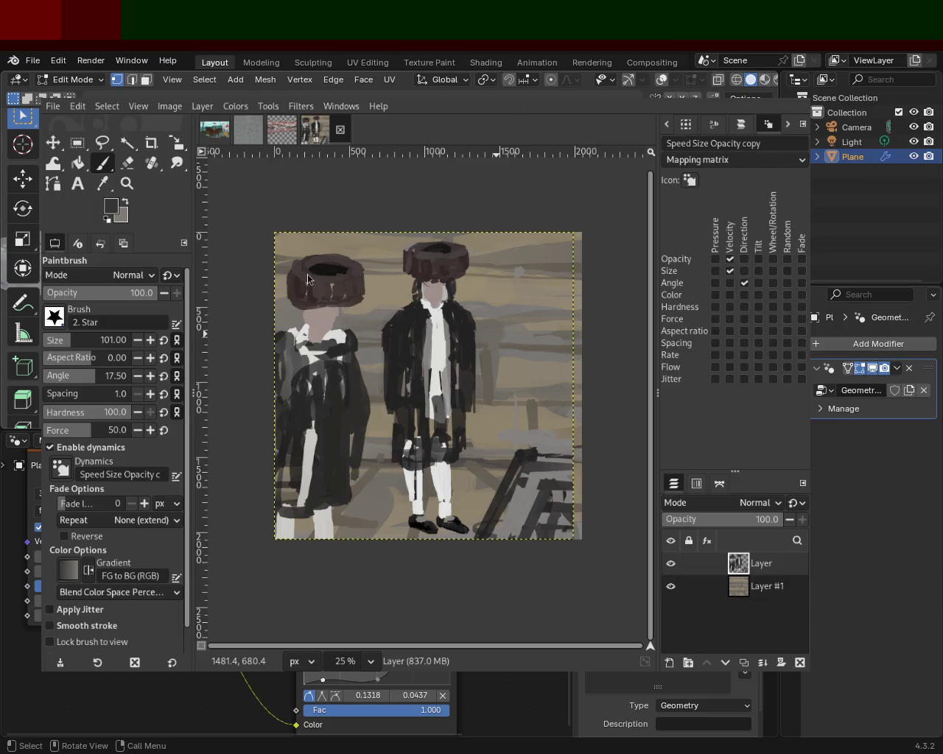
pyautogui.click(126, 184)
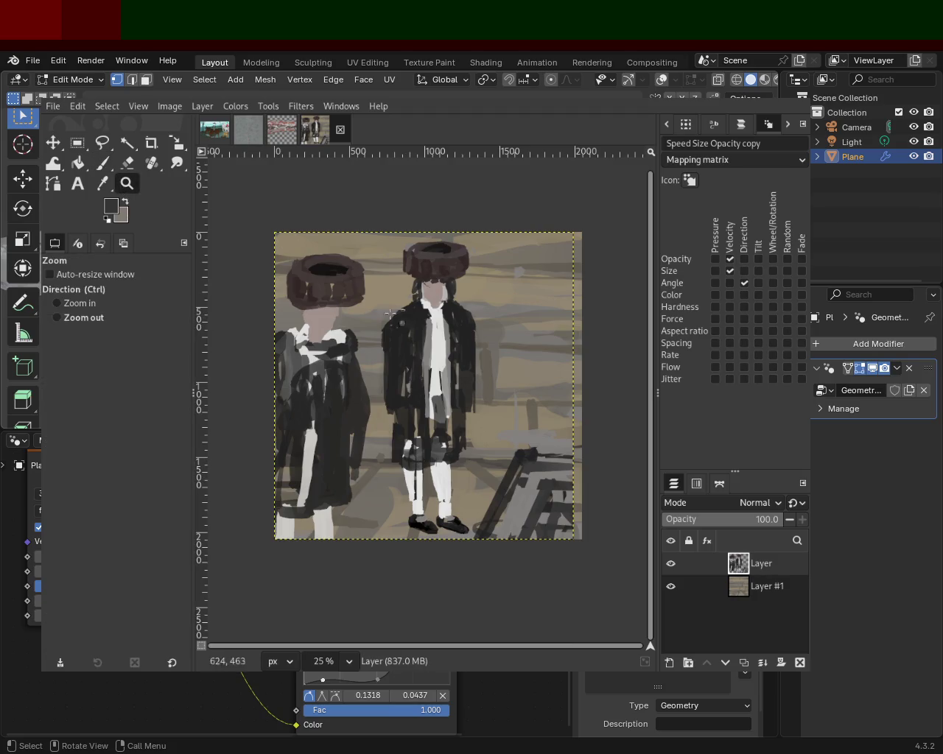
# Zoom in on the right figure's legs and darken the trousers and their right edge
pyautogui.keyDown('ctrl'); pyautogui.click(451, 383); pyautogui.keyUp('ctrl')
pyautogui.doubleClick(452, 386)
pyautogui.doubleClick(459, 398)
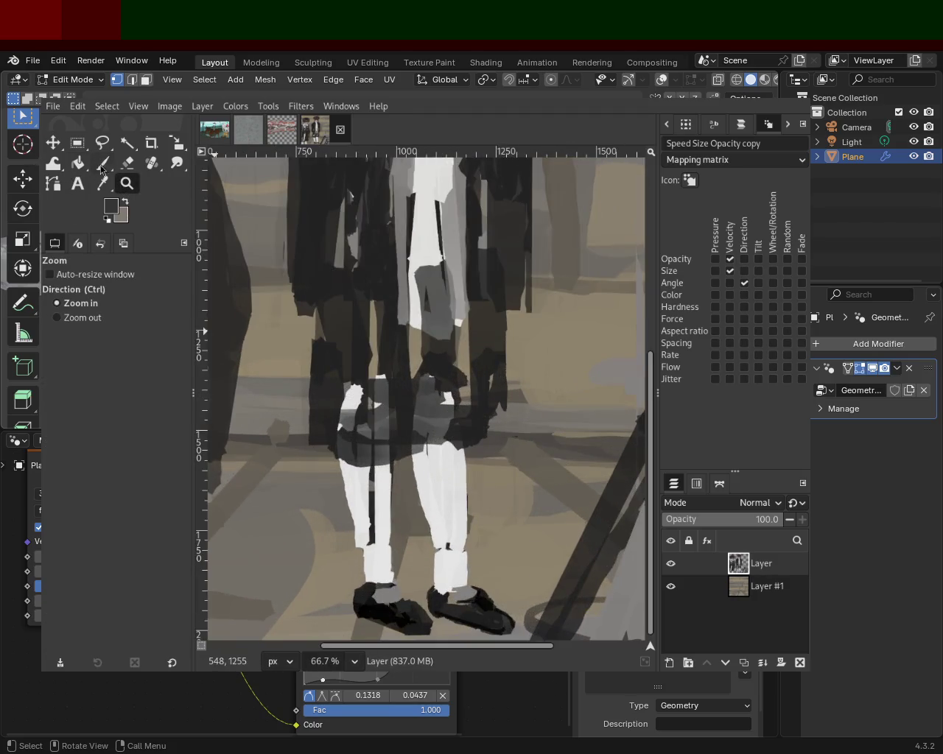
pyautogui.press('p')
pyautogui.keyDown('ctrl'); pyautogui.click(463, 407); pyautogui.keyUp('ctrl')
pyautogui.moveTo(479, 442); pyautogui.dragTo(427, 445)
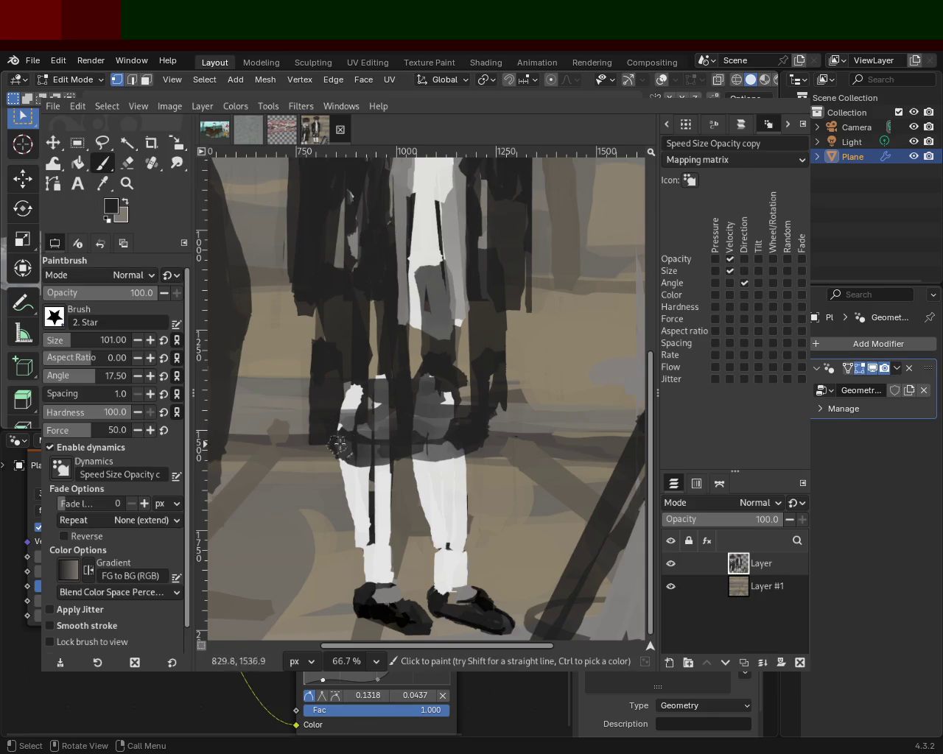
pyautogui.keyDown('ctrl'); pyautogui.click(494, 385); pyautogui.keyUp('ctrl')
pyautogui.moveTo(493, 364); pyautogui.dragTo(493, 317)
# Paint light grey over the dark strip, undo a light leg stroke, and darken the coat hem
pyautogui.keyDown('ctrl'); pyautogui.click(462, 294); pyautogui.keyUp('ctrl')
pyautogui.moveTo(407, 323)
pyautogui.mouseDown()
pyautogui.moveTo(397, 287)
pyautogui.moveTo(414, 427)
pyautogui.mouseUp()
pyautogui.keyDown('ctrl'); pyautogui.click(404, 298); pyautogui.keyUp('ctrl')
pyautogui.hotkey('ctrl', 'z')
pyautogui.keyDown('ctrl'); pyautogui.click(389, 350); pyautogui.keyUp('ctrl')
pyautogui.moveTo(390, 347)
pyautogui.mouseDown()
pyautogui.moveTo(435, 335)
pyautogui.moveTo(409, 423)
pyautogui.mouseUp()
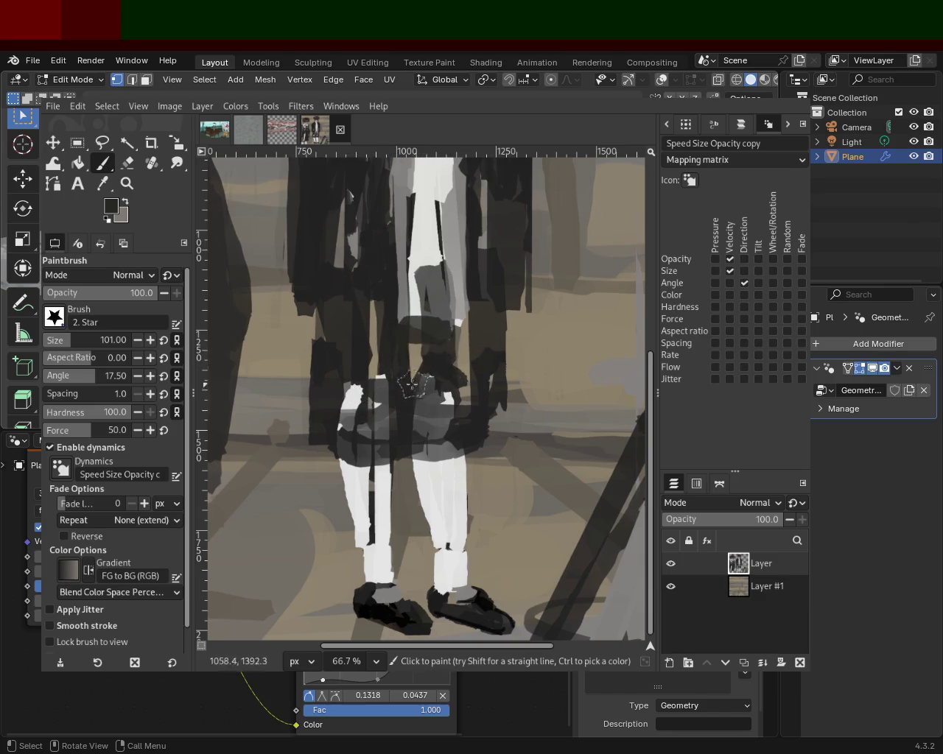
pyautogui.press('z')
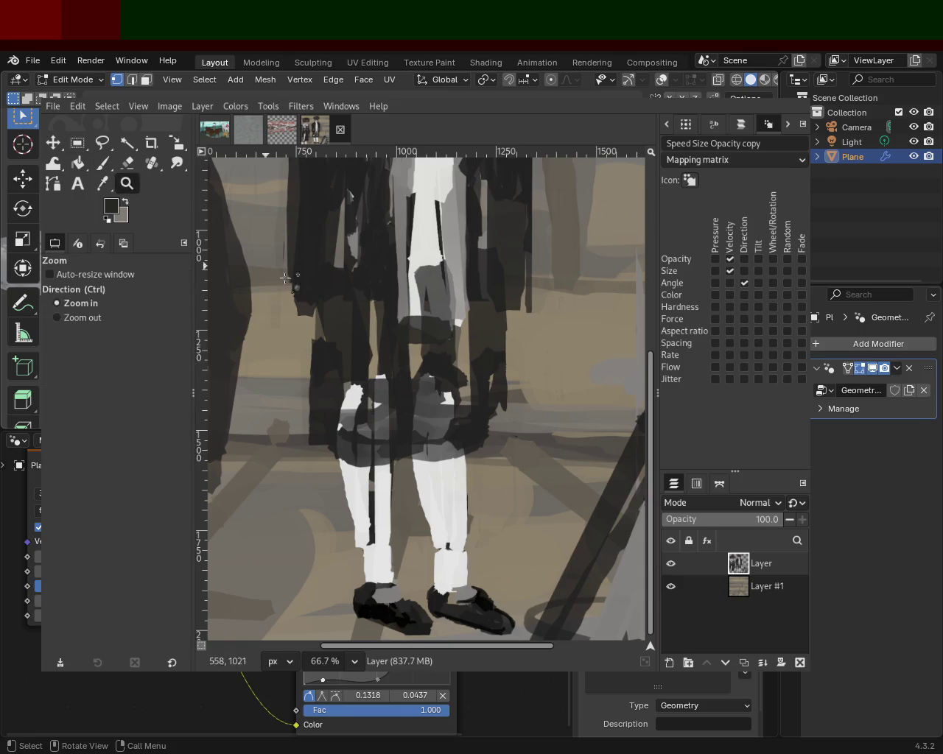
pyautogui.keyDown('ctrl'); pyautogui.click(404, 359); pyautogui.keyUp('ctrl')
pyautogui.keyDown('ctrl'); pyautogui.click(405, 359); pyautogui.keyUp('ctrl')
pyautogui.click(348, 392)
pyautogui.click(349, 392)
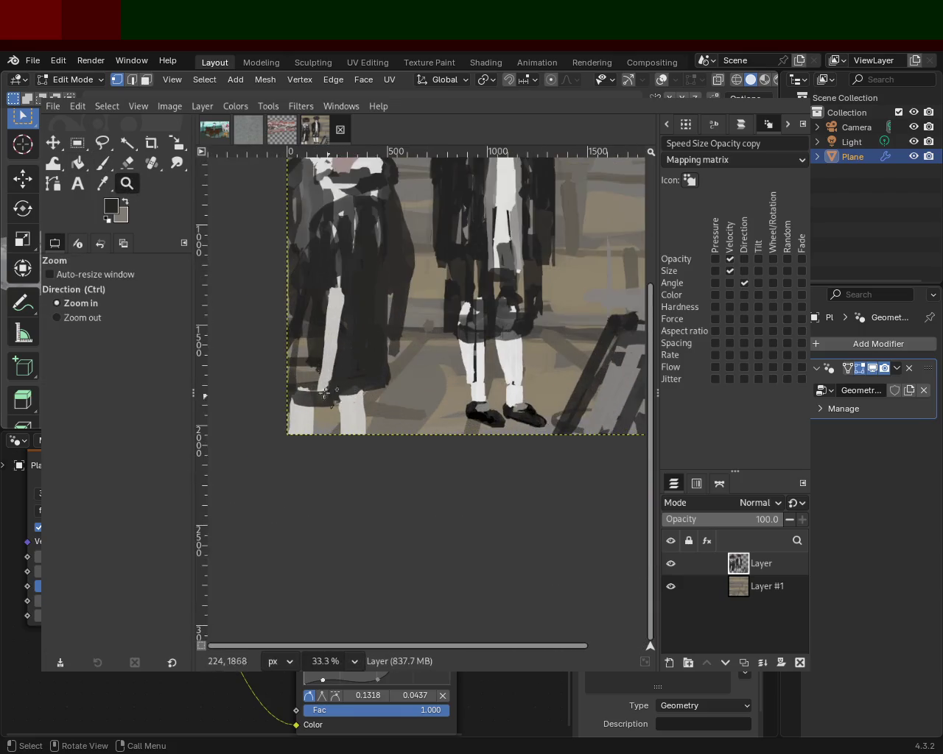
# Sample the tan background, choose near-black as paint colour, and zoom in on the figures' legs
pyautogui.click(102, 163)
pyautogui.keyDown('ctrl'); pyautogui.click(344, 384); pyautogui.keyUp('ctrl')
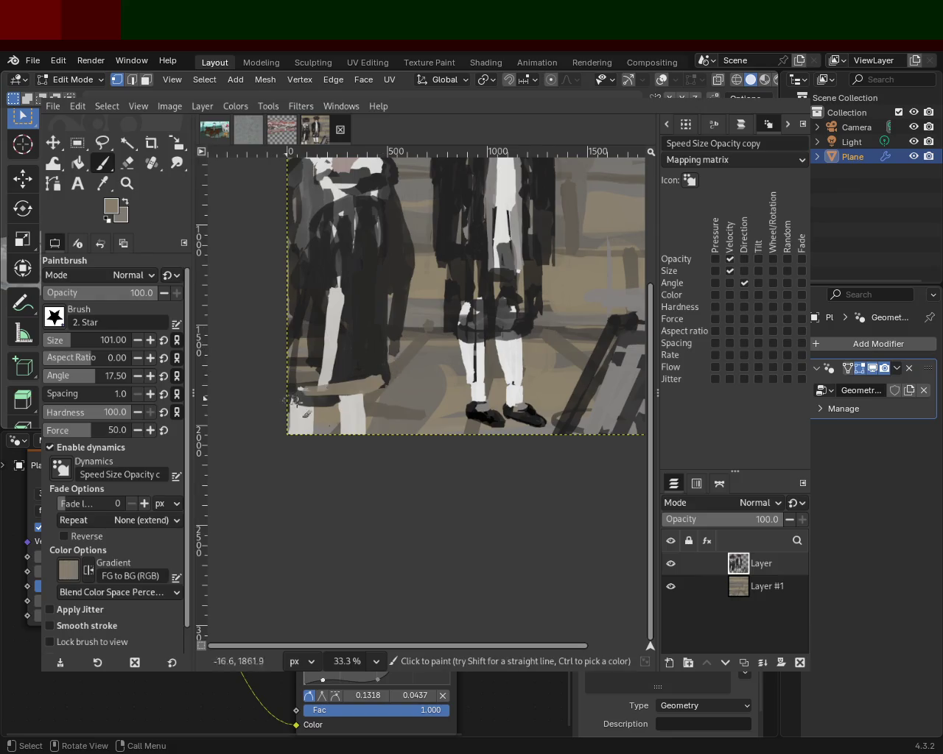
pyautogui.keyDown('ctrl'); pyautogui.click(370, 369); pyautogui.keyUp('ctrl')
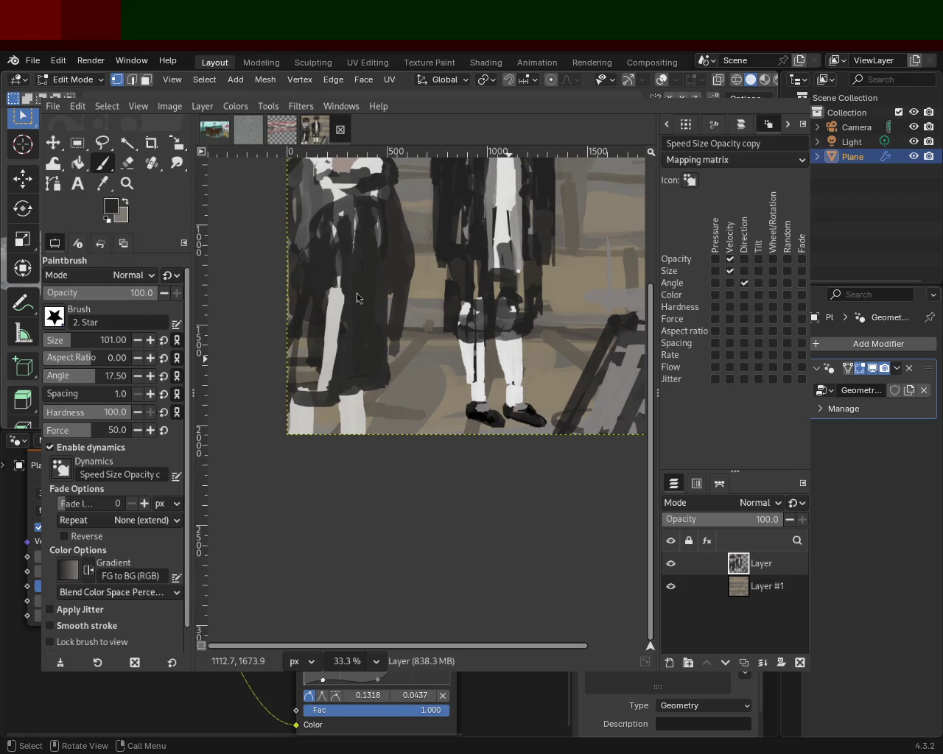
pyautogui.click(127, 184)
pyautogui.scroll(-5, 413, 346)
pyautogui.scroll(1, 412, 347)
pyautogui.scroll(2, 422, 352)
pyautogui.scroll(1, 421, 351)
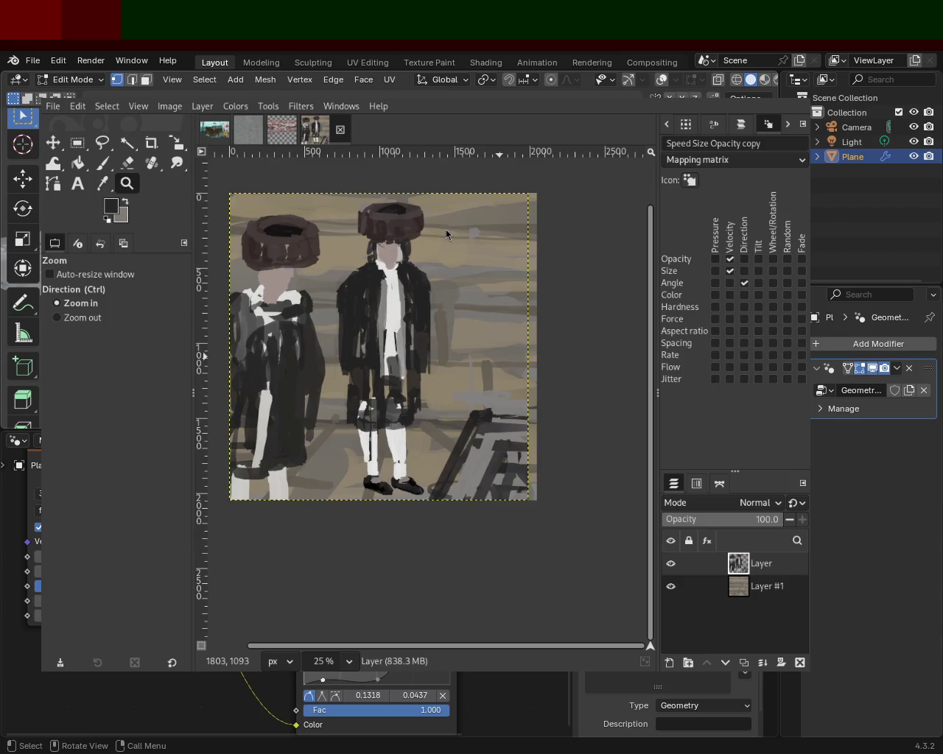
pyautogui.press('ctrl')
pyautogui.keyDown('ctrl'); pyautogui.click(384, 287); pyautogui.keyUp('ctrl')
pyautogui.click(317, 354)
# Zoom to 50% on the coats and erase a narrow strip of the left figure's dark coat
pyautogui.doubleClick(268, 390)
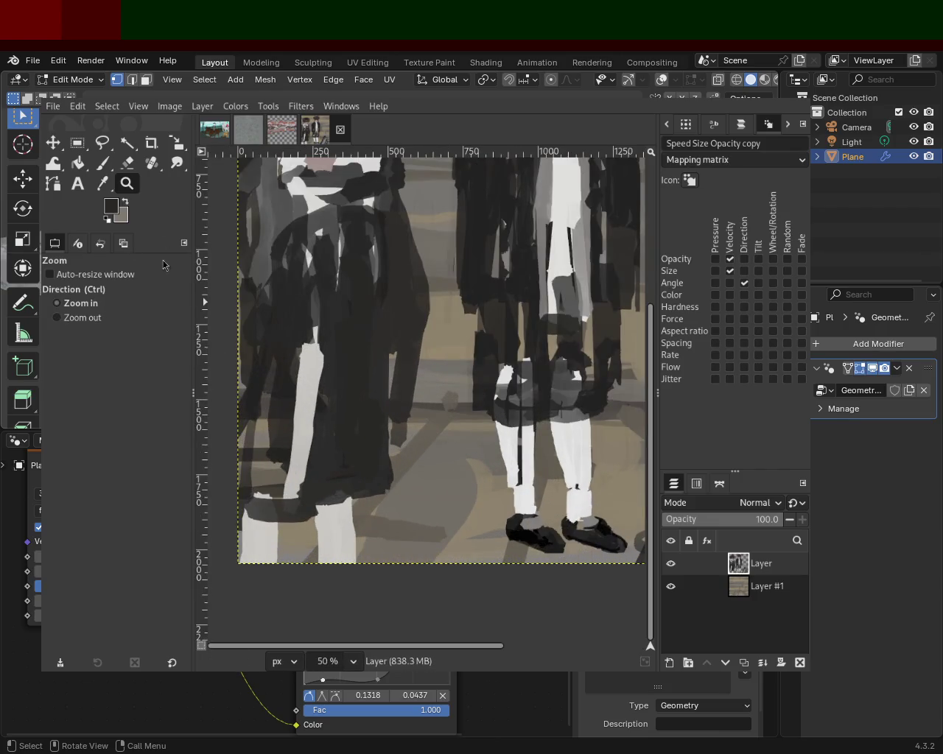
pyautogui.click(104, 164)
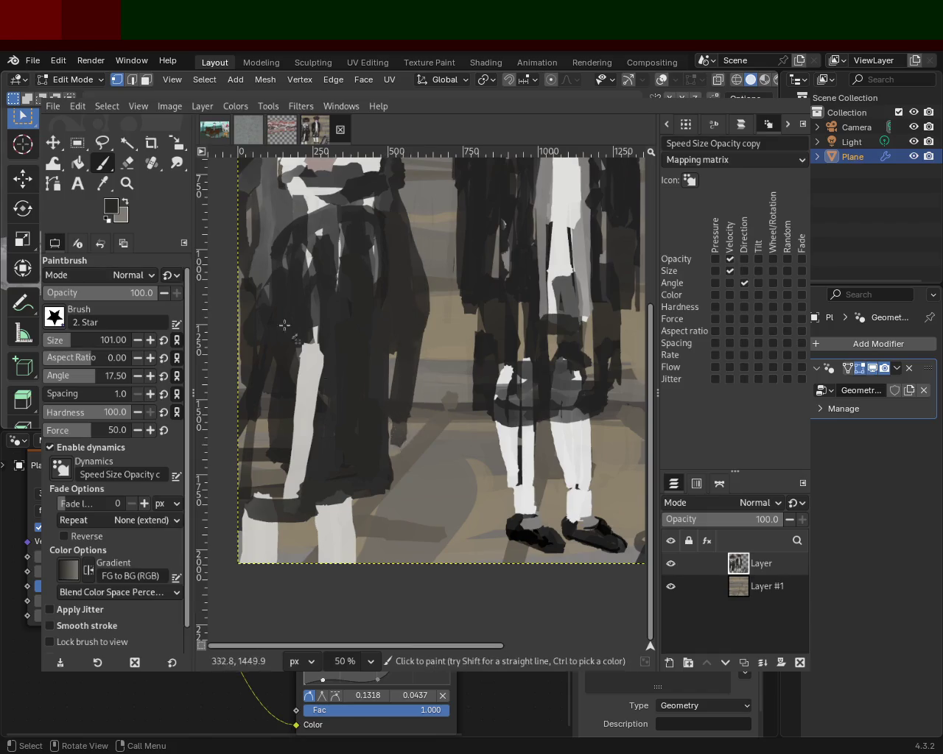
pyautogui.click(128, 168)
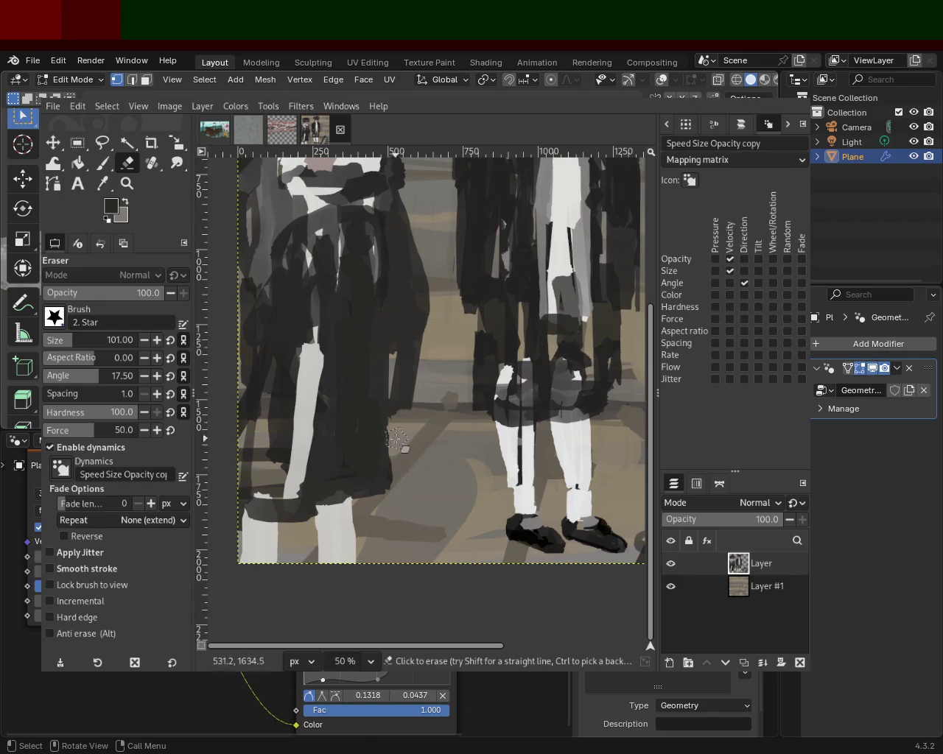
pyautogui.moveTo(395, 491); pyautogui.dragTo(396, 424)
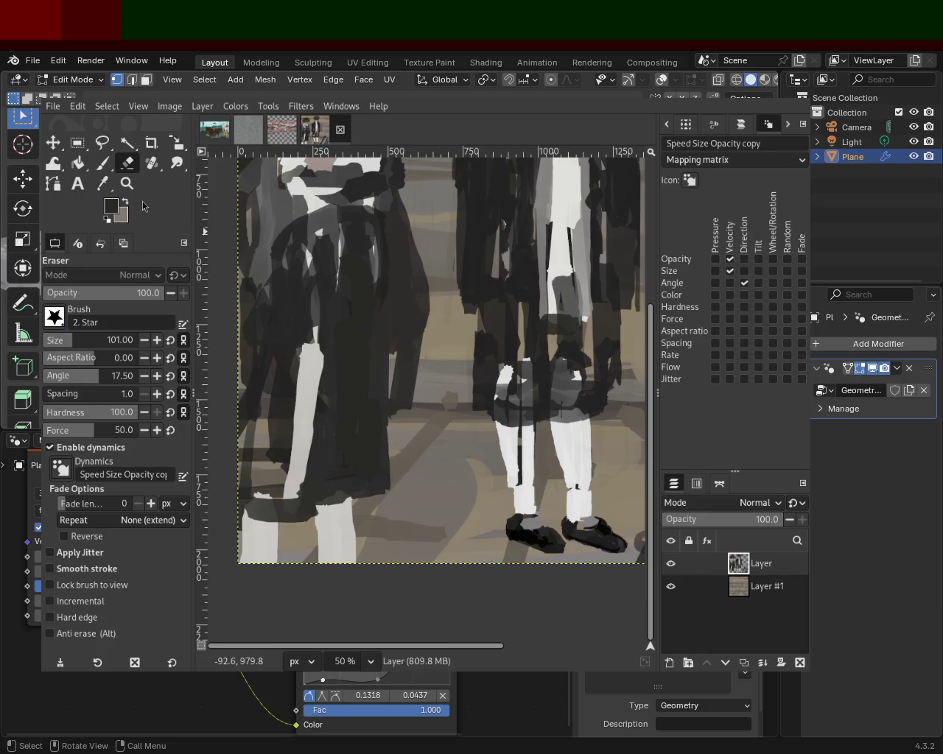
# Zoom in on the left figure's coat, reselect the Eraser, then zoom out to the whole painting
pyautogui.press('z')
pyautogui.keyDown('ctrl'); pyautogui.click(376, 374); pyautogui.keyUp('ctrl')
pyautogui.click(377, 374)
pyautogui.keyDown('ctrl'); pyautogui.click(376, 374); pyautogui.keyUp('ctrl')
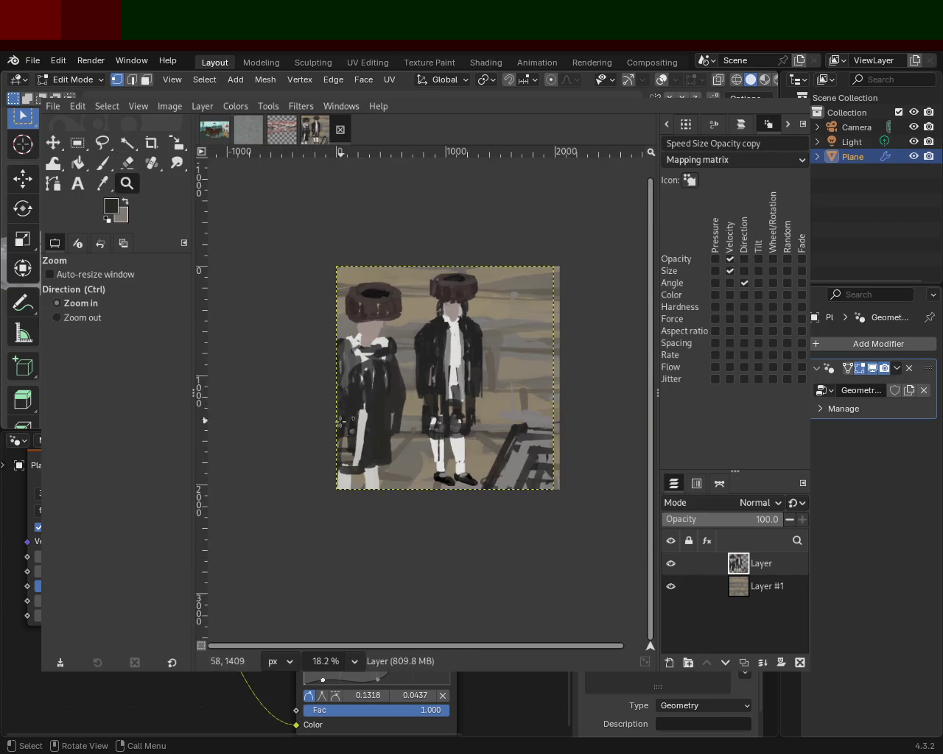
pyautogui.click(321, 436)
pyautogui.click(321, 435)
pyautogui.click(95, 167)
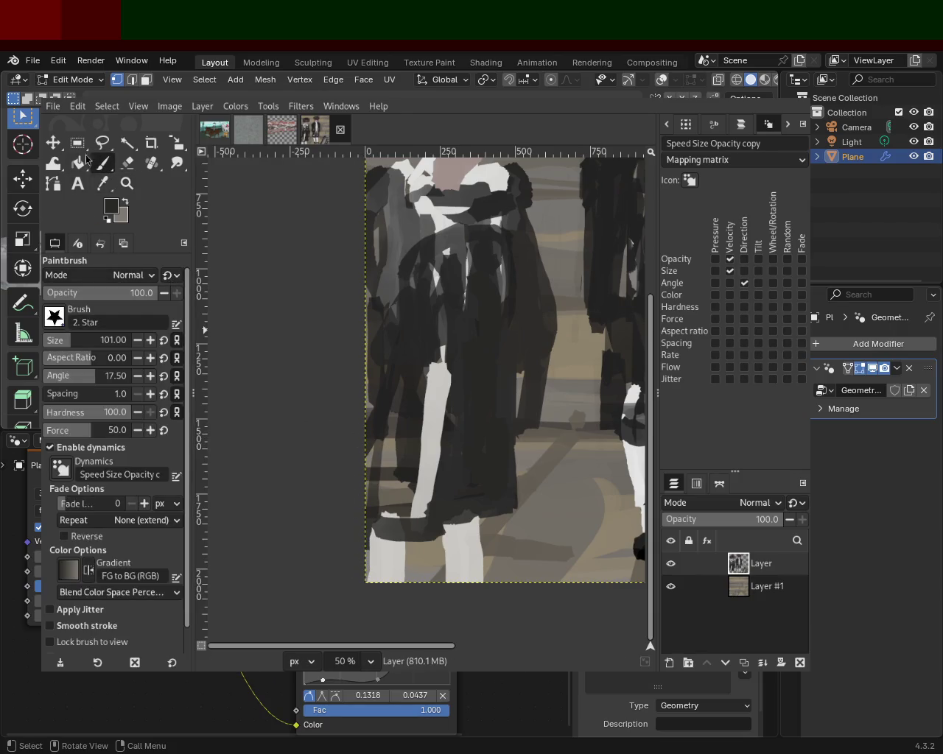
pyautogui.click(127, 162)
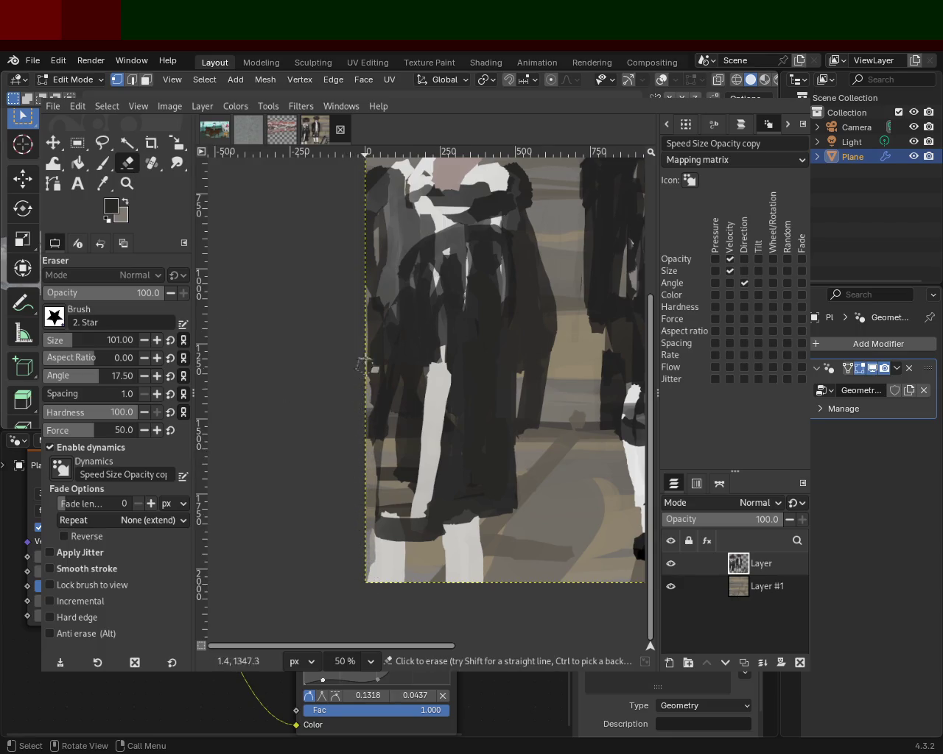
pyautogui.click(127, 184)
pyautogui.scroll(-4, 420, 387)
pyautogui.scroll(2, 420, 388)
pyautogui.scroll(-1, 420, 387)
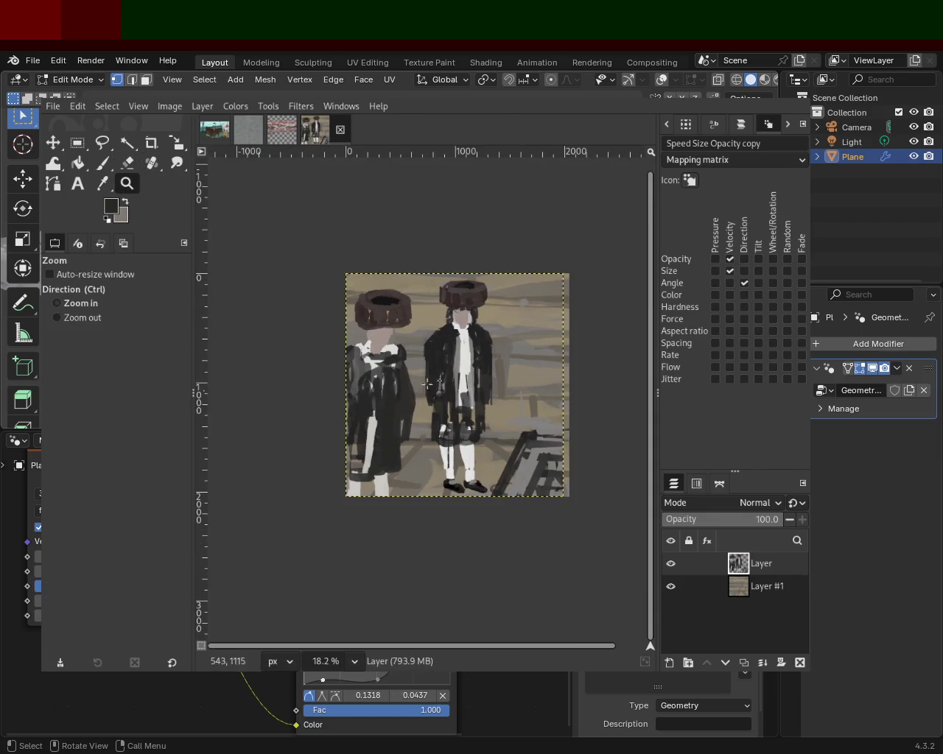
pyautogui.scroll(1, 423, 385)
pyautogui.scroll(2, 424, 385)
# Darken the right figure's lower coat and its right coat edge
pyautogui.click(103, 163)
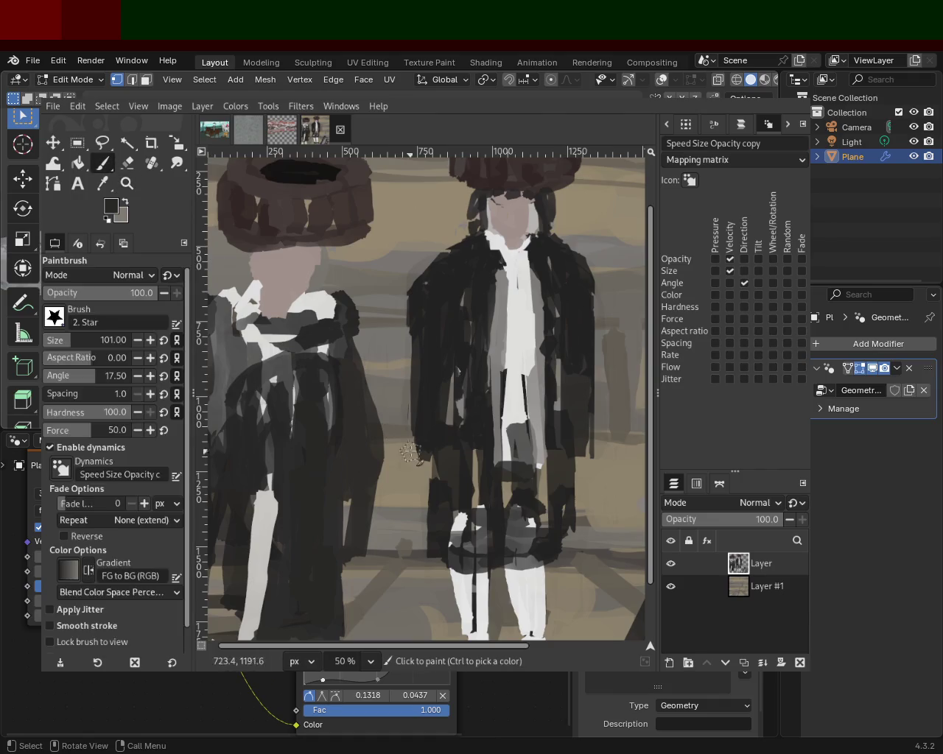
pyautogui.moveTo(423, 442); pyautogui.dragTo(420, 516)
pyautogui.moveTo(413, 464); pyautogui.dragTo(438, 505)
pyautogui.moveTo(579, 423); pyautogui.dragTo(582, 490)
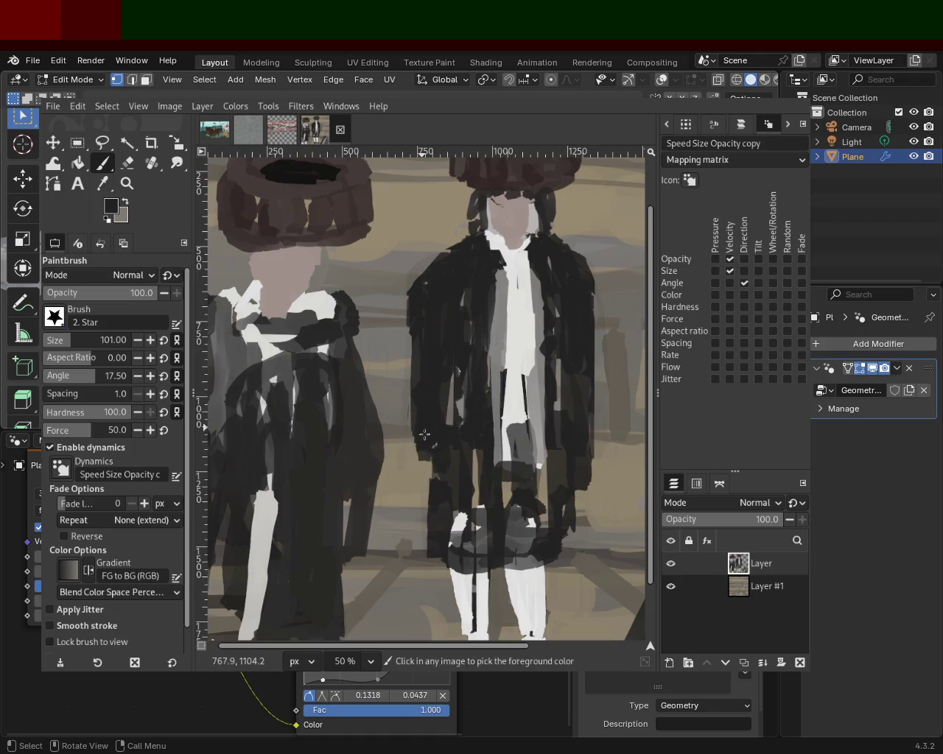
pyautogui.moveTo(419, 450); pyautogui.dragTo(429, 483)
# Repaint the shirt with more white, add a thin dark line, and cover the dark line on the leg
pyautogui.keyDown('ctrl'); pyautogui.click(498, 313); pyautogui.keyUp('ctrl')
pyautogui.moveTo(500, 347); pyautogui.dragTo(504, 516)
pyautogui.keyDown('ctrl'); pyautogui.click(506, 398); pyautogui.keyUp('ctrl')
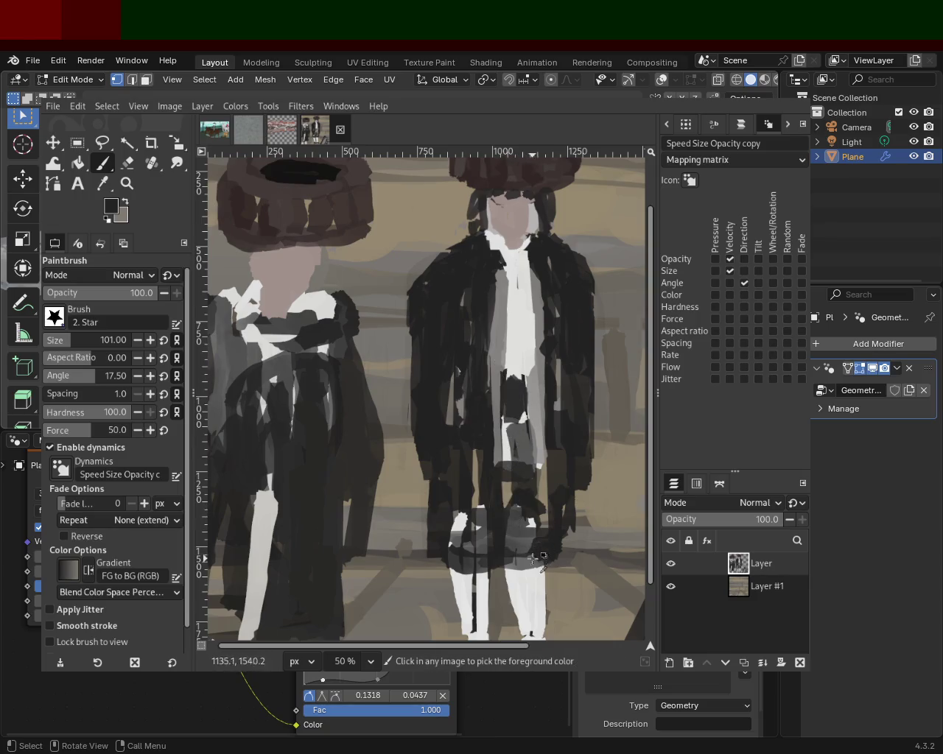
pyautogui.keyDown('ctrl'); pyautogui.click(525, 589); pyautogui.keyUp('ctrl')
pyautogui.moveTo(468, 595); pyautogui.dragTo(476, 635)
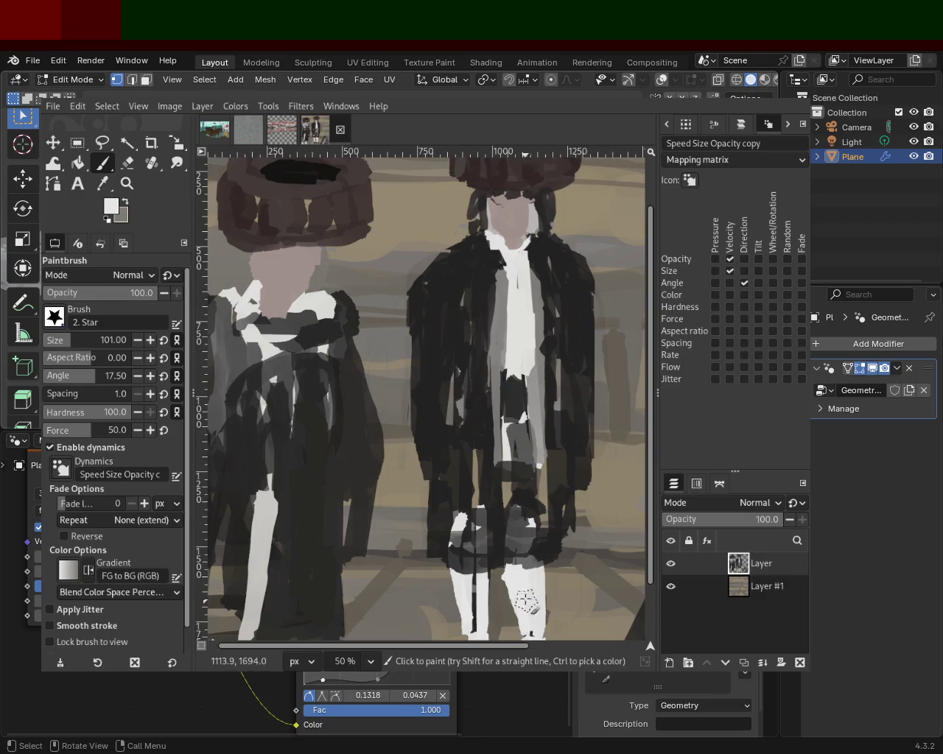
# Shade the right figure's torso with light grey, near-white and mid grey strokes
pyautogui.keyDown('ctrl'); pyautogui.click(504, 519); pyautogui.keyUp('ctrl')
pyautogui.moveTo(545, 439)
pyautogui.mouseDown()
pyautogui.moveTo(512, 377)
pyautogui.moveTo(531, 367)
pyautogui.moveTo(512, 483)
pyautogui.mouseUp()
pyautogui.keyDown('ctrl'); pyautogui.click(515, 373); pyautogui.keyUp('ctrl')
pyautogui.keyDown('ctrl'); pyautogui.click(522, 449); pyautogui.keyUp('ctrl')
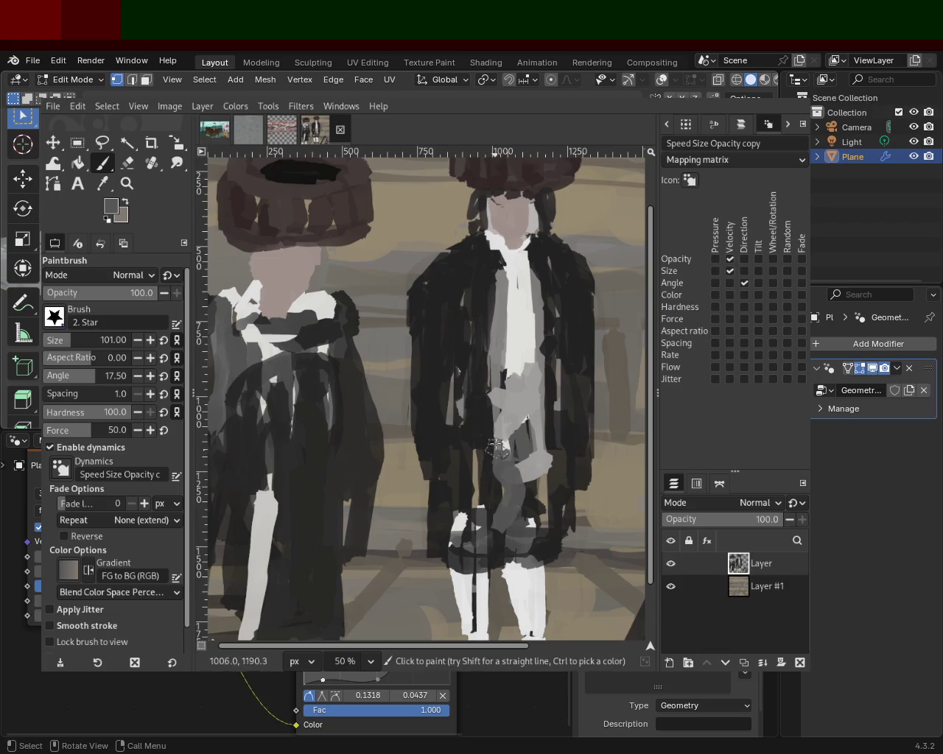
pyautogui.keyDown('ctrl'); pyautogui.click(515, 357); pyautogui.keyUp('ctrl')
pyautogui.moveTo(516, 394); pyautogui.dragTo(520, 333)
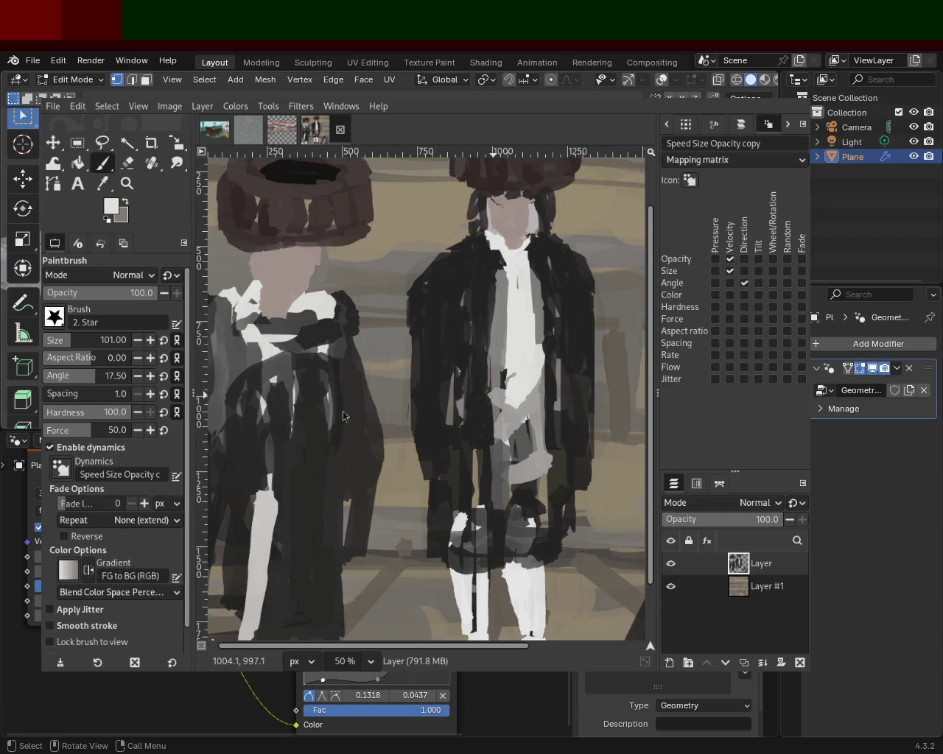
# Repaint the left figure's face in skin tone and try dark neck lines with a smaller brush, undoing them
pyautogui.keyDown('ctrl'); pyautogui.click(282, 271); pyautogui.keyUp('ctrl')
pyautogui.moveTo(316, 247); pyautogui.dragTo(309, 309)
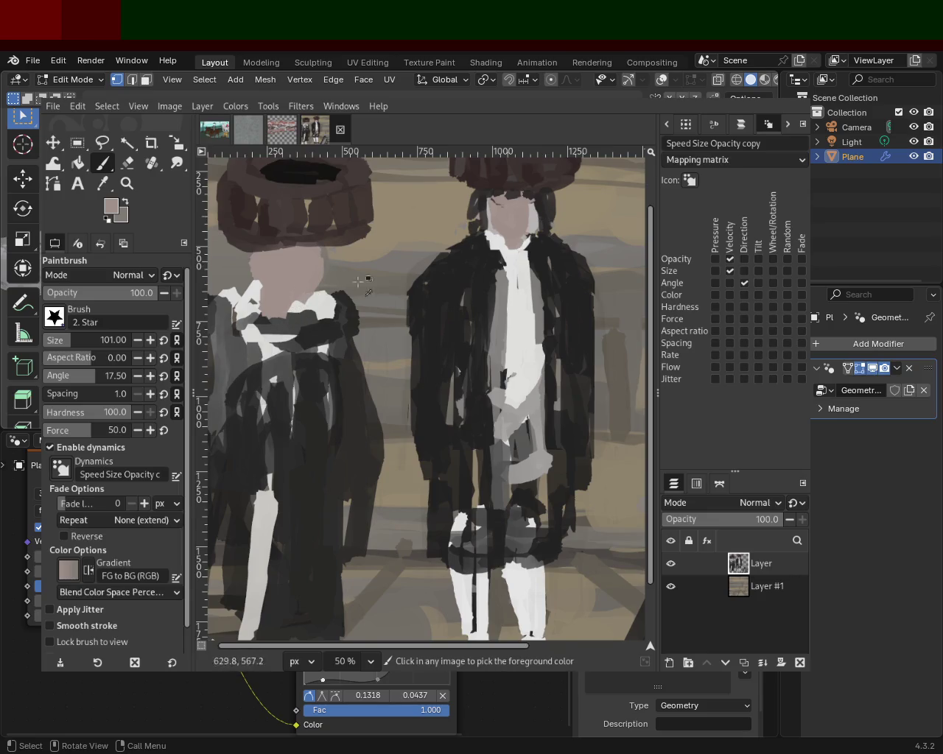
pyautogui.click(56, 339)
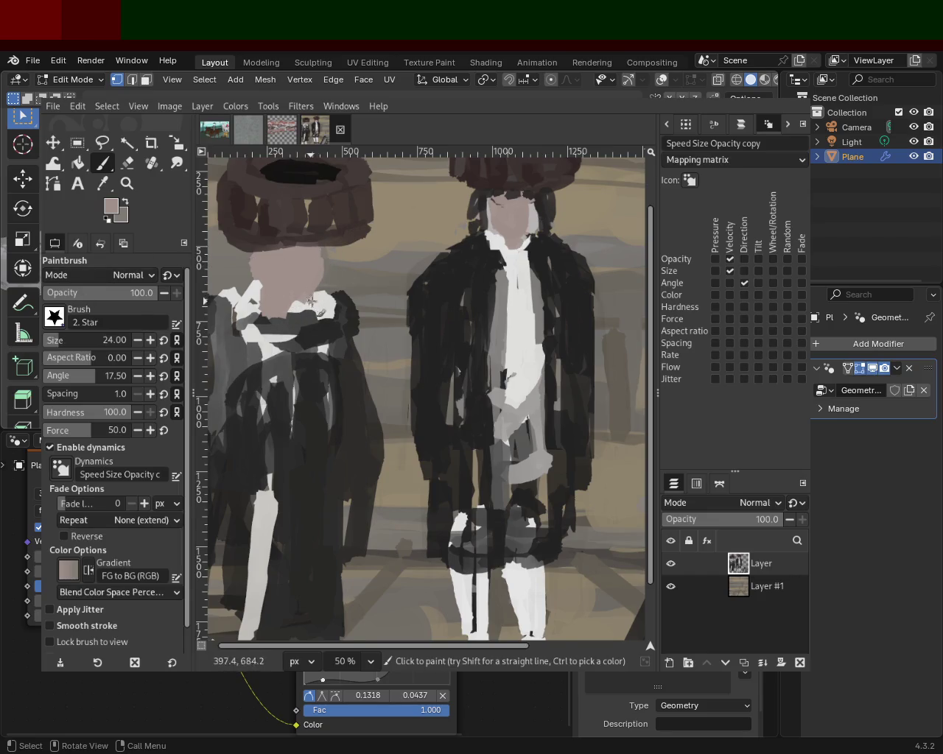
pyautogui.keyDown('ctrl'); pyautogui.click(474, 221); pyautogui.keyUp('ctrl')
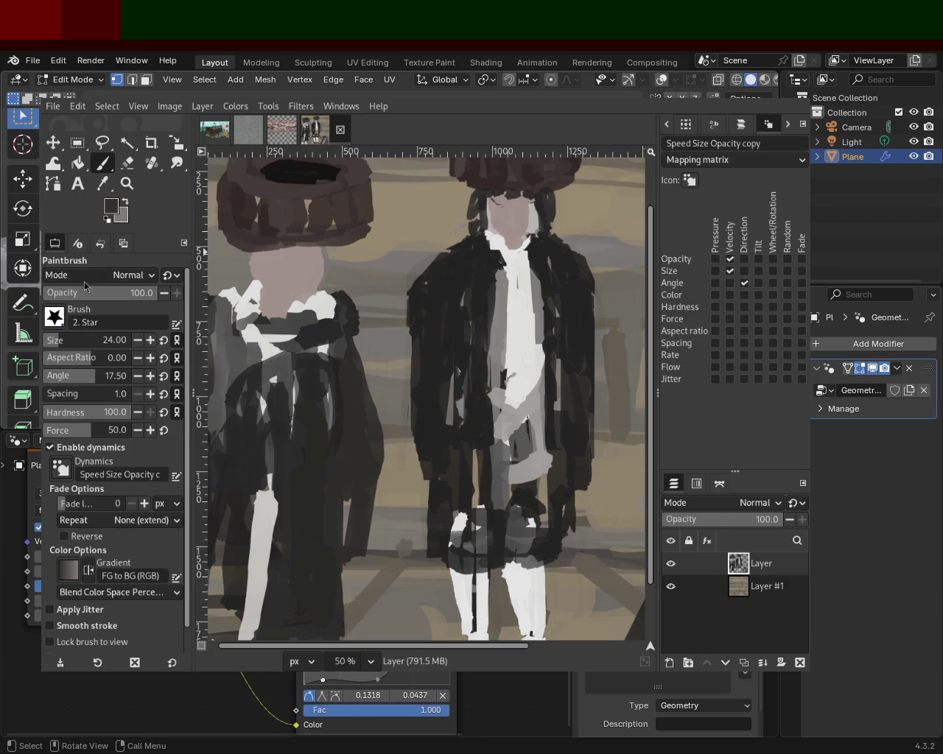
pyautogui.moveTo(263, 248)
pyautogui.mouseDown()
pyautogui.moveTo(221, 346)
pyautogui.moveTo(237, 329)
pyautogui.mouseUp()
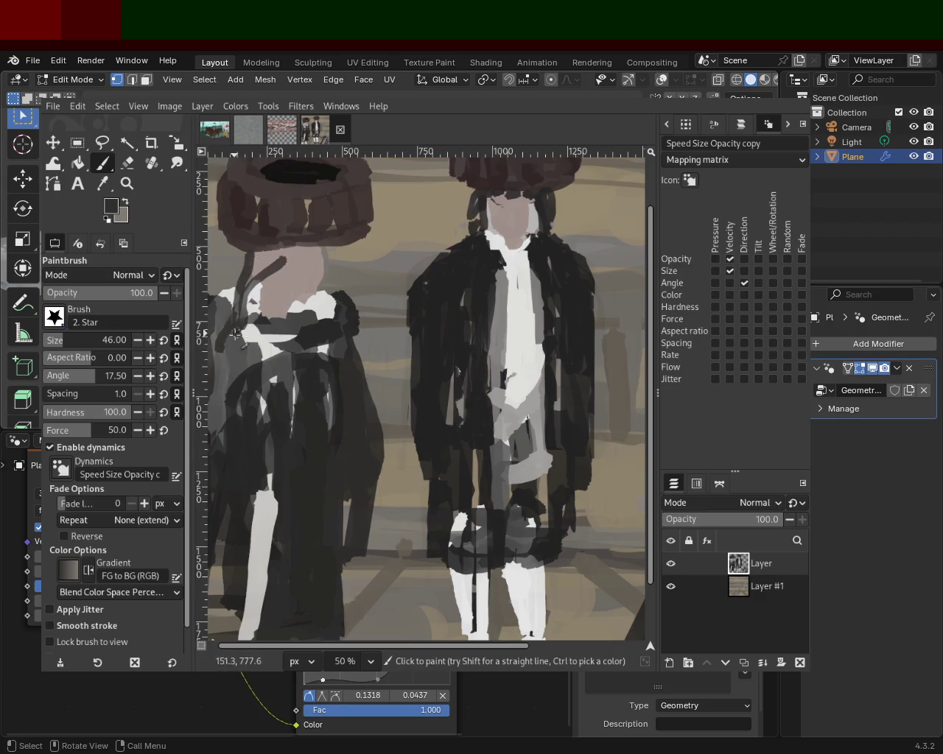
pyautogui.hotkey('ctrl', 'z')
pyautogui.moveTo(317, 243); pyautogui.dragTo(336, 331)
pyautogui.hotkey('ctrl', 'z')
pyautogui.moveTo(325, 243)
pyautogui.mouseDown()
pyautogui.moveTo(265, 253)
pyautogui.moveTo(303, 258)
pyautogui.moveTo(334, 282)
pyautogui.mouseUp()
pyautogui.hotkey('ctrl', 'z')
pyautogui.hotkey('ctrl', 'z')
# Outline the left figure's neck in near-black and add a warm grey stroke across it
pyautogui.keyDown('ctrl'); pyautogui.click(316, 266); pyautogui.keyUp('ctrl')
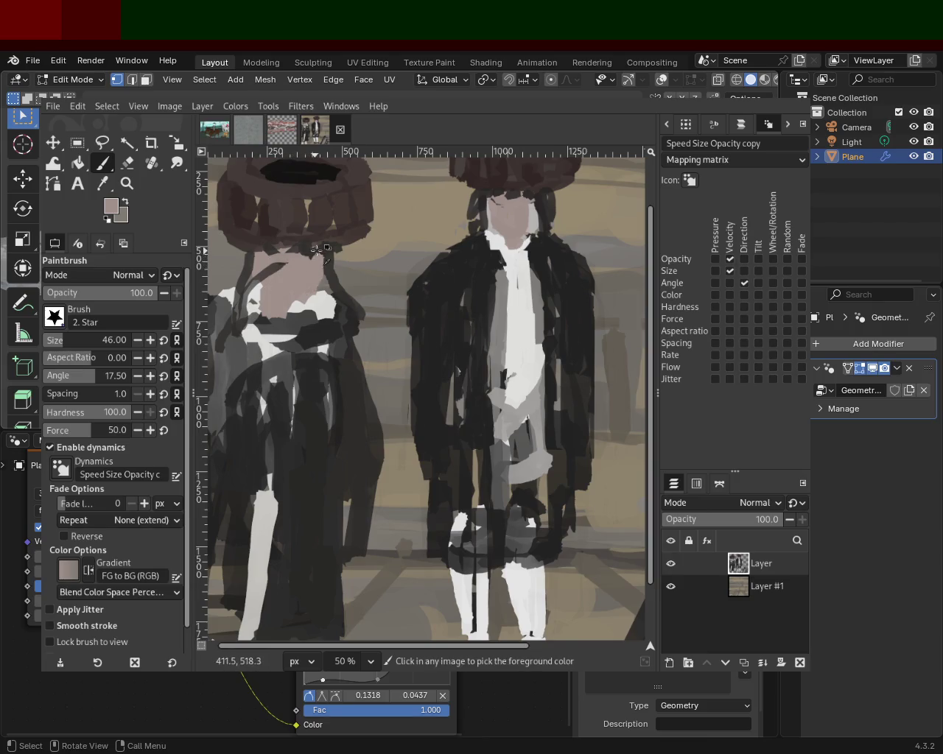
pyautogui.keyDown('ctrl'); pyautogui.click(308, 258); pyautogui.keyUp('ctrl')
pyautogui.moveTo(309, 258)
pyautogui.mouseDown()
pyautogui.moveTo(263, 269)
pyautogui.moveTo(227, 328)
pyautogui.mouseUp()
pyautogui.keyDown('ctrl'); pyautogui.click(343, 271); pyautogui.keyUp('ctrl')
pyautogui.moveTo(318, 285); pyautogui.dragTo(258, 275)
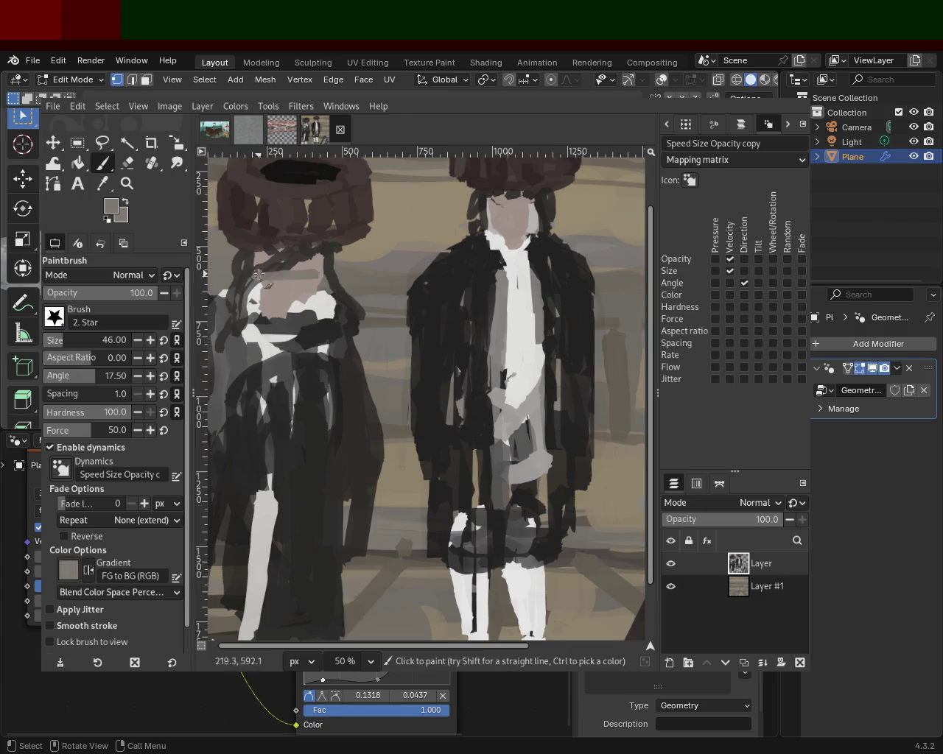
# Cover dark marks on the right figure's face with pink tone and paint dark hair down its edge
pyautogui.keyDown('ctrl'); pyautogui.click(520, 234); pyautogui.keyUp('ctrl')
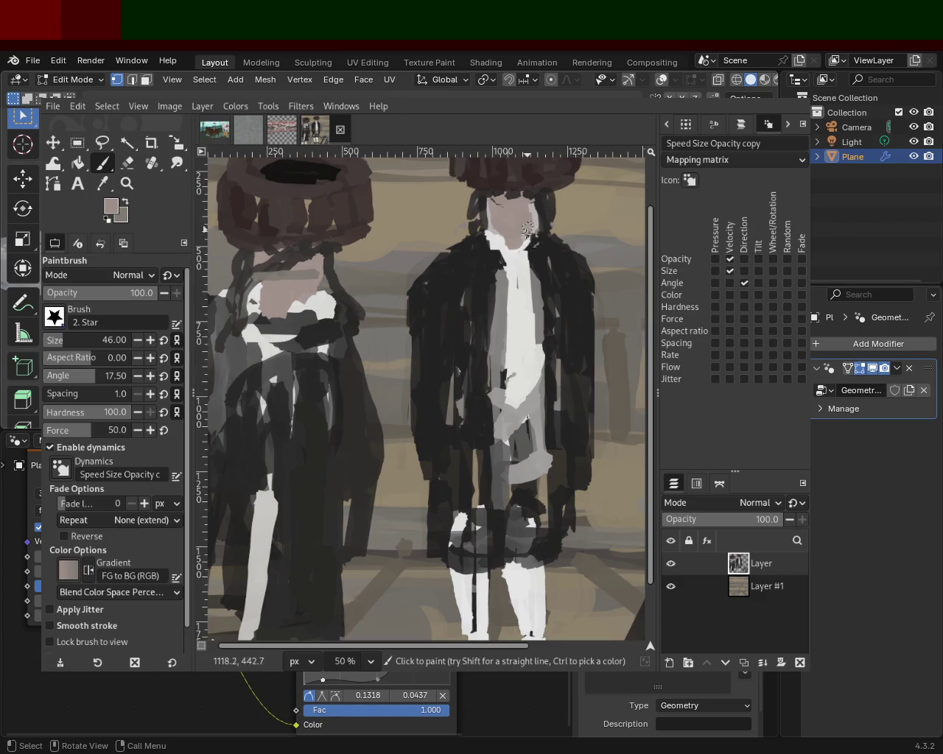
pyautogui.moveTo(509, 226); pyautogui.dragTo(487, 216)
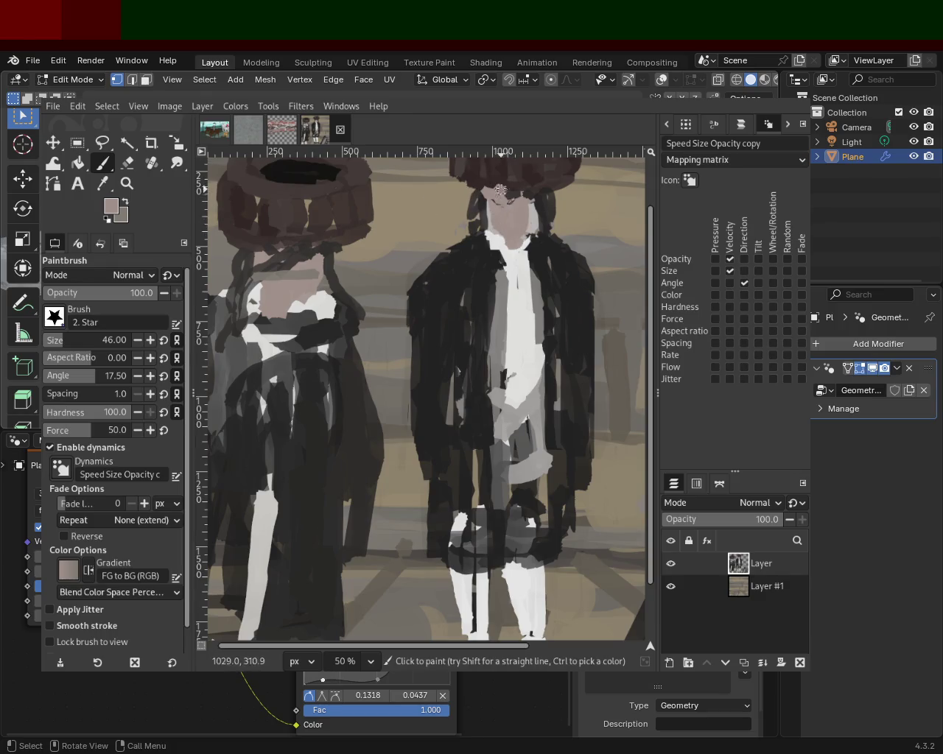
pyautogui.keyDown('ctrl'); pyautogui.click(500, 190); pyautogui.keyUp('ctrl')
pyautogui.moveTo(542, 203)
pyautogui.mouseDown()
pyautogui.moveTo(522, 199)
pyautogui.moveTo(551, 214)
pyautogui.mouseUp()
pyautogui.hotkey('ctrl', 'z')
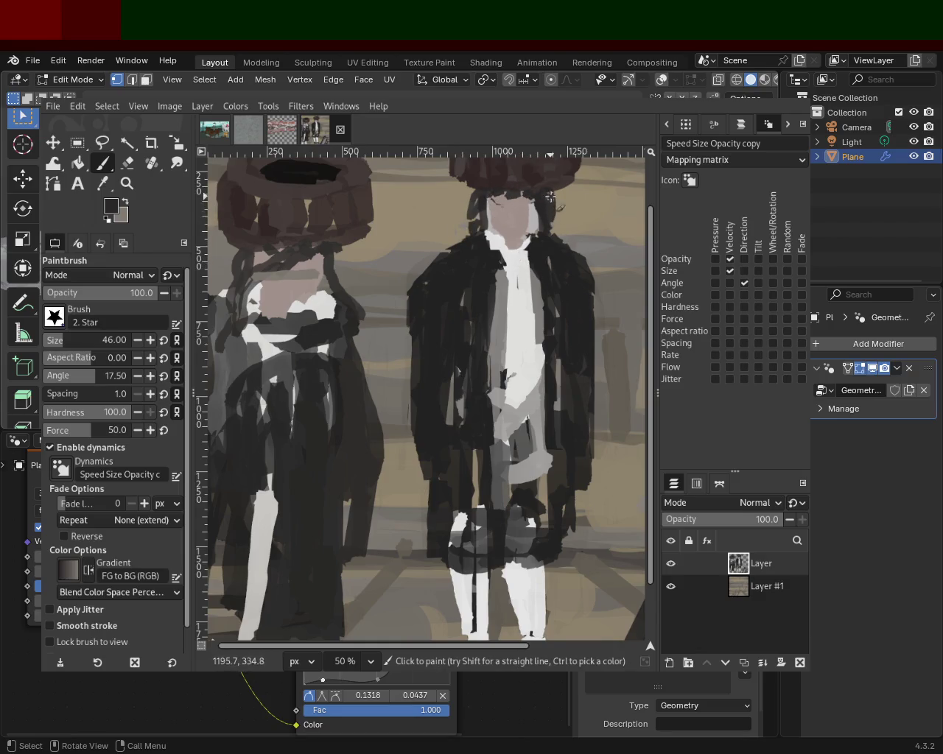
pyautogui.moveTo(466, 195); pyautogui.dragTo(446, 259)
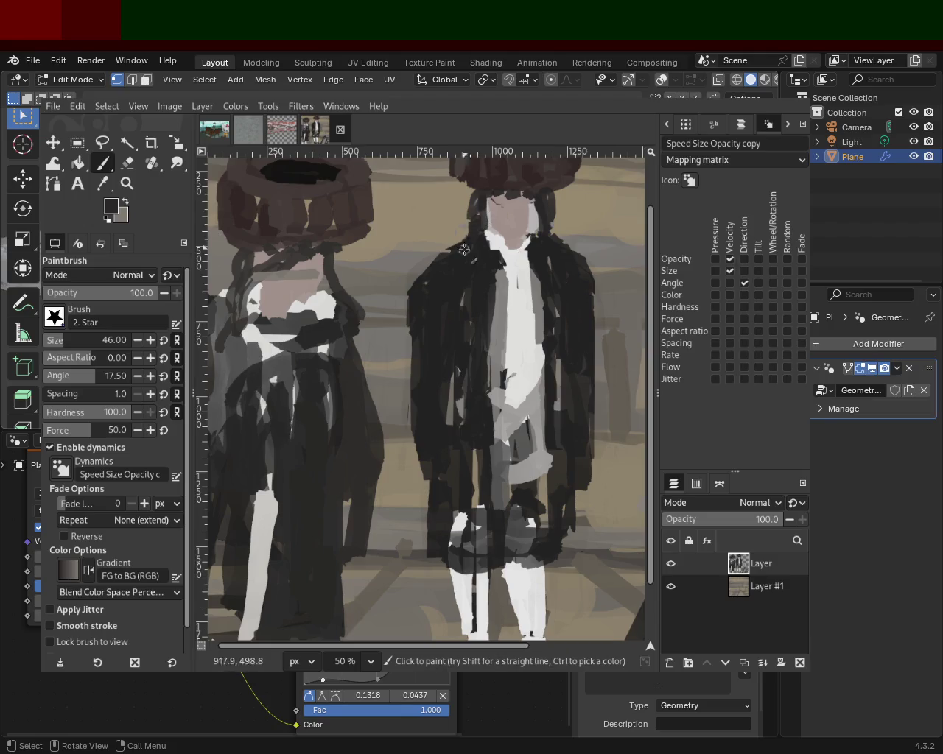
pyautogui.click(127, 184)
pyautogui.press('-')
pyautogui.press('-')
pyautogui.press('-')
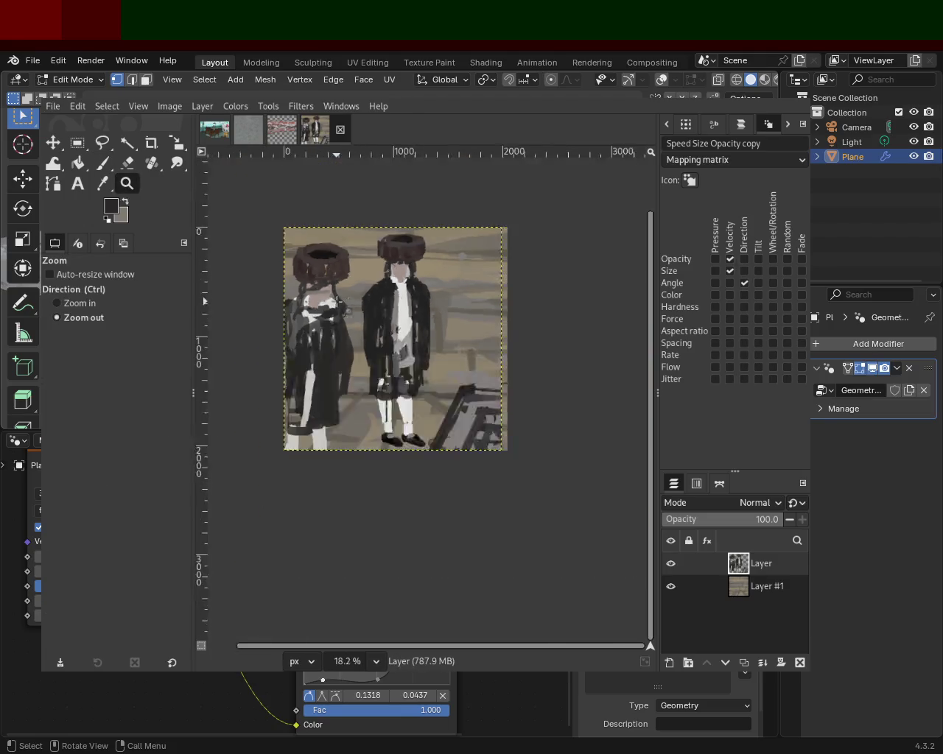
# Paint a pinkish skin tone over the grey band beside the left figure's head
pyautogui.click(304, 301)
pyautogui.click(303, 298)
pyautogui.click(302, 293)
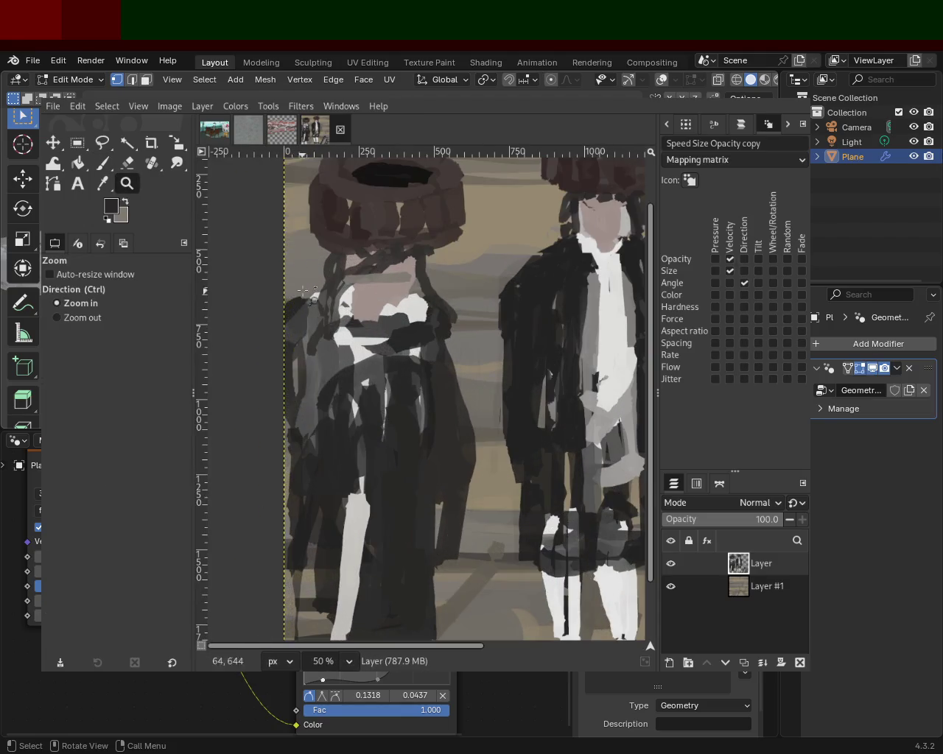
pyautogui.click(102, 163)
pyautogui.keyDown('ctrl'); pyautogui.click(404, 288); pyautogui.keyUp('ctrl')
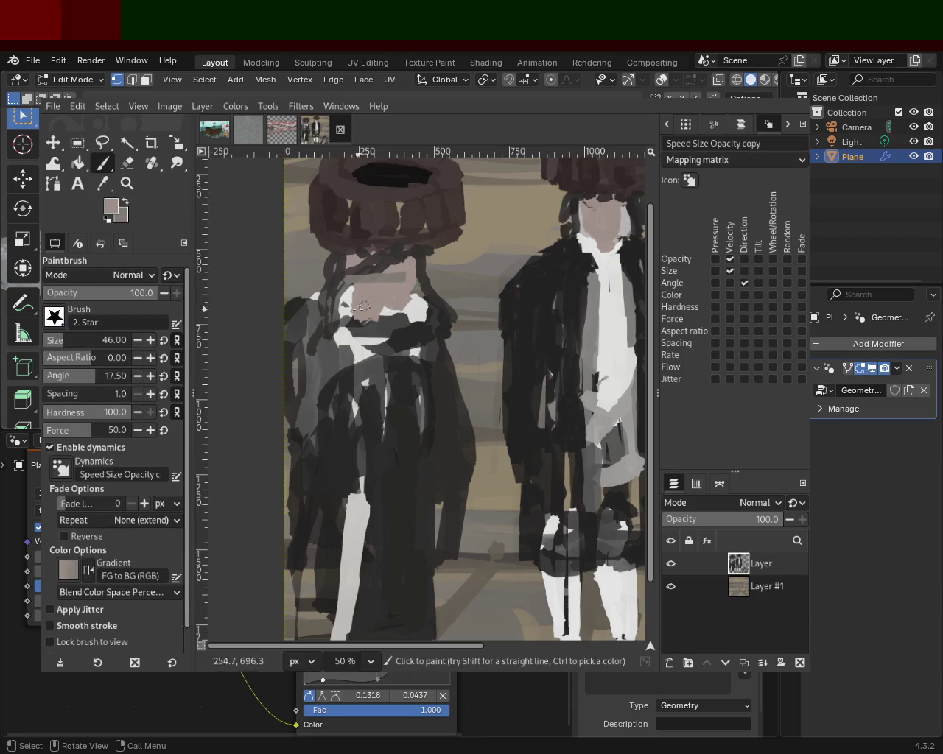
pyautogui.hotkey('ctrl', 'z')
pyautogui.moveTo(358, 281); pyautogui.dragTo(376, 269)
# Sample a light grey, check the whole painting, then zoom in on the left figure
pyautogui.keyDown('ctrl'); pyautogui.click(421, 291); pyautogui.keyUp('ctrl')
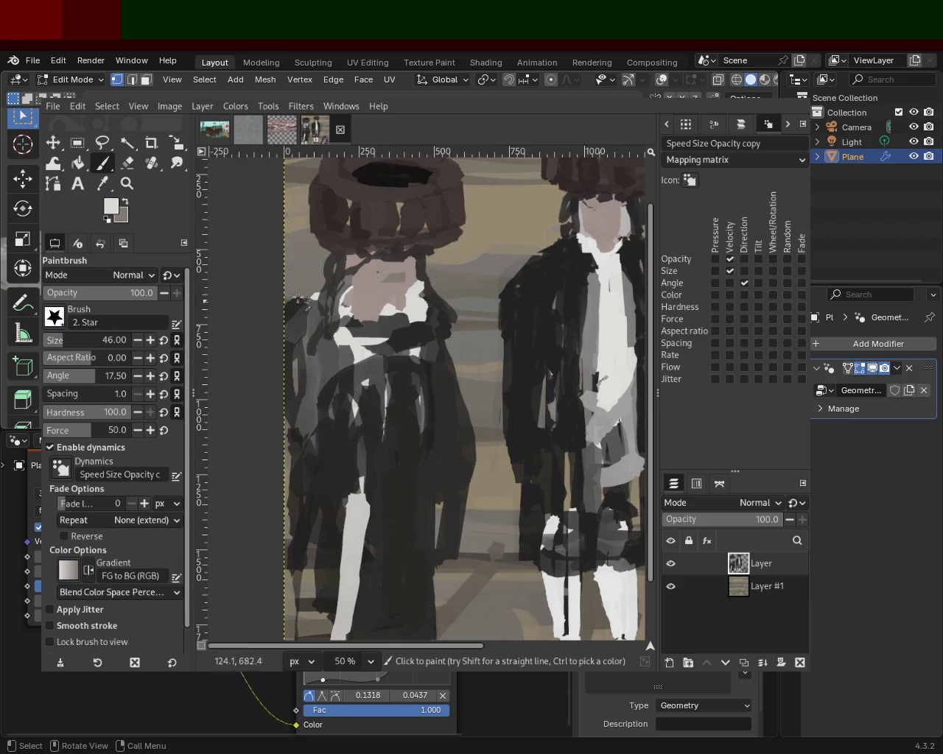
pyautogui.click(126, 183)
pyautogui.keyDown('ctrl'); pyautogui.click(307, 284); pyautogui.keyUp('ctrl')
pyautogui.keyDown('ctrl'); pyautogui.click(306, 284); pyautogui.keyUp('ctrl')
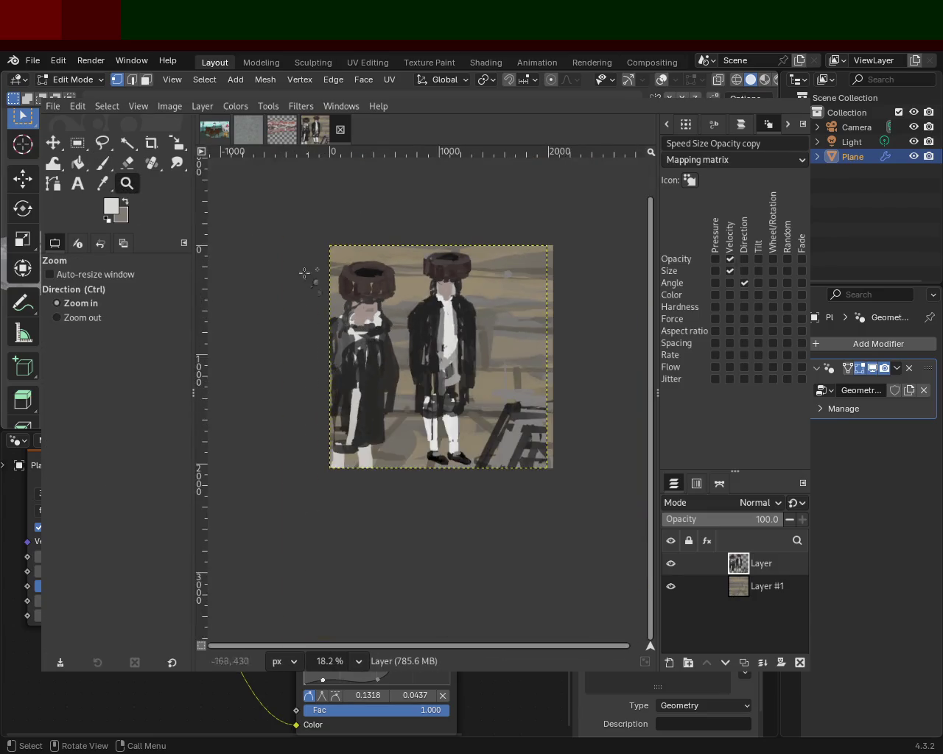
pyautogui.click(335, 283)
pyautogui.click(335, 287)
pyautogui.click(340, 306)
pyautogui.keyDown('ctrl'); pyautogui.click(344, 317); pyautogui.keyUp('ctrl')
pyautogui.click(344, 318)
pyautogui.keyDown('ctrl'); pyautogui.click(344, 320); pyautogui.keyUp('ctrl')
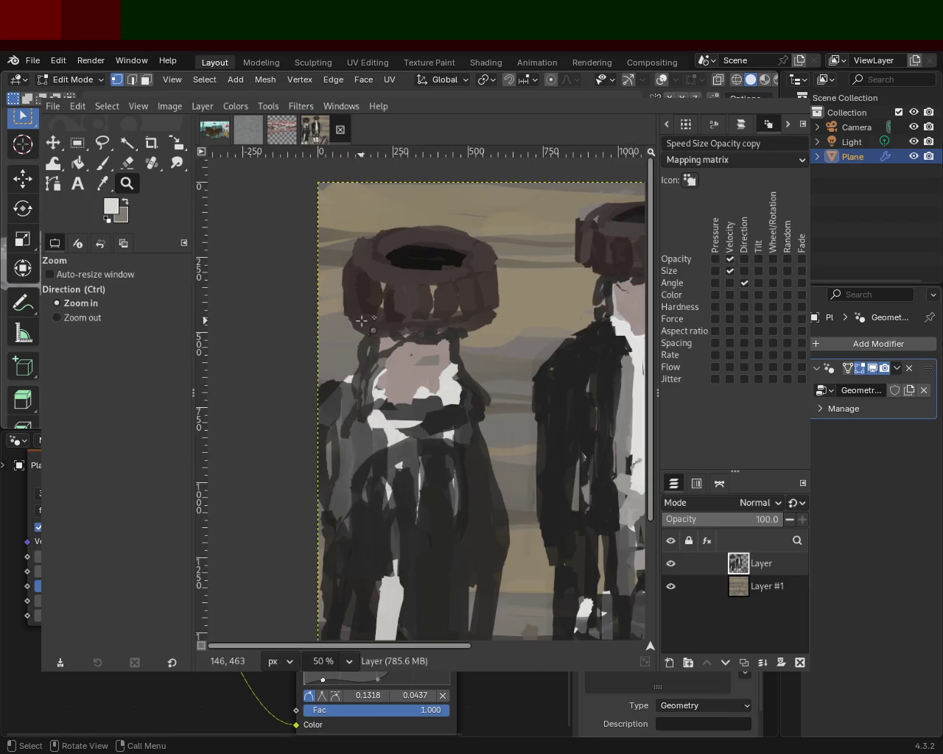
pyautogui.keyDown('ctrl'); pyautogui.click(362, 320); pyautogui.keyUp('ctrl')
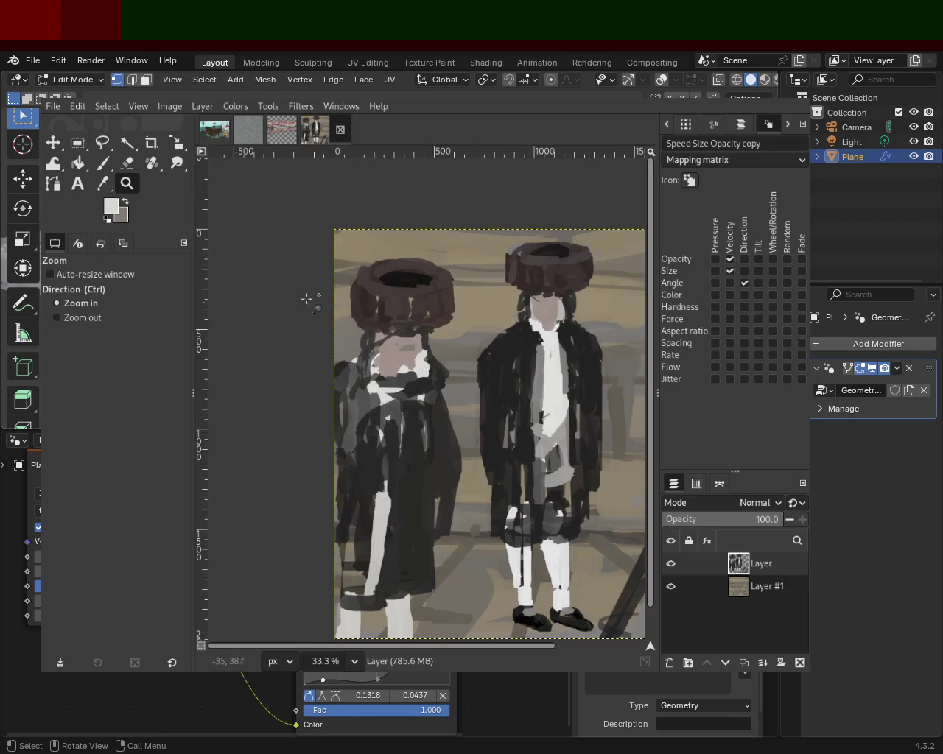
# Rework the left figure's hat with a swirling dark brown scribble
pyautogui.click(102, 162)
pyautogui.press('x')
pyautogui.moveTo(357, 327)
pyautogui.mouseDown()
pyautogui.moveTo(422, 353)
pyautogui.moveTo(405, 283)
pyautogui.mouseUp()
pyautogui.hotkey('ctrl', 'z')
pyautogui.hotkey('ctrl', 'z')
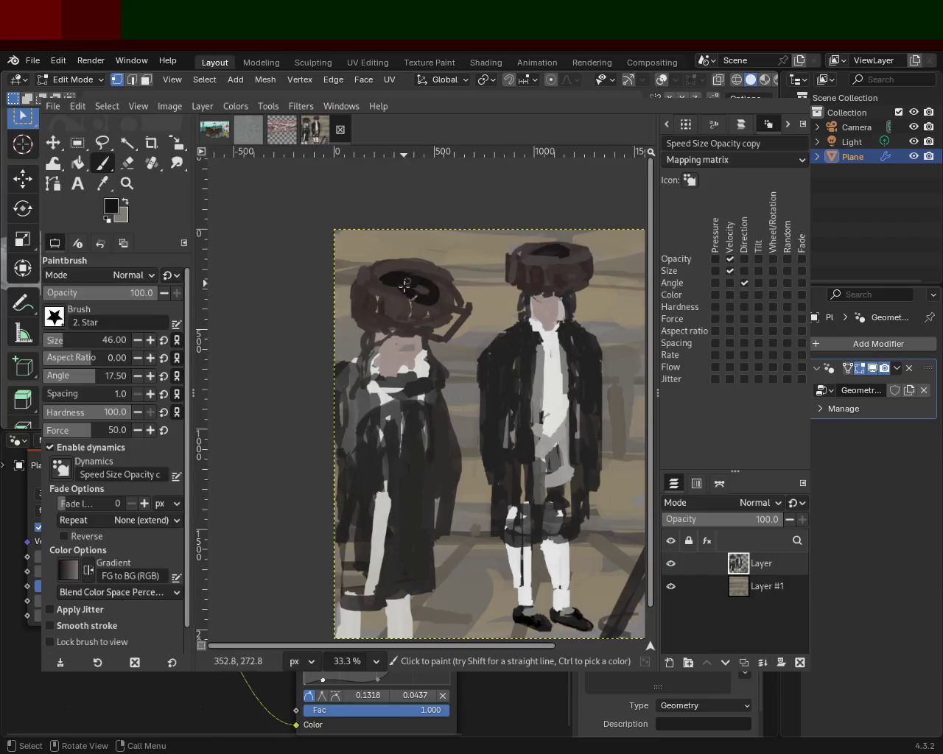
pyautogui.keyDown('ctrl'); pyautogui.click(382, 297); pyautogui.keyUp('ctrl')
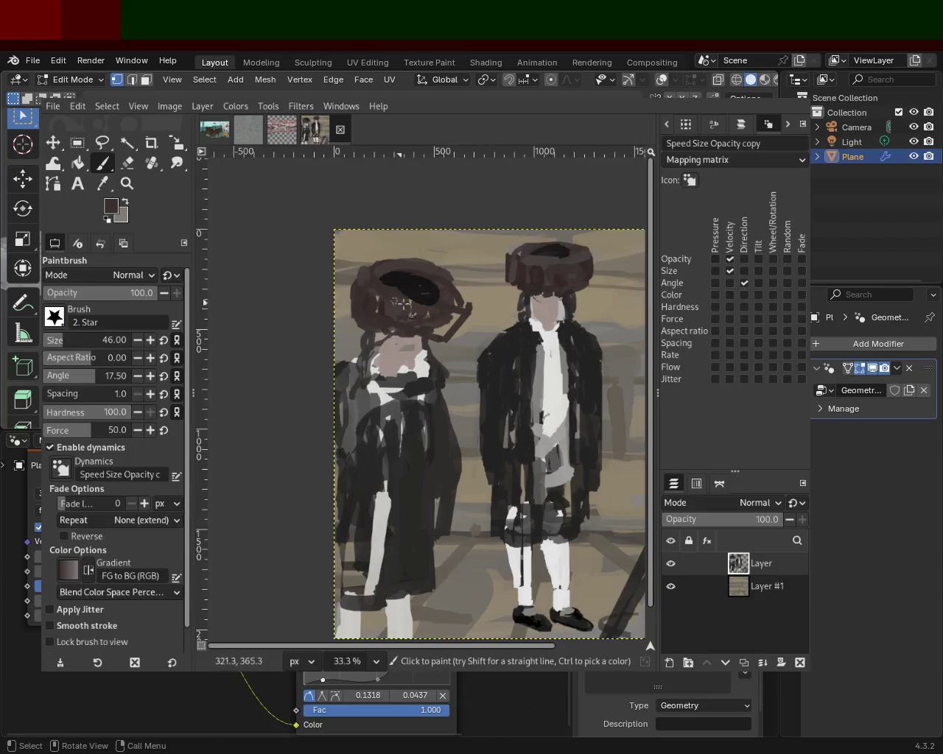
pyautogui.moveTo(387, 299); pyautogui.dragTo(486, 319)
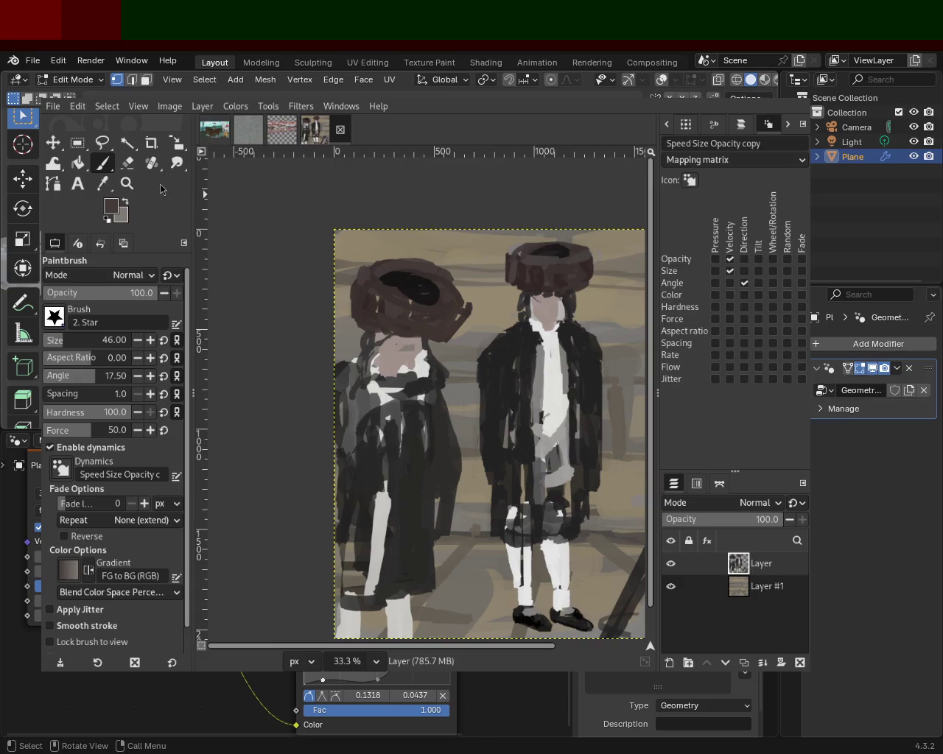
pyautogui.click(126, 183)
pyautogui.keyDown('ctrl'); pyautogui.click(416, 400); pyautogui.keyUp('ctrl')
pyautogui.keyDown('ctrl'); pyautogui.click(415, 400); pyautogui.keyUp('ctrl')
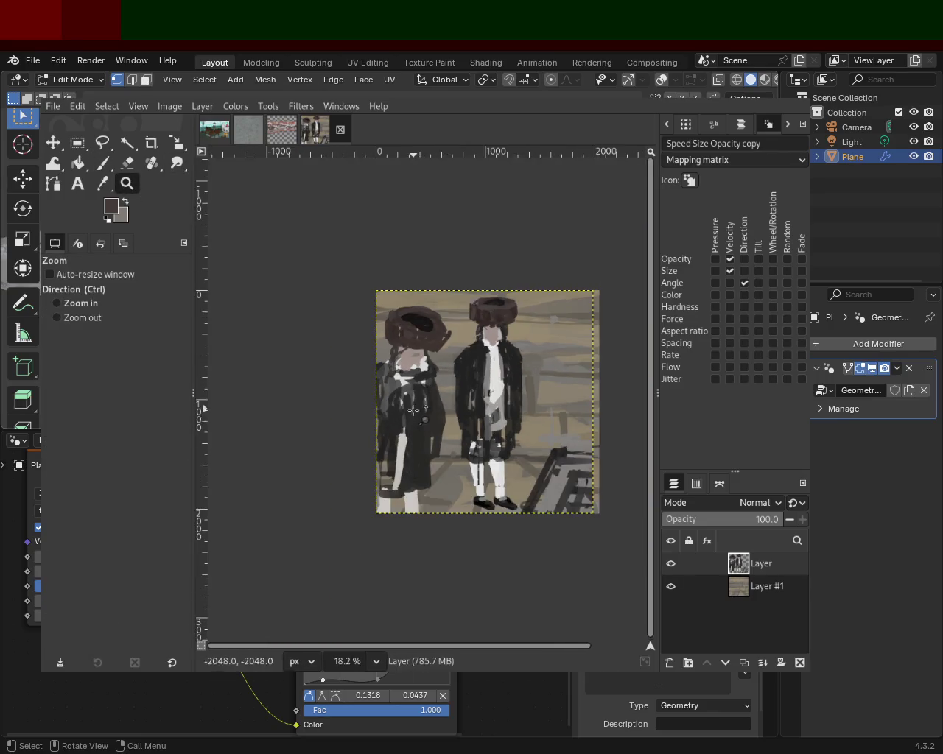
# Switch to the eraser and reframe the view closer on the two figures
pyautogui.doubleClick(405, 397)
pyautogui.click(145, 165)
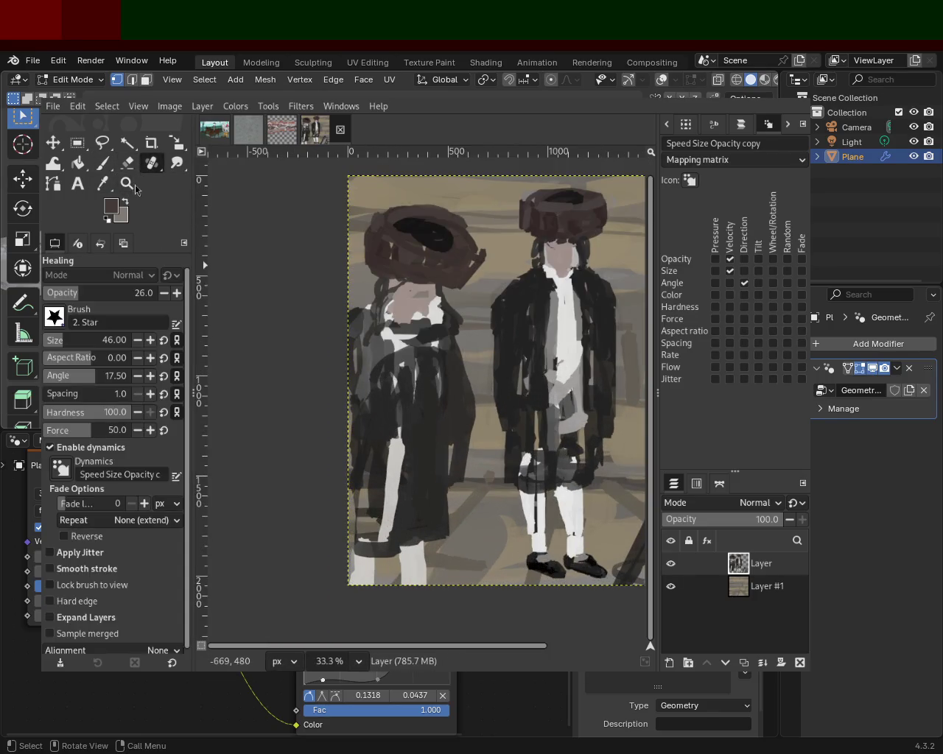
pyautogui.click(127, 163)
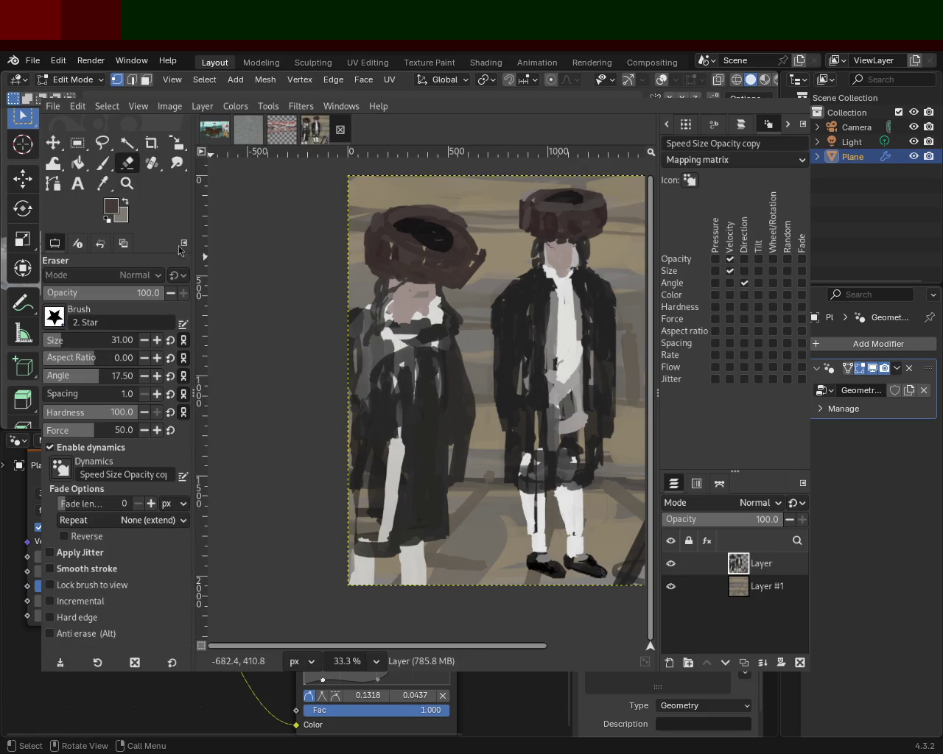
pyautogui.click(127, 183)
pyautogui.keyDown('ctrl'); pyautogui.click(297, 358); pyautogui.keyUp('ctrl')
pyautogui.keyDown('ctrl'); pyautogui.click(298, 358); pyautogui.keyUp('ctrl')
pyautogui.keyDown('ctrl'); pyautogui.click(297, 357); pyautogui.keyUp('ctrl')
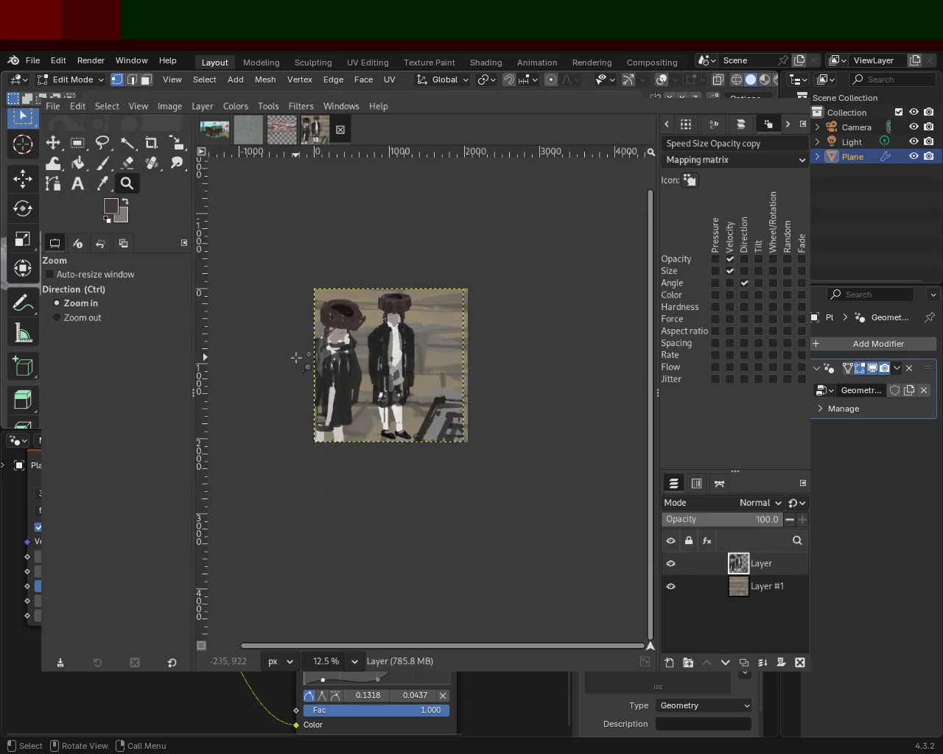
pyautogui.click(296, 357)
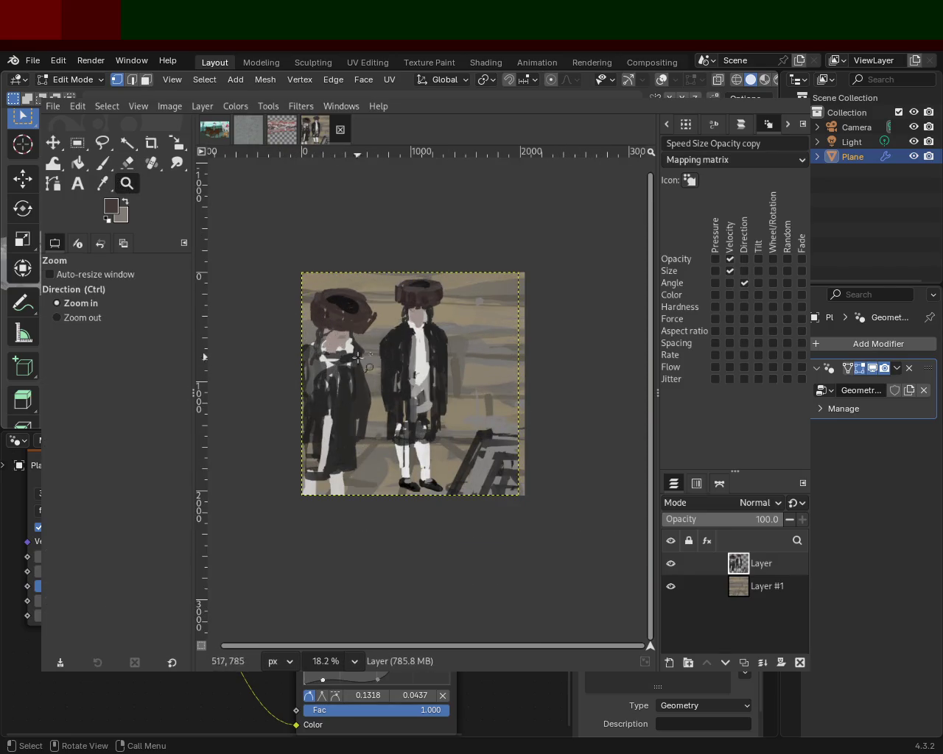
pyautogui.click(296, 329)
pyautogui.click(296, 328)
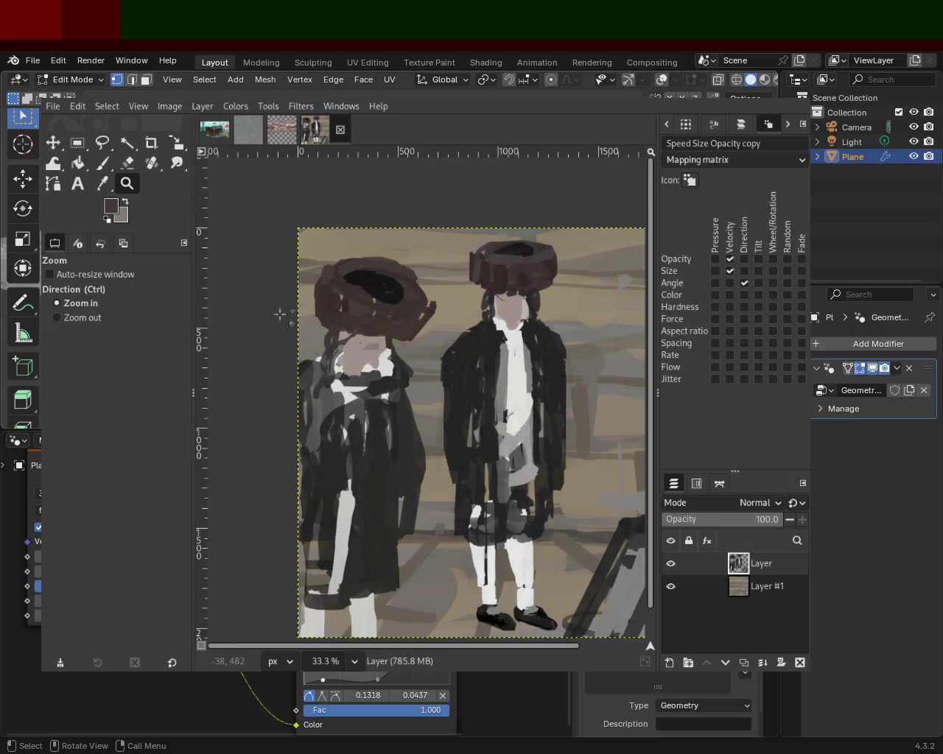
# Paint light sampled strokes across the left figure's face and collar
pyautogui.click(102, 164)
pyautogui.keyDown('ctrl'); pyautogui.click(371, 394); pyautogui.keyUp('ctrl')
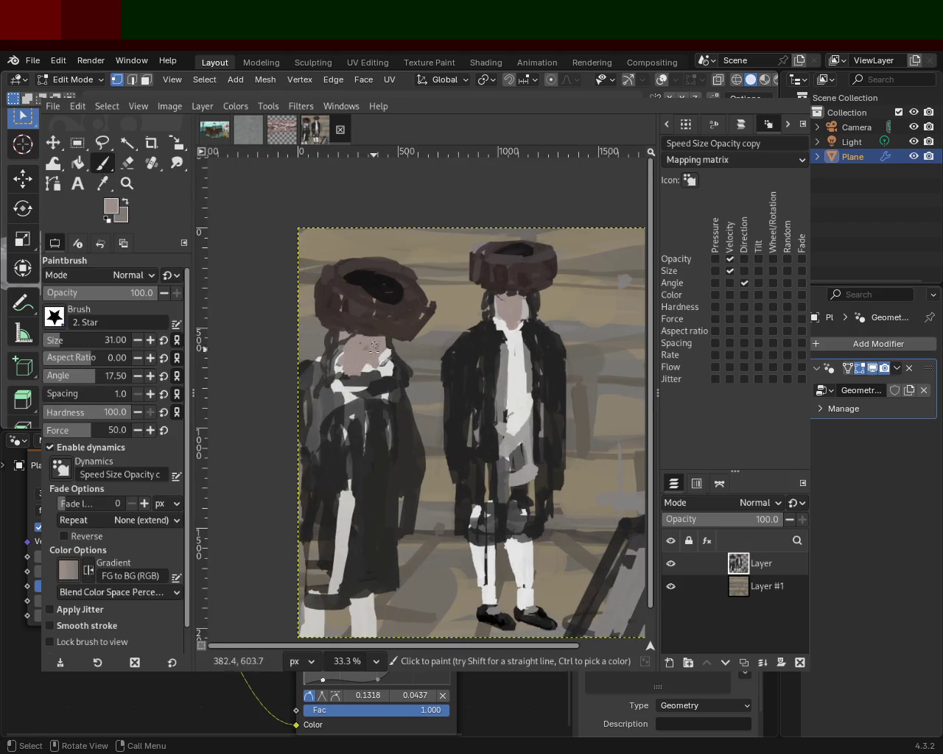
pyautogui.keyDown('ctrl'); pyautogui.click(388, 357); pyautogui.keyUp('ctrl')
pyautogui.moveTo(386, 357); pyautogui.dragTo(335, 348)
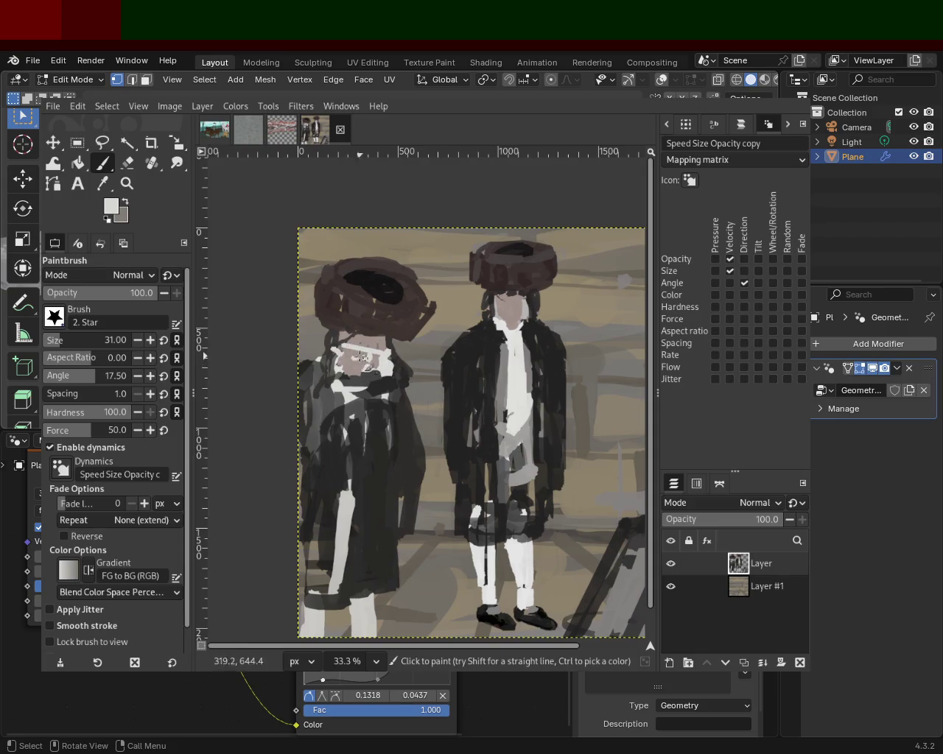
# Add a light grey stroke down the left figure's right side
pyautogui.keyDown('ctrl'); pyautogui.click(398, 343); pyautogui.keyUp('ctrl')
pyautogui.keyDown('ctrl'); pyautogui.click(418, 392); pyautogui.keyUp('ctrl')
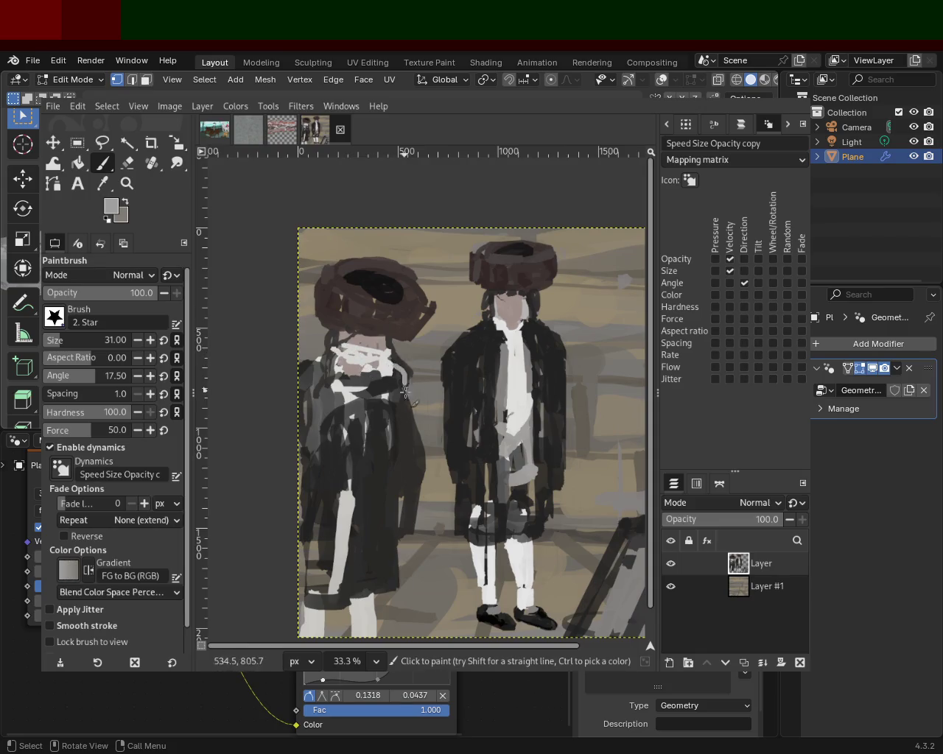
pyautogui.moveTo(416, 384); pyautogui.dragTo(413, 453)
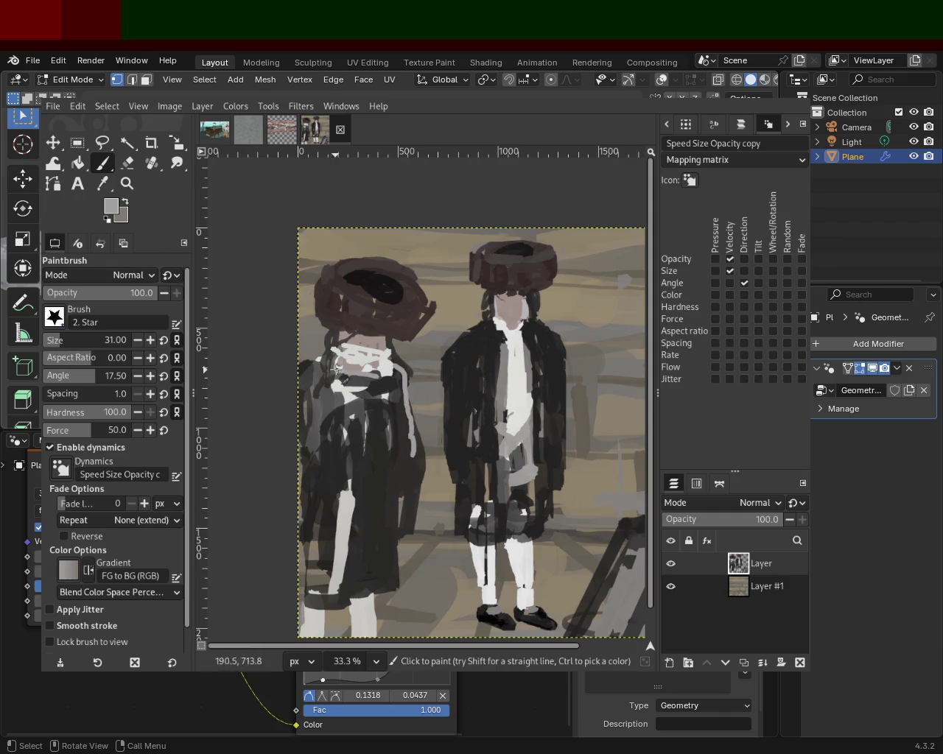
pyautogui.keyDown('ctrl'); pyautogui.click(382, 384); pyautogui.keyUp('ctrl')
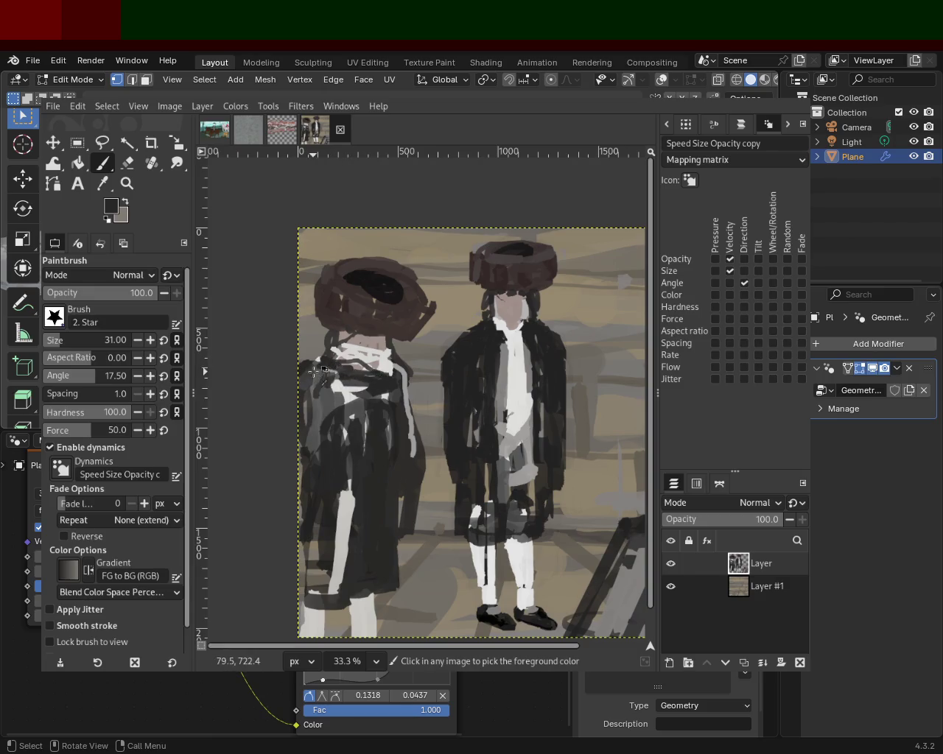
pyautogui.keyDown('ctrl'); pyautogui.click(317, 377); pyautogui.keyUp('ctrl')
pyautogui.click(127, 183)
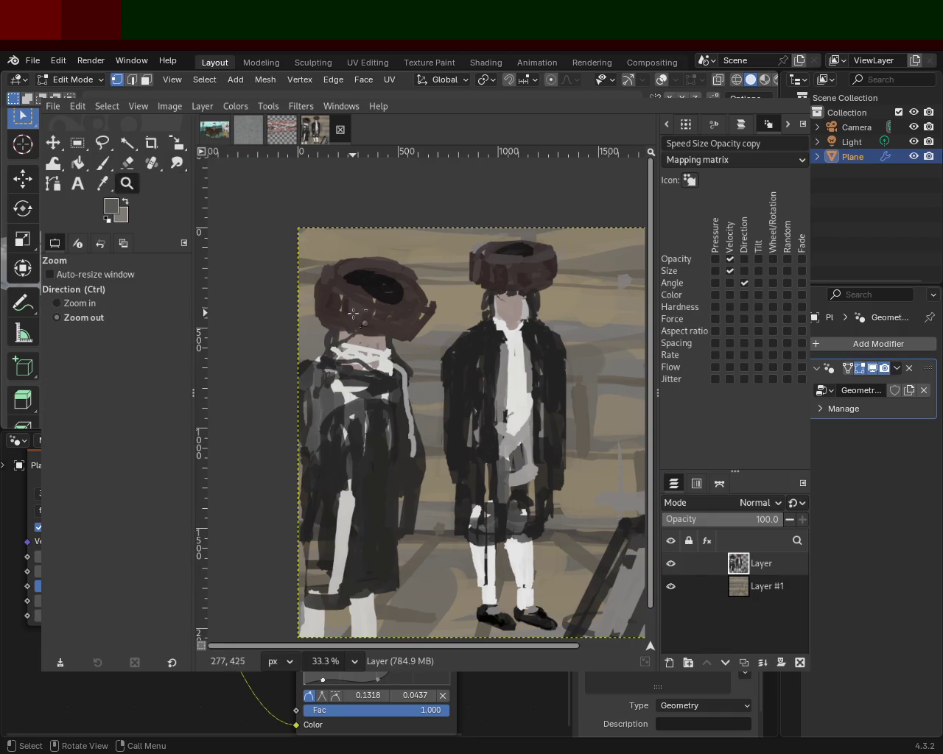
# Paint broad near-white diagonal strokes across the left figure's coat
pyautogui.scroll(-3, 361, 324)
pyautogui.scroll(-1, 388, 289)
pyautogui.scroll(1, 388, 289)
pyautogui.scroll(3, 348, 354)
pyautogui.scroll(-1, 348, 354)
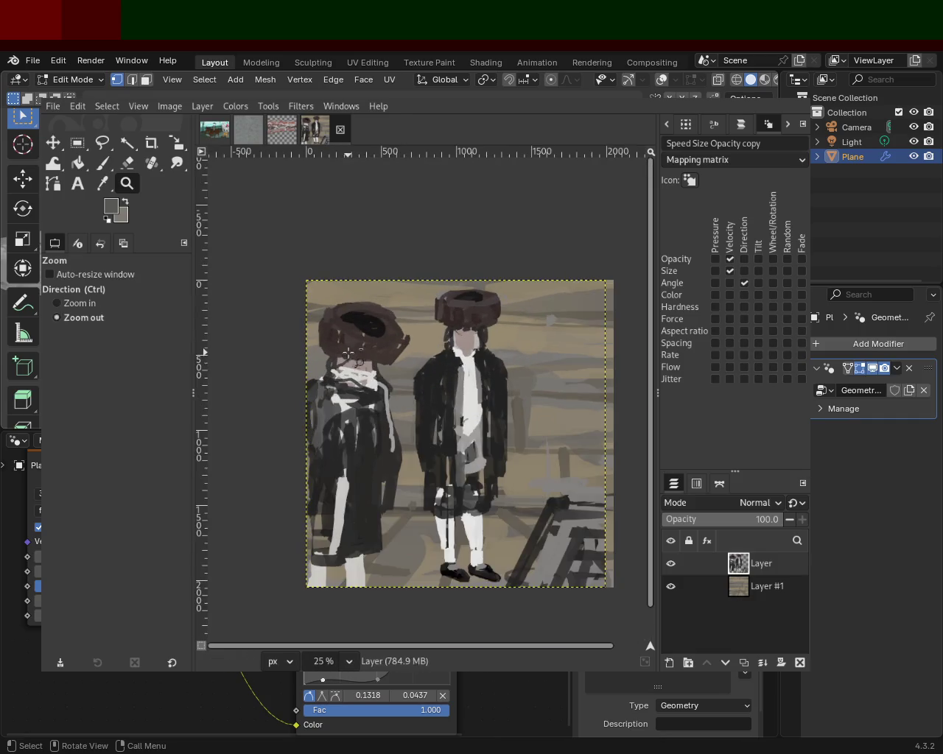
pyautogui.scroll(1, 346, 373)
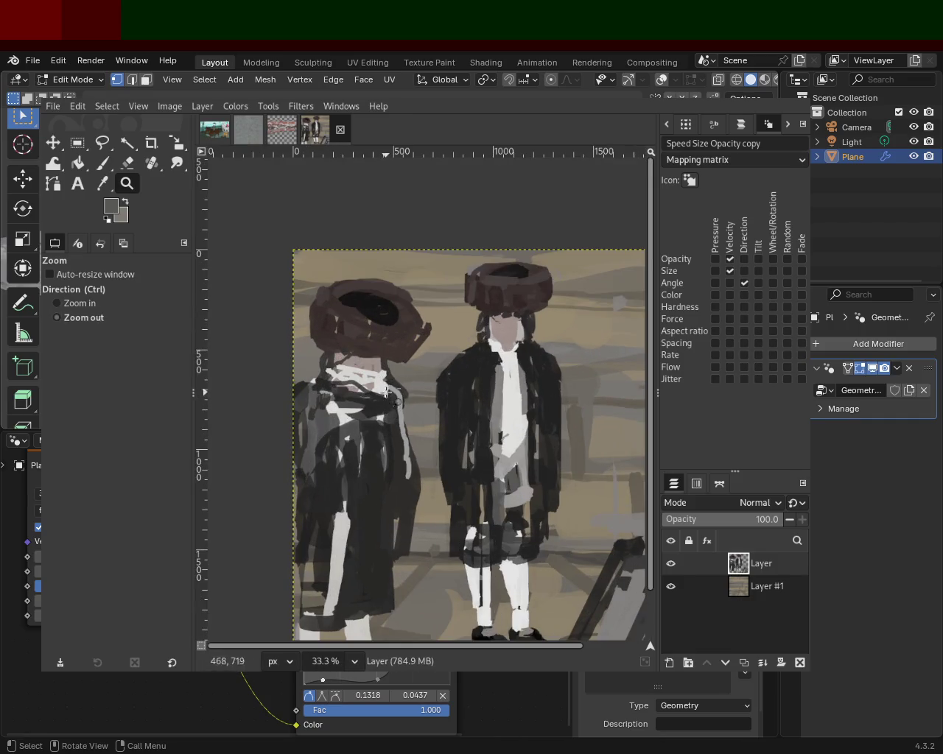
pyautogui.scroll(-1, 387, 392)
pyautogui.scroll(4, 361, 467)
pyautogui.scroll(-2, 374, 436)
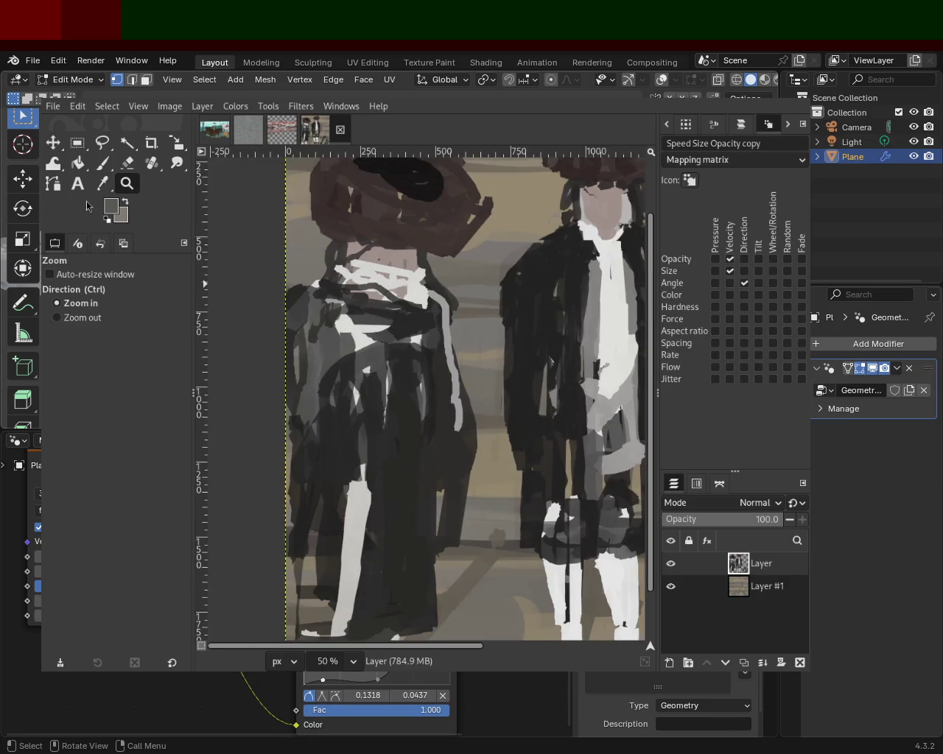
pyautogui.click(102, 170)
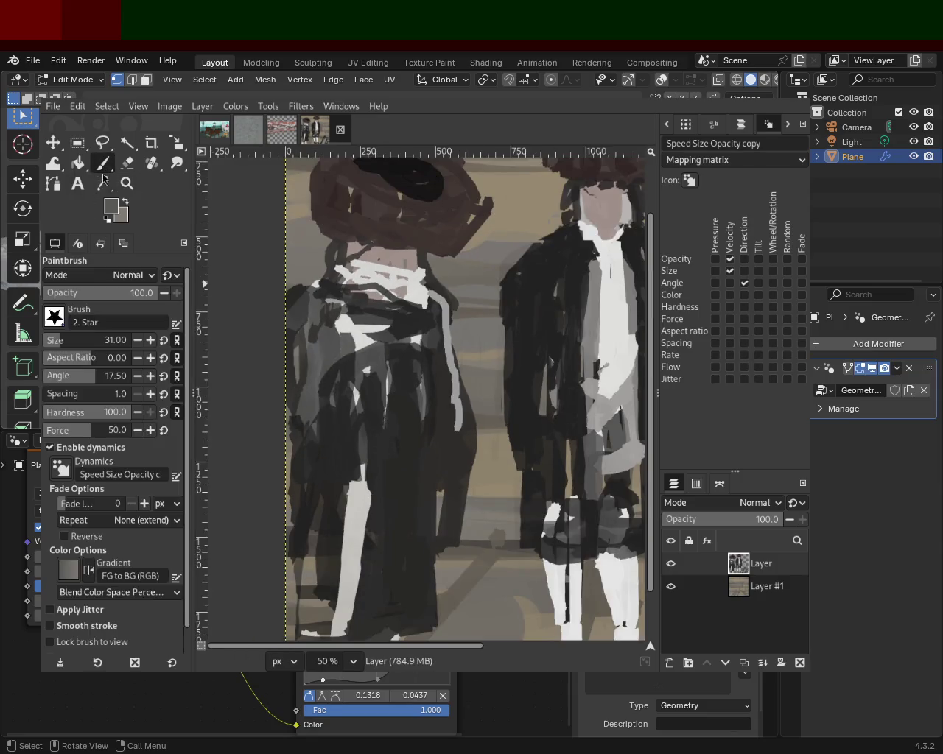
pyautogui.keyDown('ctrl'); pyautogui.click(402, 291); pyautogui.keyUp('ctrl')
pyautogui.moveTo(413, 309)
pyautogui.mouseDown()
pyautogui.moveTo(350, 530)
pyautogui.moveTo(350, 428)
pyautogui.mouseUp()
pyautogui.moveTo(368, 346)
pyautogui.mouseDown()
pyautogui.moveTo(336, 383)
pyautogui.moveTo(342, 288)
pyautogui.moveTo(302, 530)
pyautogui.mouseUp()
# Extend the white down to the coat's hem and add a light touch near the collar
pyautogui.moveTo(346, 398)
pyautogui.mouseDown()
pyautogui.moveTo(328, 516)
pyautogui.moveTo(375, 340)
pyautogui.moveTo(409, 593)
pyautogui.mouseUp()
pyautogui.moveTo(402, 508); pyautogui.dragTo(402, 608)
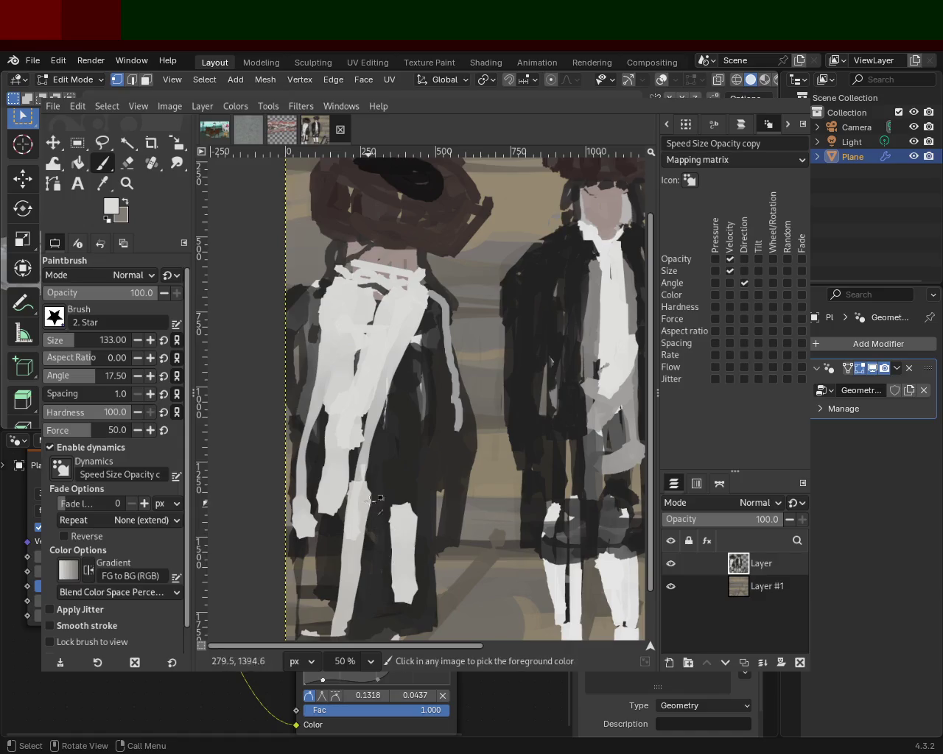
pyautogui.hotkey('ctrl', 'z')
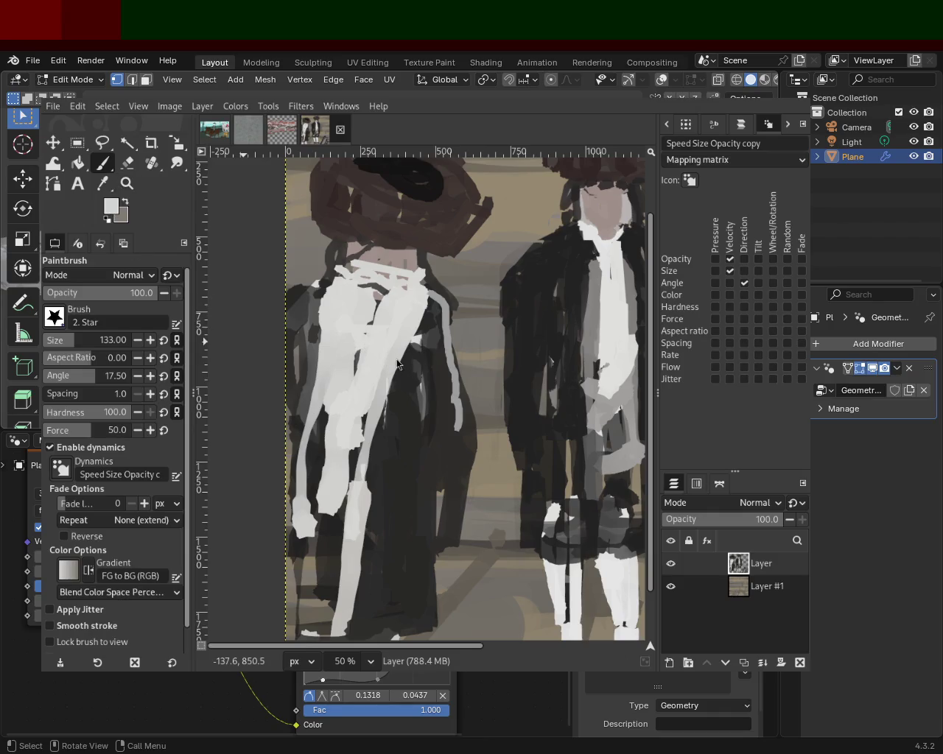
pyautogui.moveTo(372, 280); pyautogui.dragTo(398, 283)
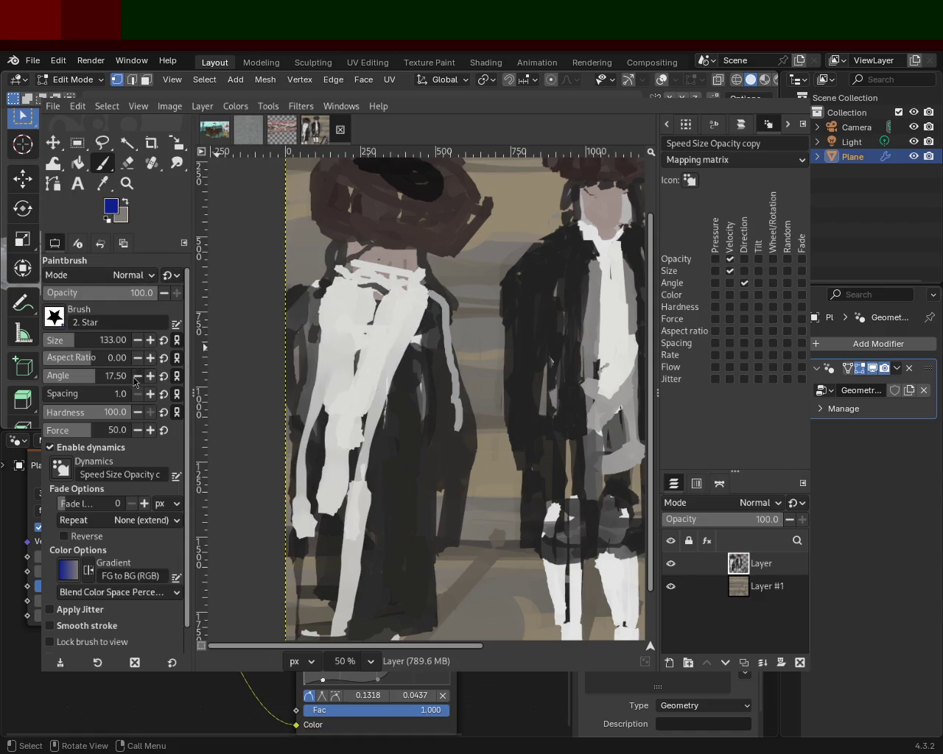
pyautogui.click(52, 348)
# Paint one thin blue stripe down the white coat, removing the extra left-side stripes
pyautogui.moveTo(413, 289); pyautogui.dragTo(342, 438)
pyautogui.hotkey('ctrl', 'z')
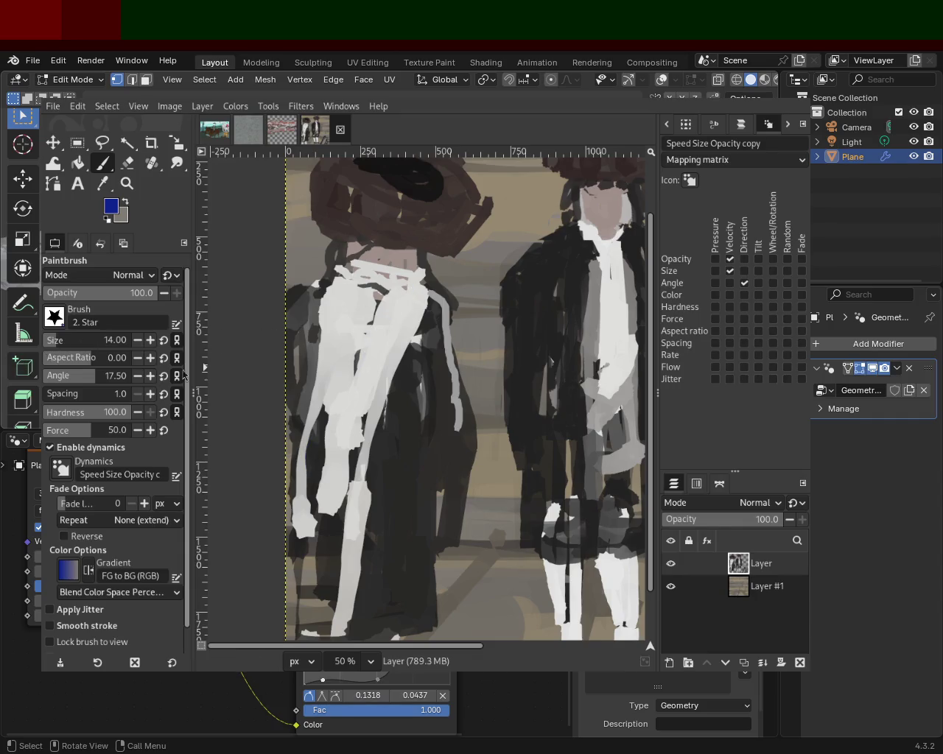
pyautogui.moveTo(417, 289); pyautogui.dragTo(315, 473)
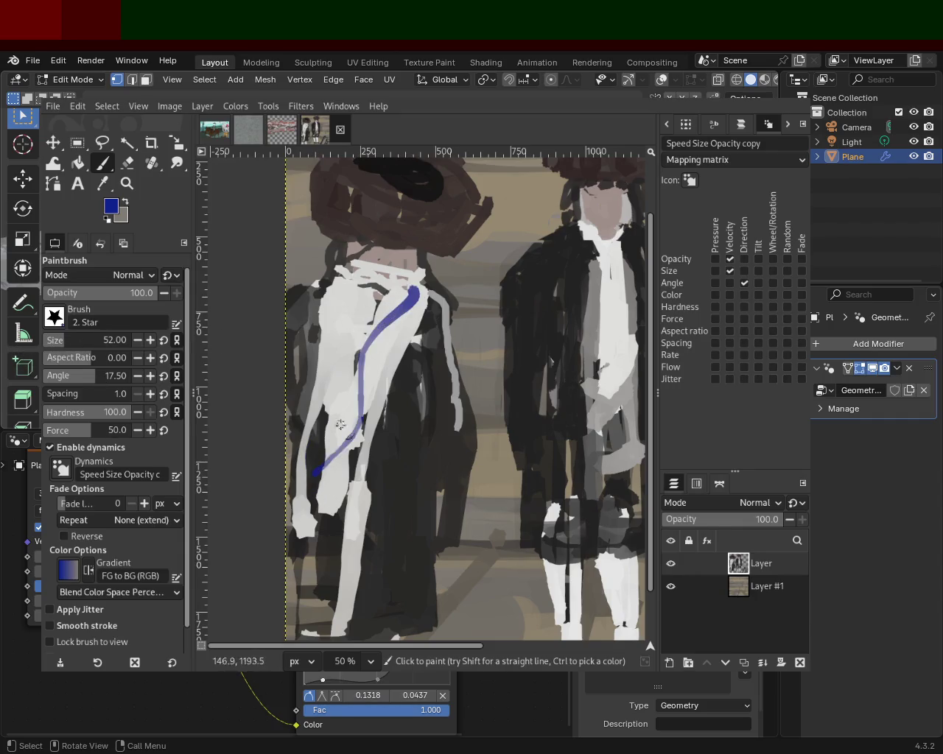
pyautogui.moveTo(347, 271); pyautogui.dragTo(321, 510)
pyautogui.hotkey('ctrl', 'z')
pyautogui.moveTo(346, 271); pyautogui.dragTo(321, 510)
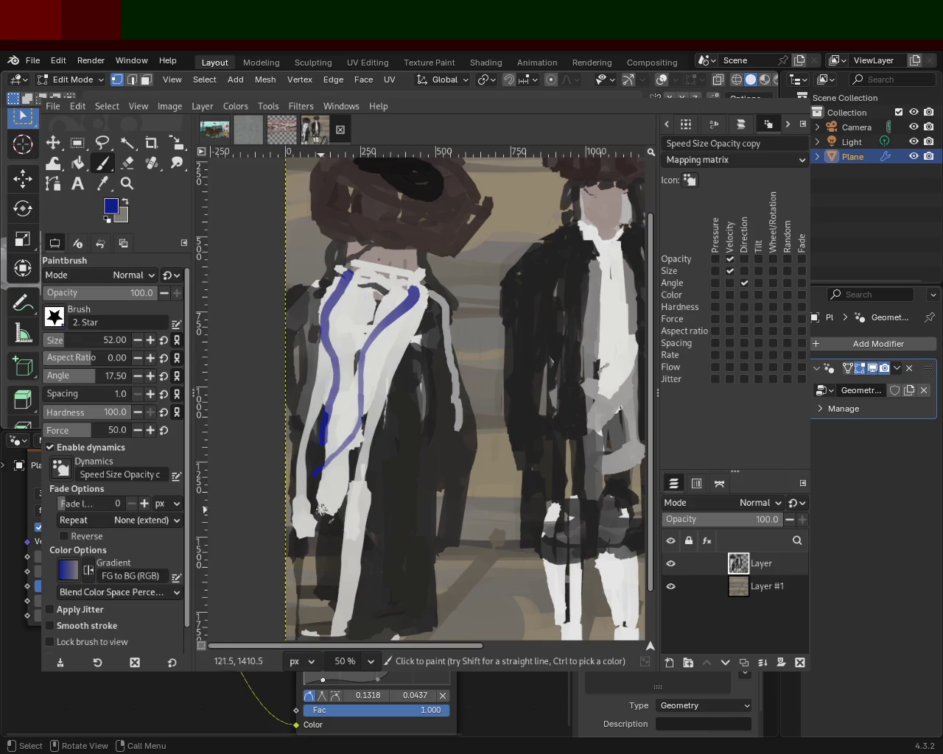
pyautogui.hotkey('ctrl', 'z')
pyautogui.moveTo(340, 272); pyautogui.dragTo(293, 467)
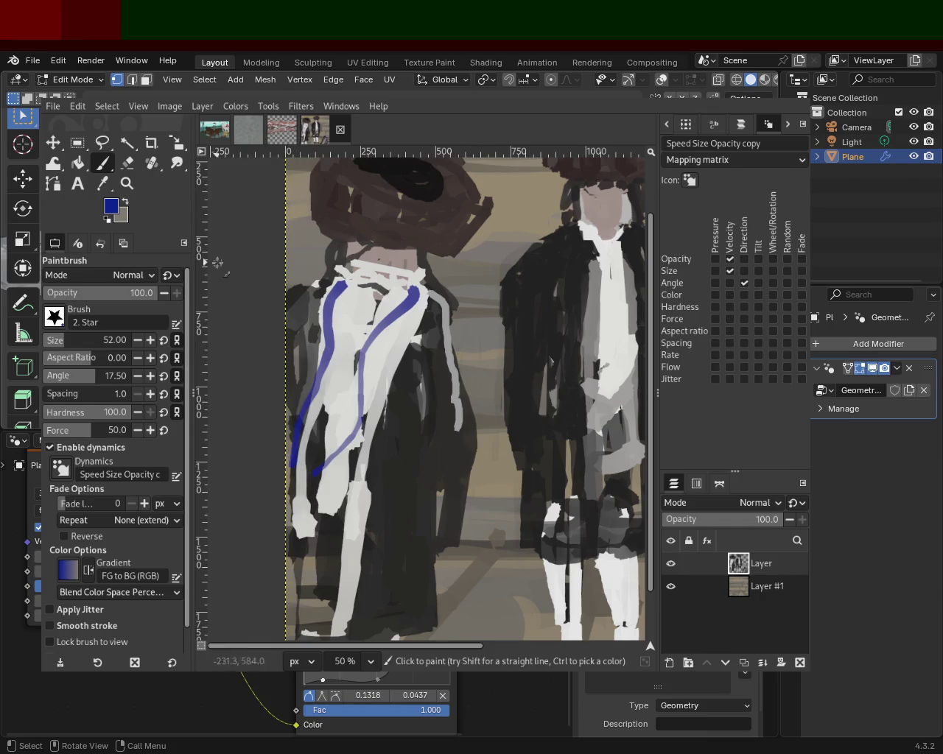
pyautogui.hotkey('ctrl', 'z')
pyautogui.moveTo(353, 282); pyautogui.dragTo(314, 472)
pyautogui.hotkey('ctrl', 'z')
pyautogui.moveTo(374, 293); pyautogui.dragTo(285, 475)
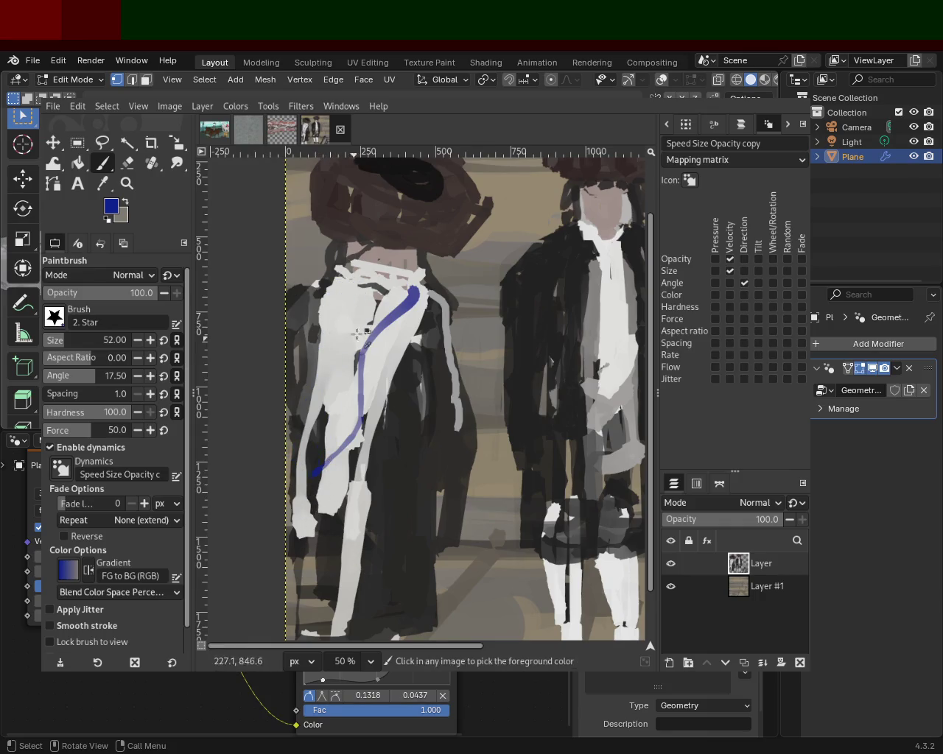
pyautogui.hotkey('ctrl', 'z')
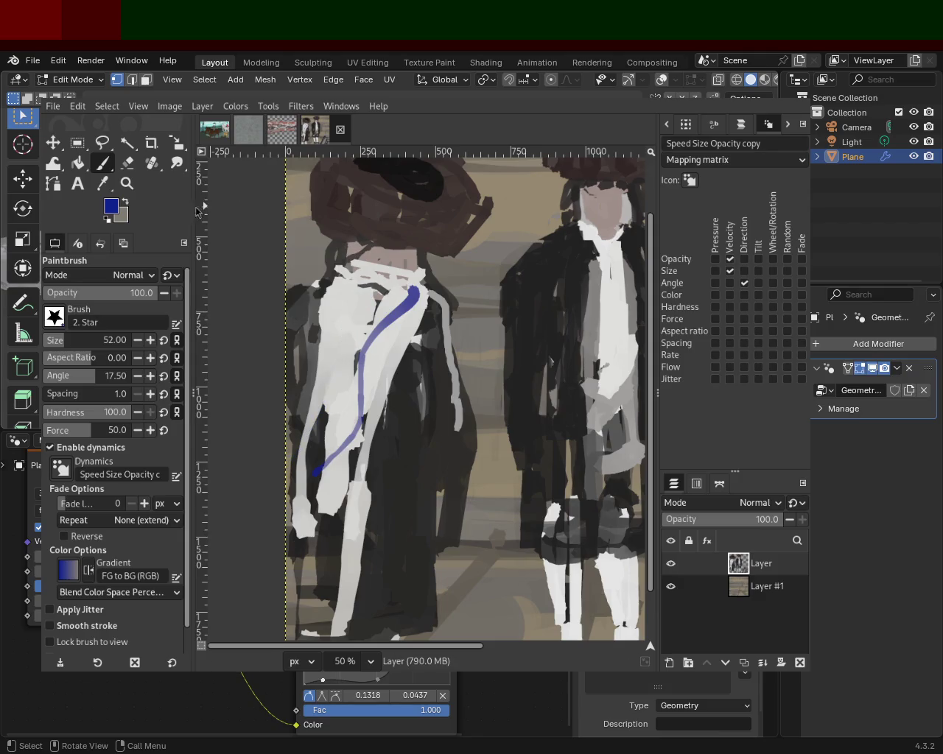
# Zoom out and scroll around to judge the whole painting
pyautogui.click(126, 183)
pyautogui.scroll(-3, 371, 418)
pyautogui.scroll(-1, 370, 418)
pyautogui.scroll(2, 371, 419)
pyautogui.scroll(-1, 371, 418)
pyautogui.scroll(1, 371, 419)
pyautogui.scroll(-1, 361, 428)
pyautogui.scroll(2, 340, 451)
pyautogui.scroll(-1, 339, 479)
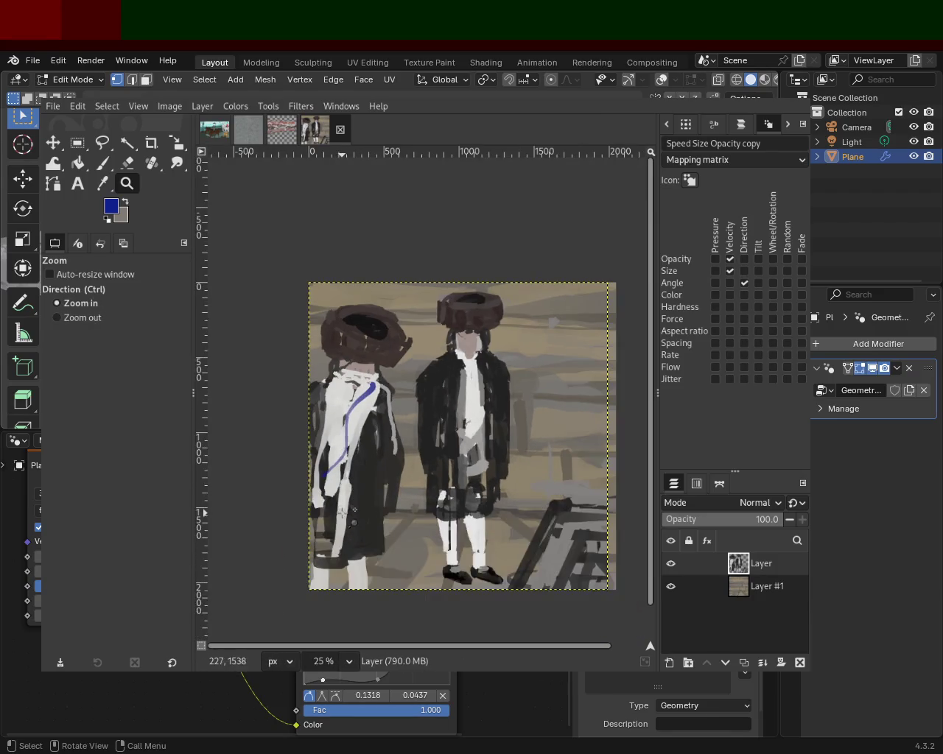
pyautogui.scroll(2, 342, 515)
pyautogui.click(108, 167)
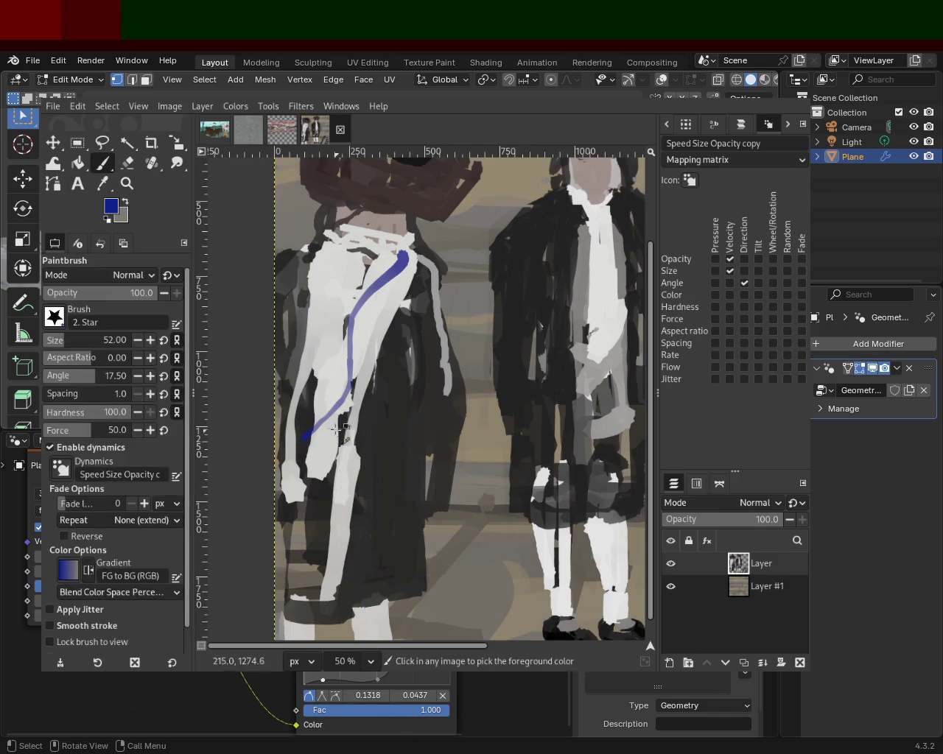
# Cover the blue stripe's lower end with light grey sampled from the coat
pyautogui.keyDown('ctrl'); pyautogui.click(339, 614); pyautogui.keyUp('ctrl')
pyautogui.moveTo(347, 630)
pyautogui.mouseDown()
pyautogui.moveTo(334, 575)
pyautogui.moveTo(372, 633)
pyautogui.mouseUp()
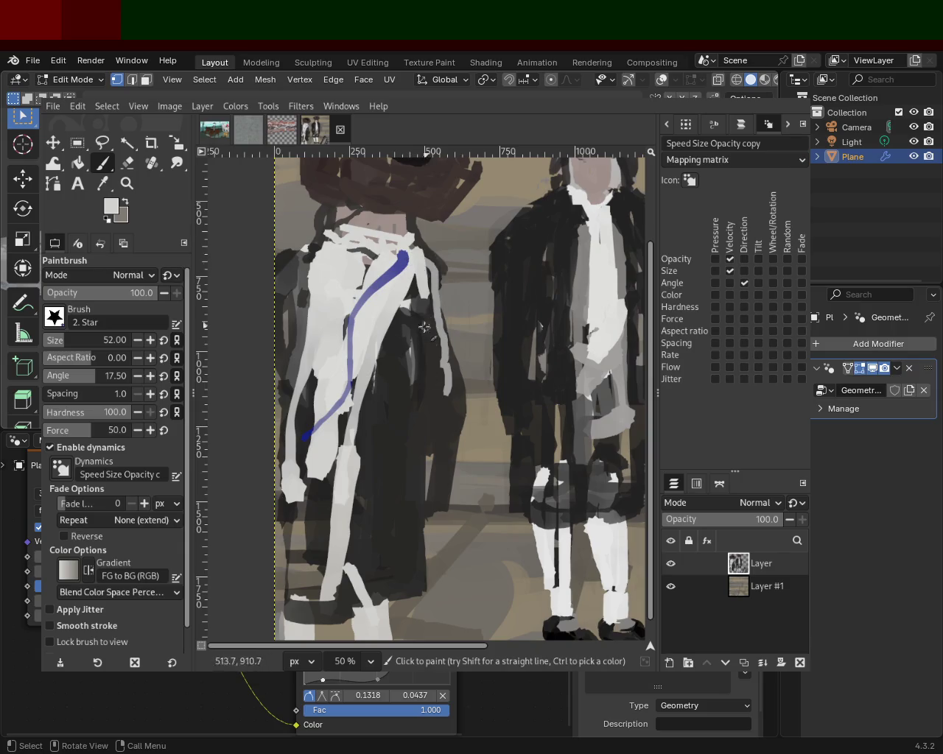
pyautogui.moveTo(339, 596); pyautogui.dragTo(343, 451)
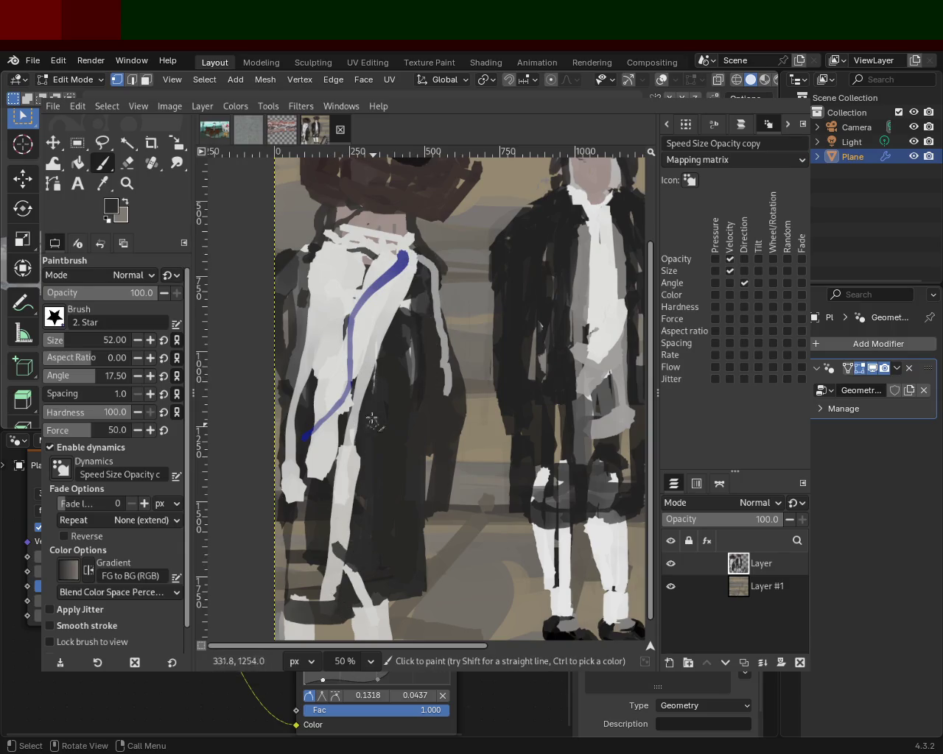
pyautogui.hotkey('ctrl', 'z')
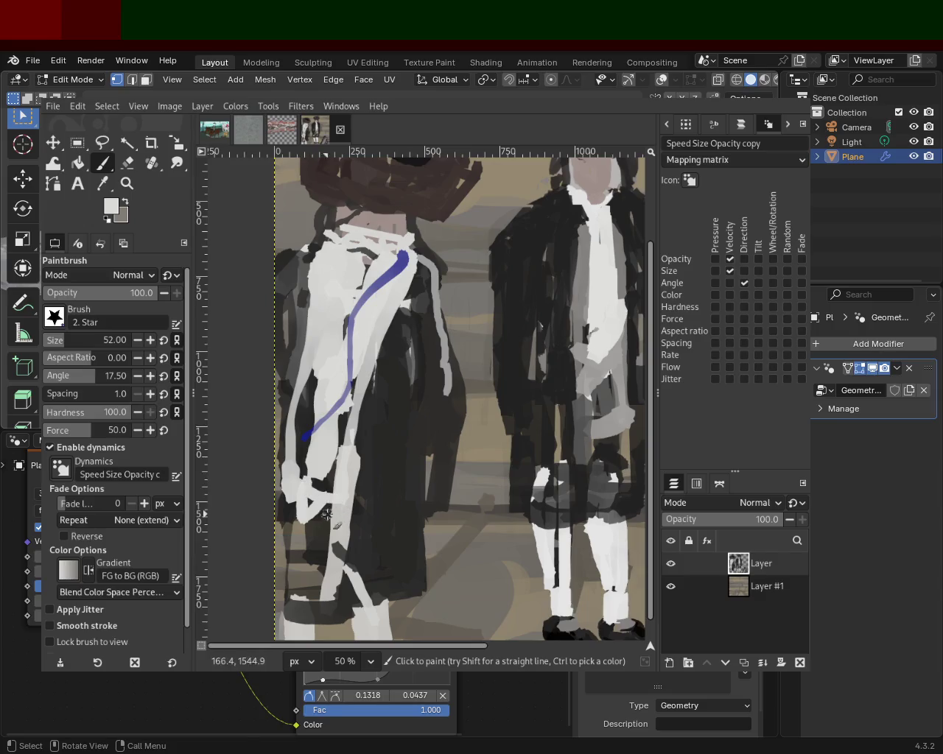
# Adjust the zoom until the whole painting displays at 33.3%
pyautogui.click(126, 183)
pyautogui.keyDown('ctrl'); pyautogui.click(329, 433); pyautogui.keyUp('ctrl')
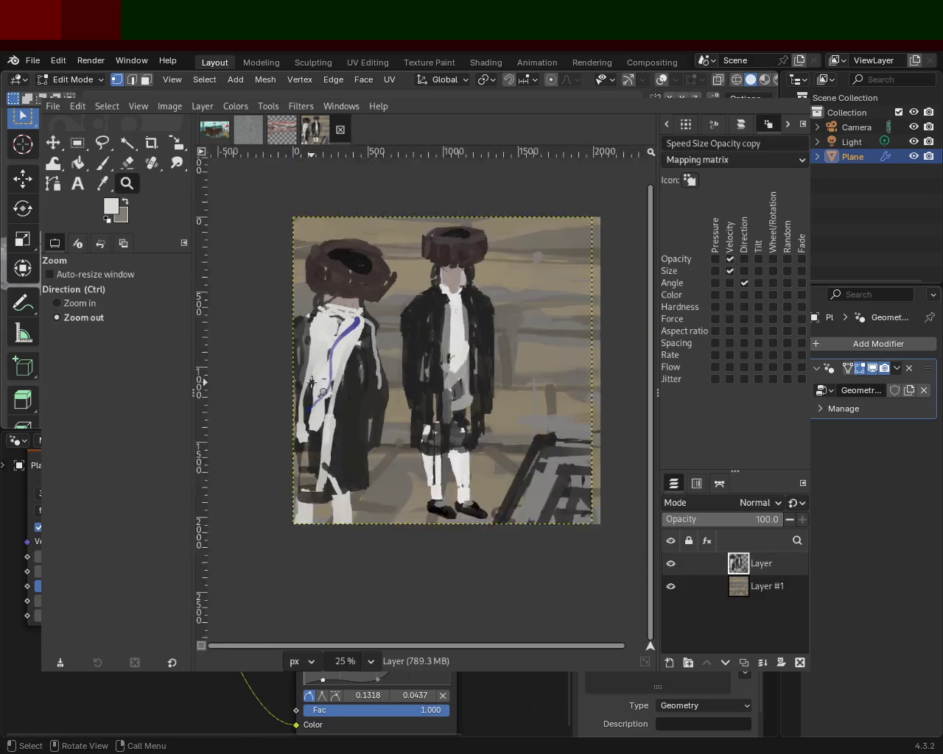
pyautogui.keyDown('ctrl'); pyautogui.click(329, 434); pyautogui.keyUp('ctrl')
pyautogui.click(330, 433)
pyautogui.keyDown('ctrl'); pyautogui.click(329, 433); pyautogui.keyUp('ctrl')
pyautogui.click(332, 427)
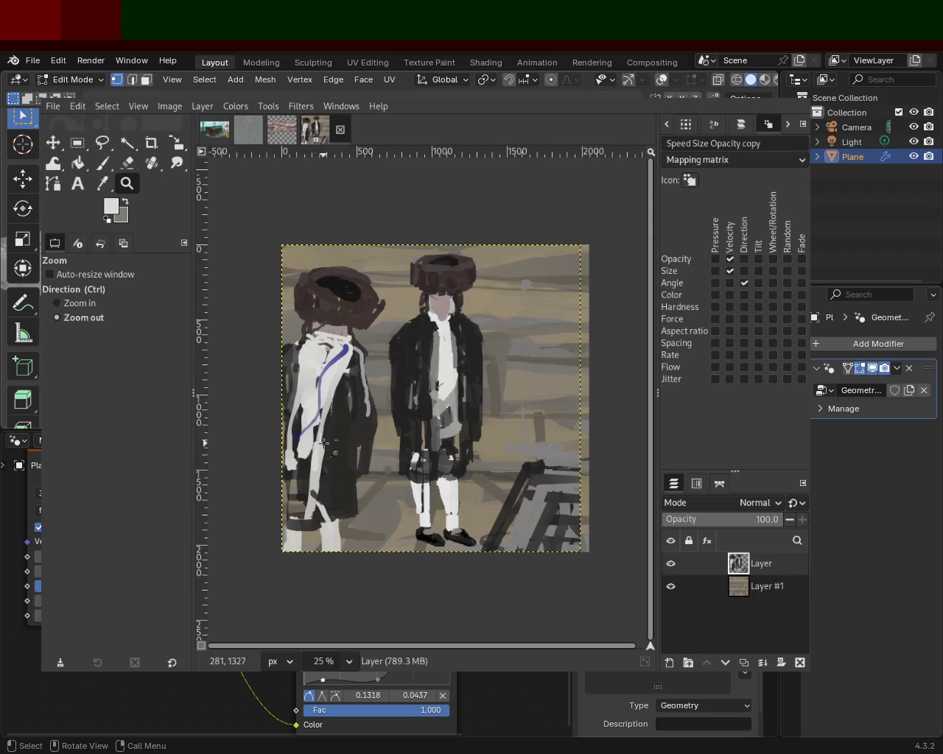
pyautogui.keyDown('ctrl'); pyautogui.click(336, 423); pyautogui.keyUp('ctrl')
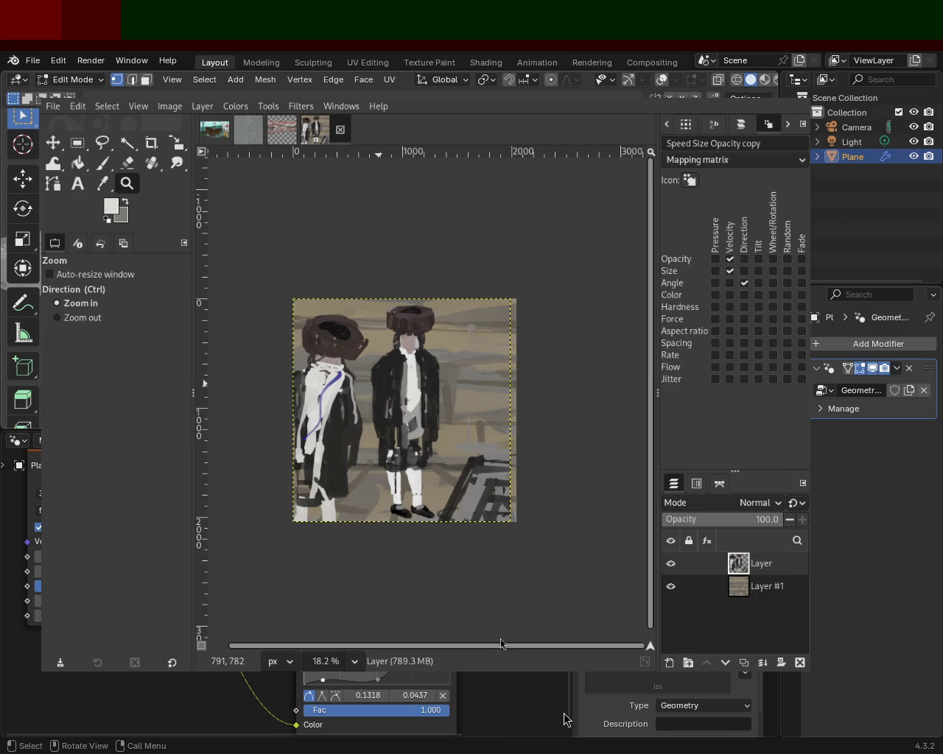
pyautogui.keyDown('ctrl'); pyautogui.click(383, 335); pyautogui.keyUp('ctrl')
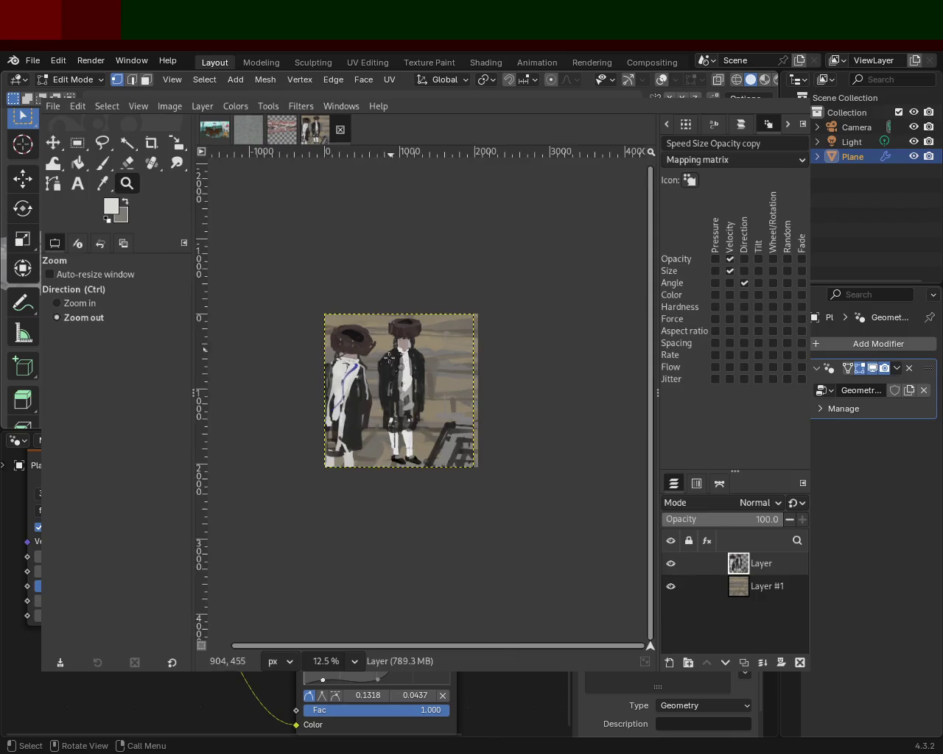
pyautogui.click(382, 334)
pyautogui.click(382, 334)
pyautogui.keyDown('ctrl'); pyautogui.click(382, 335); pyautogui.keyUp('ctrl')
pyautogui.click(382, 335)
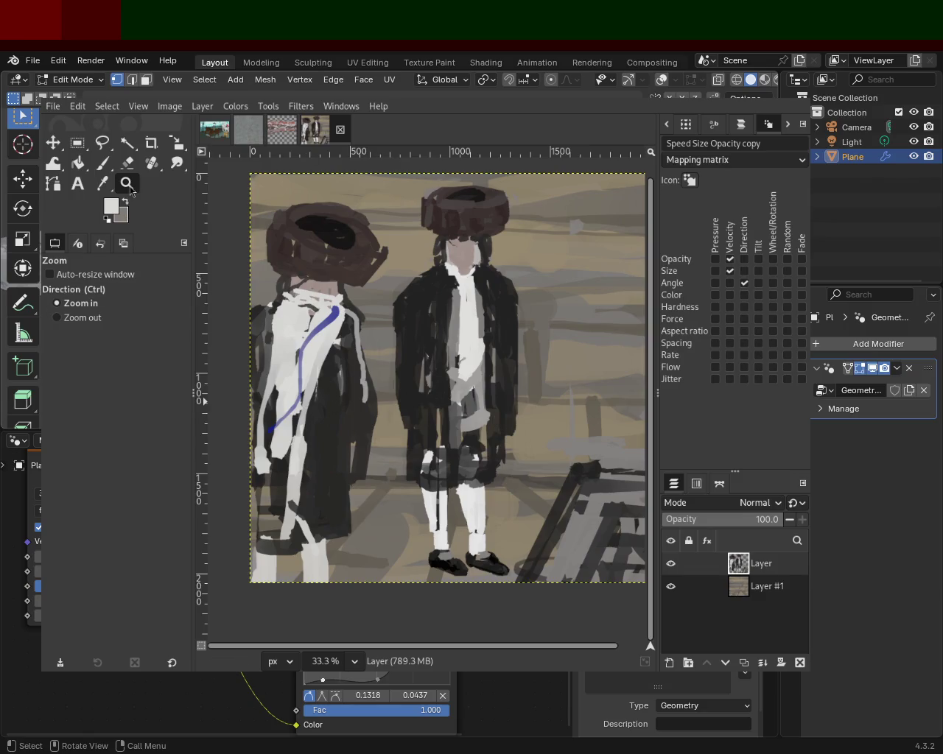
# With a larger brush, paint light-grey strokes on the left figure's legs and lower-left corner
pyautogui.keyDown('ctrl'); pyautogui.click(427, 344); pyautogui.keyUp('ctrl')
pyautogui.doubleClick(332, 536)
pyautogui.click(331, 535)
pyautogui.click(107, 166)
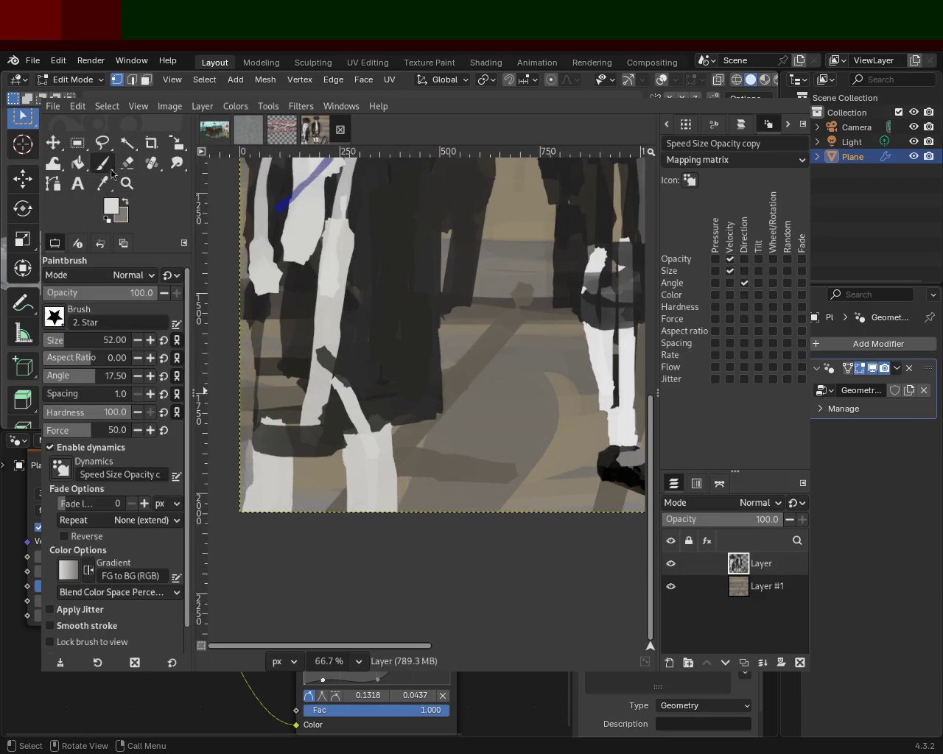
pyautogui.click(66, 340)
pyautogui.moveTo(348, 440); pyautogui.dragTo(335, 471)
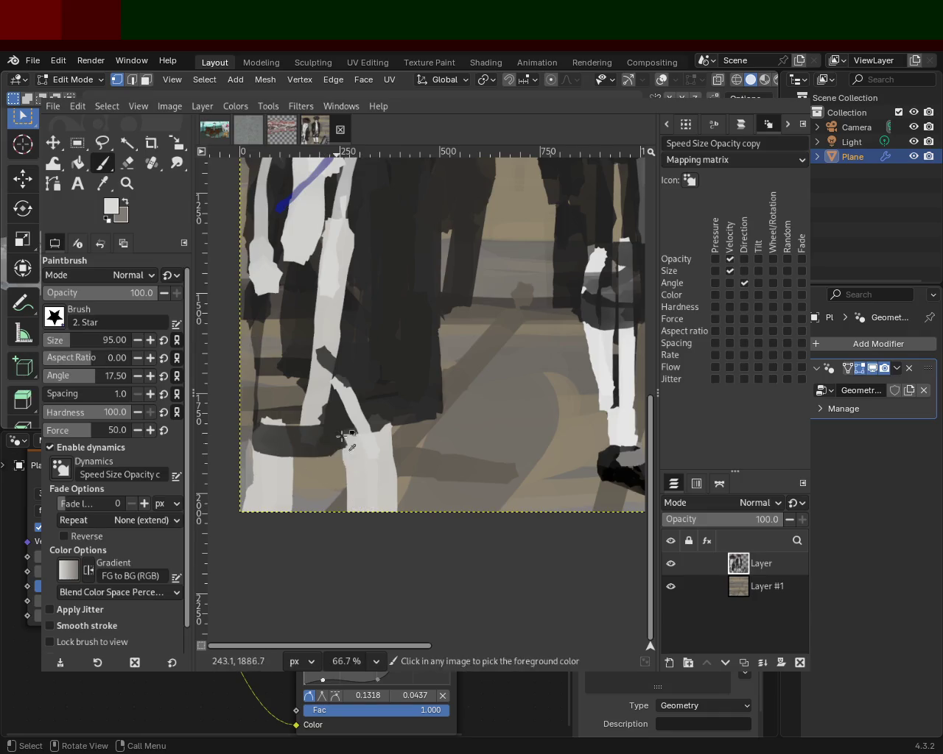
pyautogui.moveTo(274, 472); pyautogui.dragTo(249, 507)
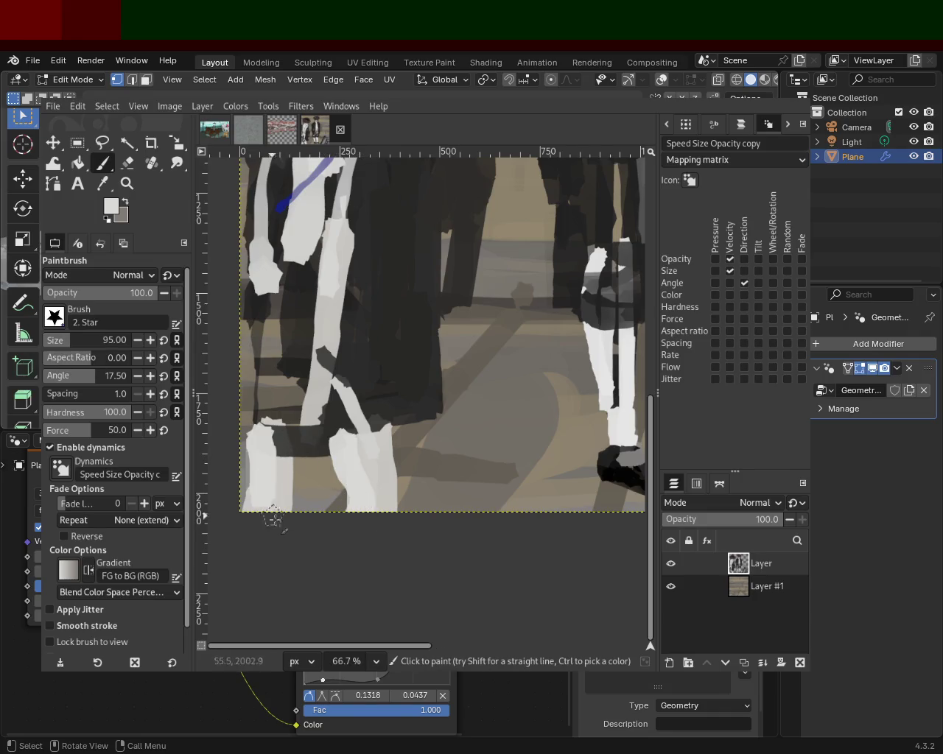
# Paint dark strokes over the light-grey diagonal on the lower coats
pyautogui.hotkey('ctrl', 'z')
pyautogui.hotkey('shift', 'e')
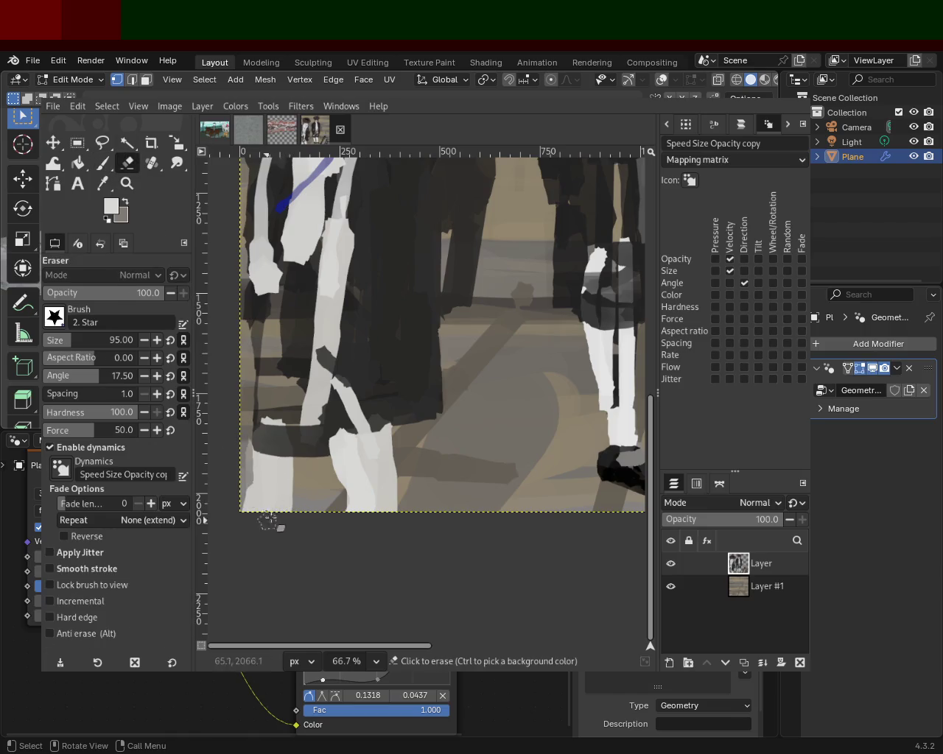
pyautogui.hotkey('ctrl', 'y')
pyautogui.hotkey('ctrl', 'z')
pyautogui.hotkey('ctrl', 'y')
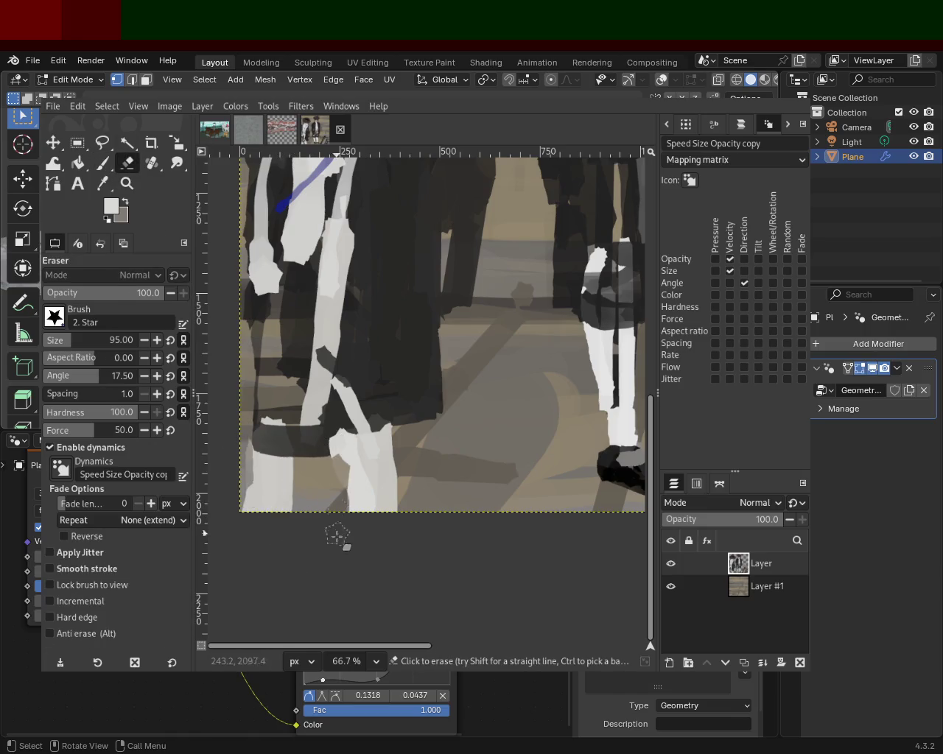
pyautogui.click(102, 162)
pyautogui.moveTo(389, 400); pyautogui.dragTo(291, 431)
pyautogui.moveTo(369, 414); pyautogui.dragTo(330, 424)
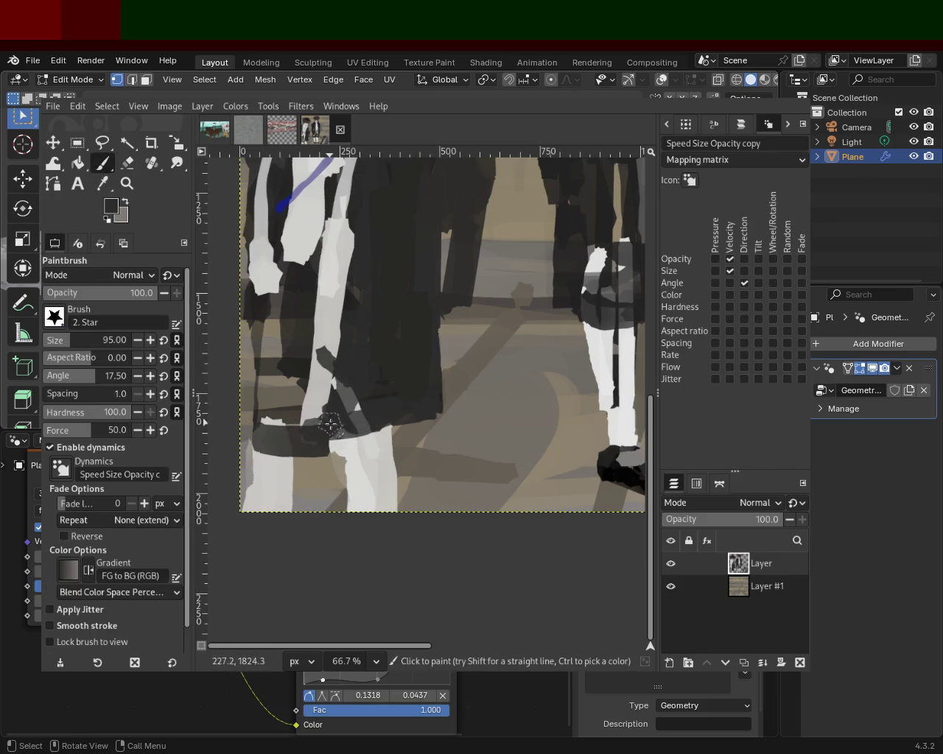
# Add a dark vertical stroke on the right figure's lower coat
pyautogui.press('z')
pyautogui.scroll(-1, 363, 374)
pyautogui.scroll(-3, 363, 374)
pyautogui.scroll(1, 363, 375)
pyautogui.scroll(-1, 363, 374)
pyautogui.scroll(4, 364, 374)
pyautogui.click(103, 162)
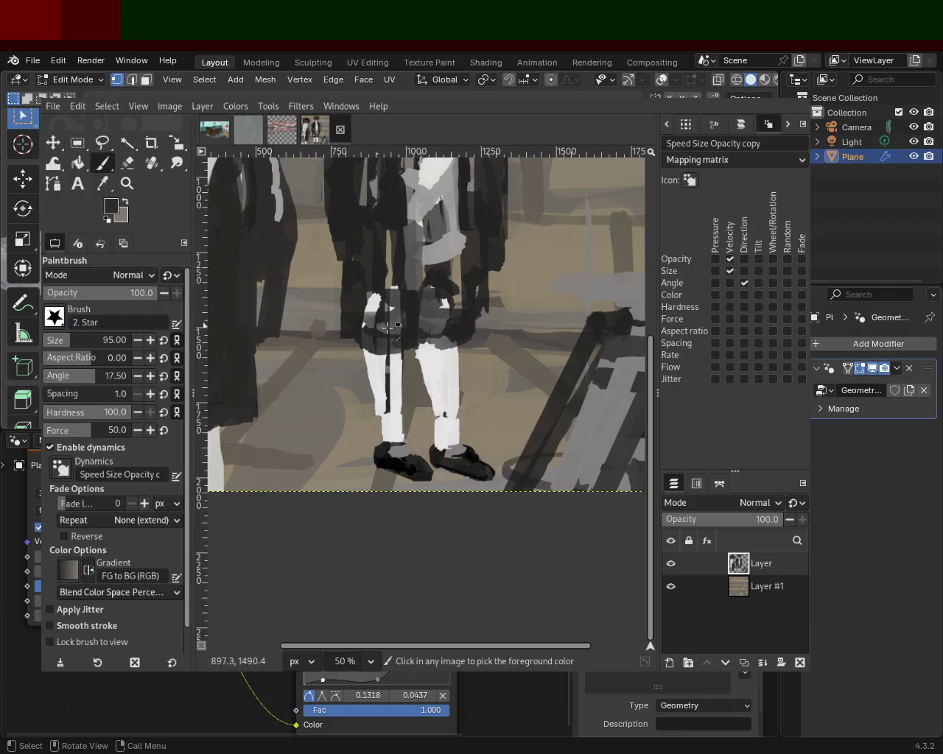
pyautogui.keyDown('ctrl'); pyautogui.click(417, 342); pyautogui.keyUp('ctrl')
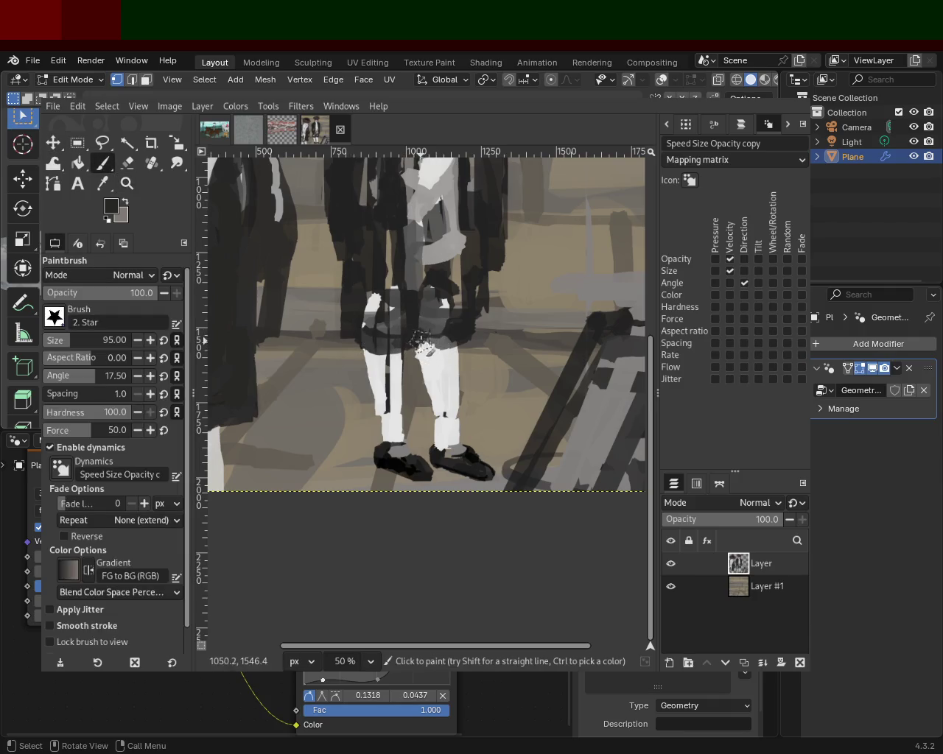
pyautogui.moveTo(465, 337); pyautogui.dragTo(472, 269)
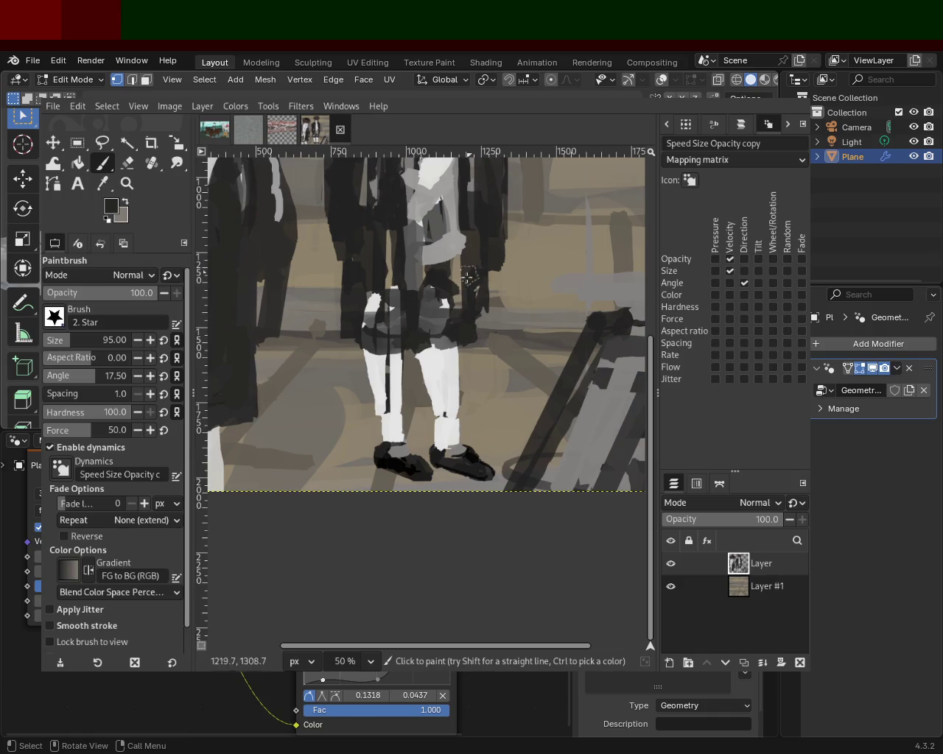
pyautogui.keyDown('ctrl'); pyautogui.click(391, 409); pyautogui.keyUp('ctrl')
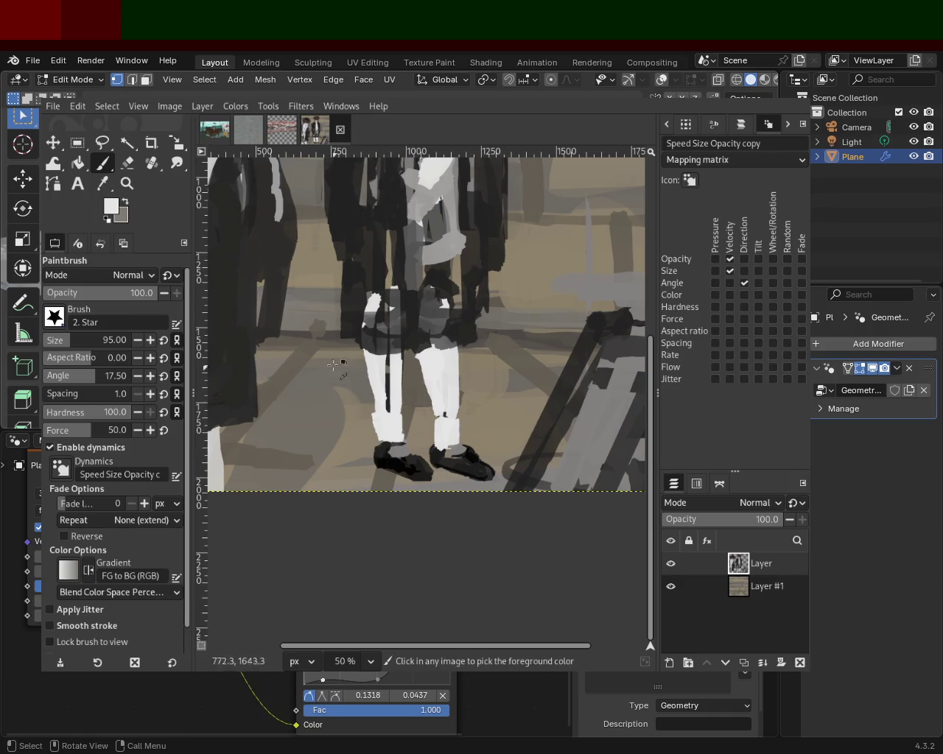
# Save the painting as 54.xcf and zoom out to view it whole
pyautogui.click(127, 183)
pyautogui.keyDown('ctrl'); pyautogui.click(319, 368); pyautogui.keyUp('ctrl')
pyautogui.keyDown('ctrl'); pyautogui.click(319, 368); pyautogui.keyUp('ctrl')
pyautogui.keyDown('ctrl'); pyautogui.click(319, 368); pyautogui.keyUp('ctrl')
pyautogui.hotkey('ctrl', 's')
pyautogui.keyDown('ctrl'); pyautogui.click(319, 369); pyautogui.keyUp('ctrl')
pyautogui.doubleClick(319, 368)
pyautogui.keyDown('ctrl'); pyautogui.click(339, 294); pyautogui.keyUp('ctrl')
pyautogui.click(345, 255)
pyautogui.keyDown('ctrl'); pyautogui.click(345, 255); pyautogui.keyUp('ctrl')
pyautogui.doubleClick(345, 256)
# Sample greys and a near-black from the figures' coats as the paint colour, then switch to the Eraser
pyautogui.press('p')
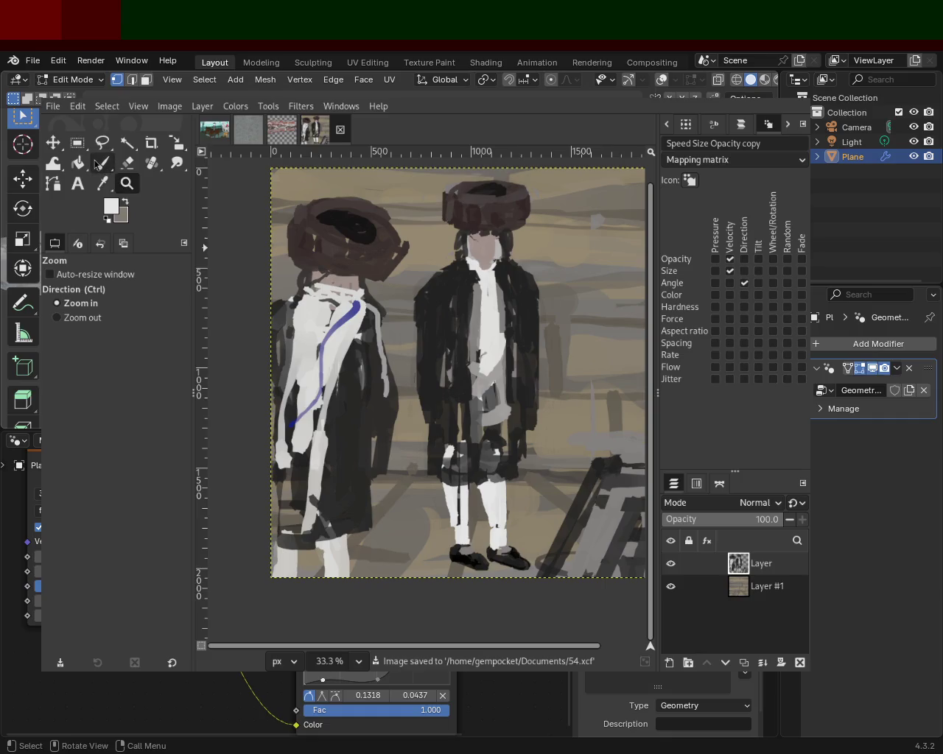
pyautogui.keyDown('ctrl'); pyautogui.click(299, 299); pyautogui.keyUp('ctrl')
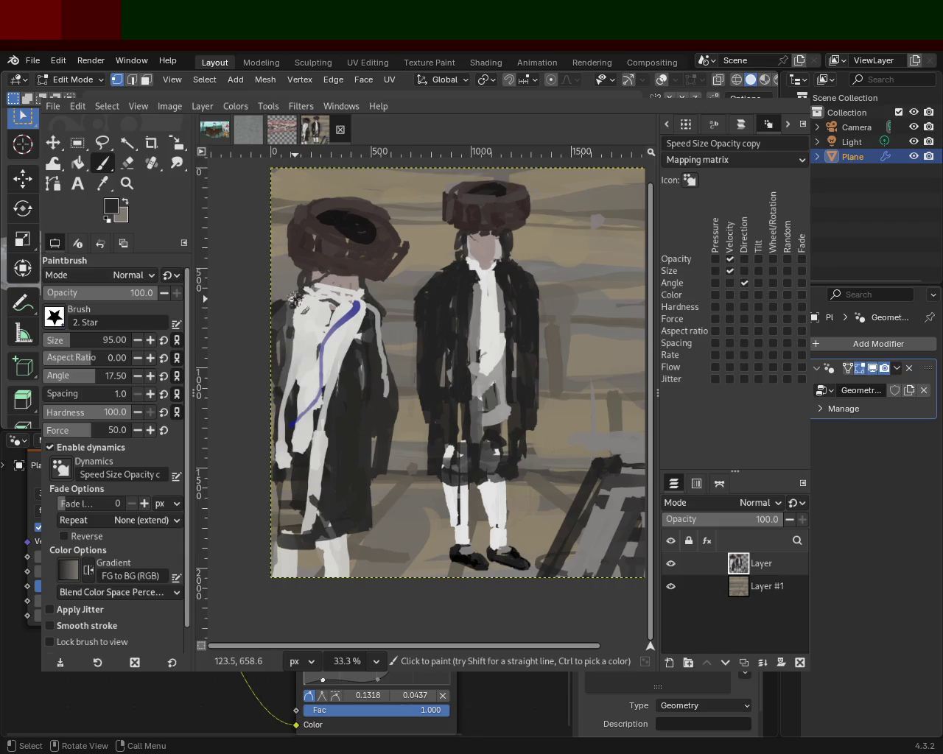
pyautogui.keyDown('ctrl'); pyautogui.click(289, 302); pyautogui.keyUp('ctrl')
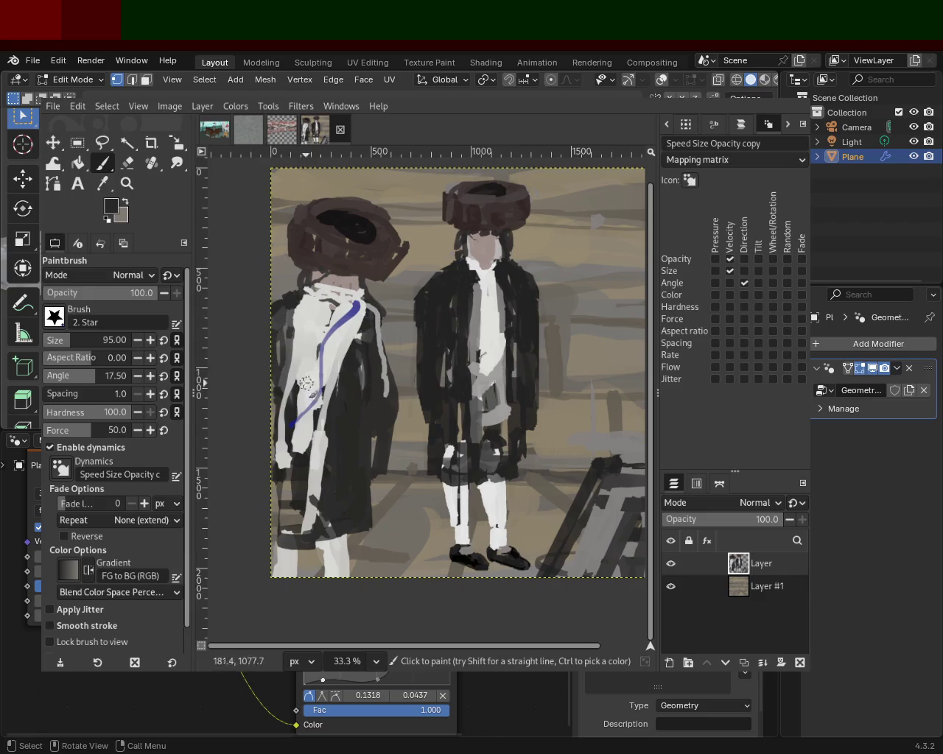
pyautogui.keyDown('ctrl'); pyautogui.click(297, 321); pyautogui.keyUp('ctrl')
pyautogui.keyDown('ctrl'); pyautogui.click(294, 307); pyautogui.keyUp('ctrl')
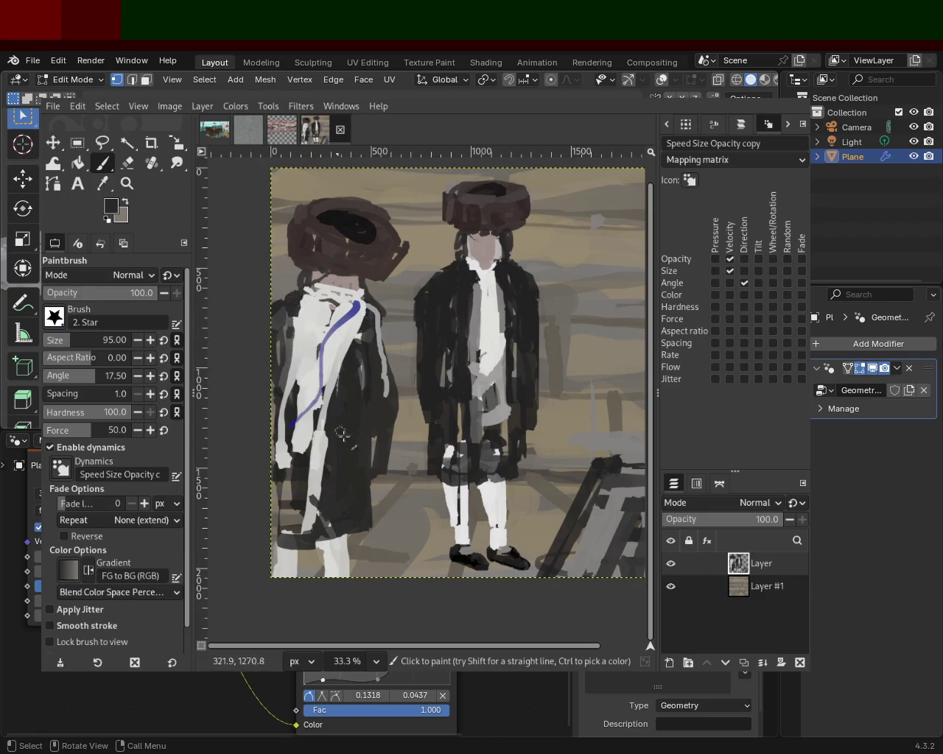
pyautogui.keyDown('ctrl'); pyautogui.click(466, 299); pyautogui.keyUp('ctrl')
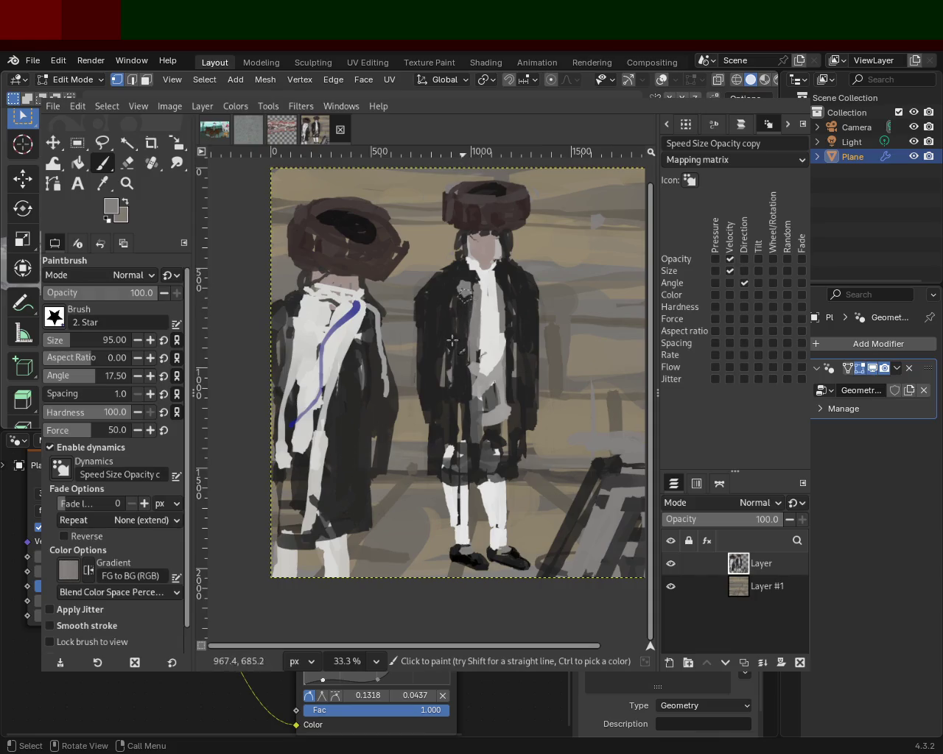
pyautogui.keyDown('ctrl'); pyautogui.click(462, 280); pyautogui.keyUp('ctrl')
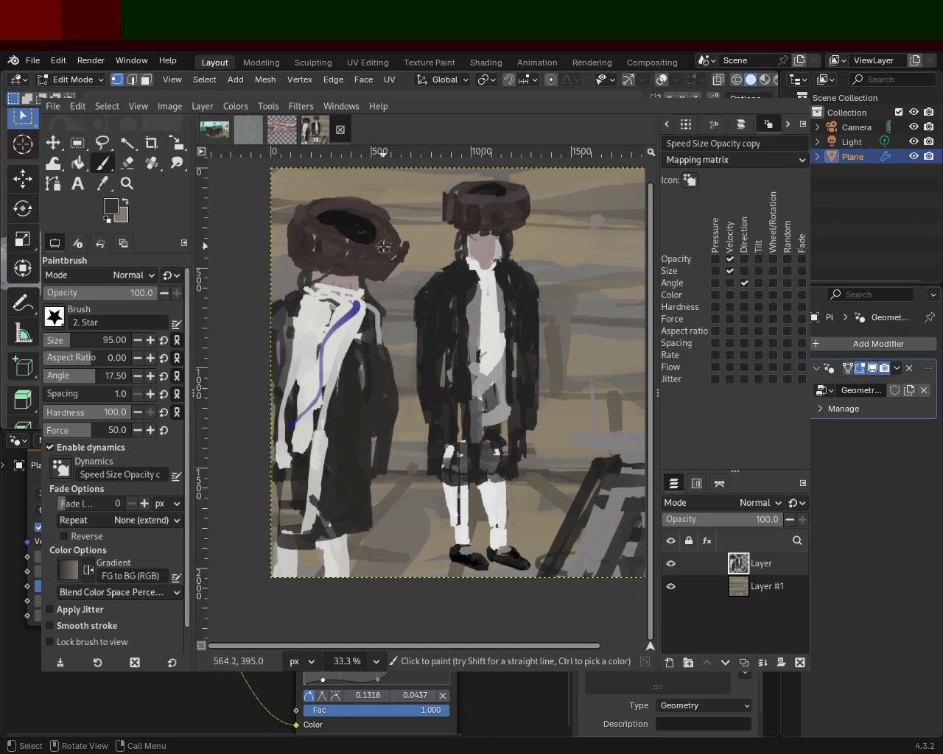
pyautogui.hotkey('shift', 'e')
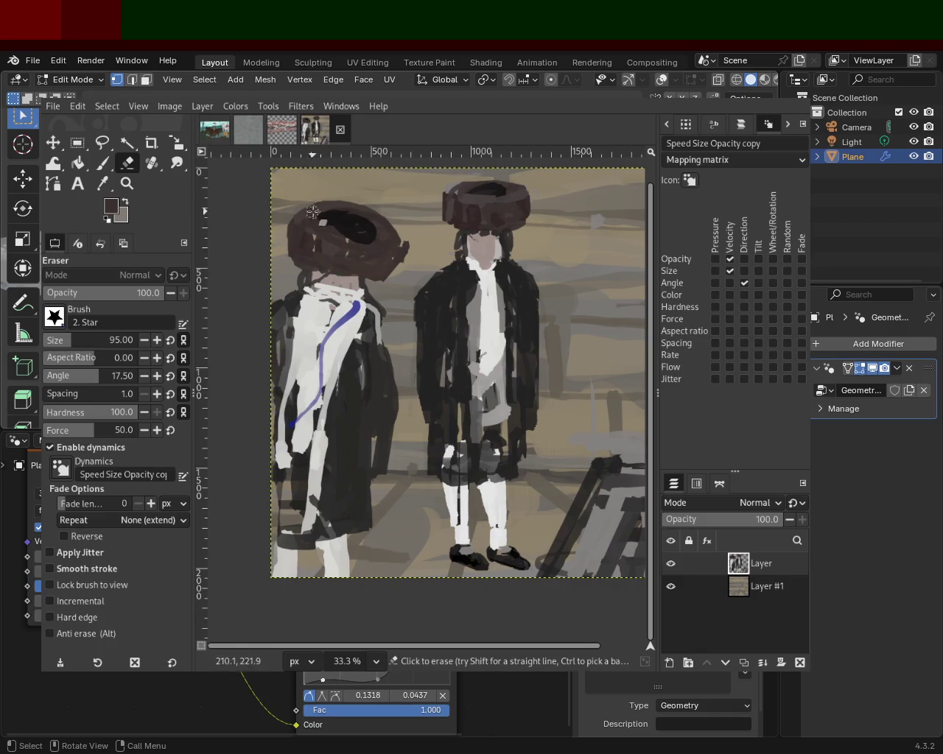
# Erase the right edge of the left figure's hat and repaint the hat darker
pyautogui.moveTo(413, 255); pyautogui.dragTo(397, 280)
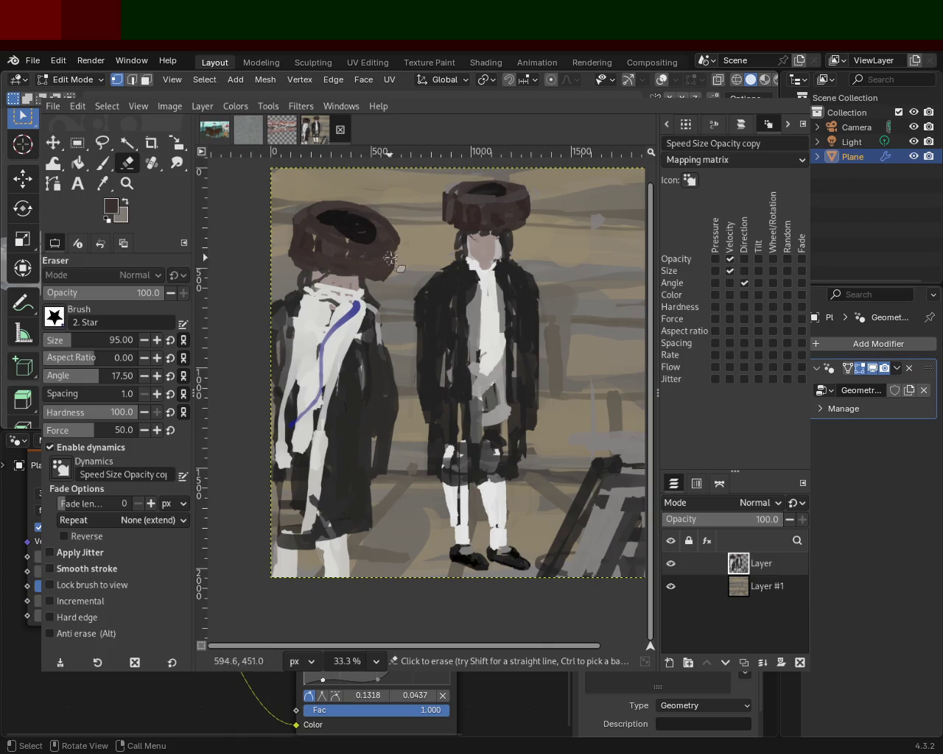
pyautogui.press('z')
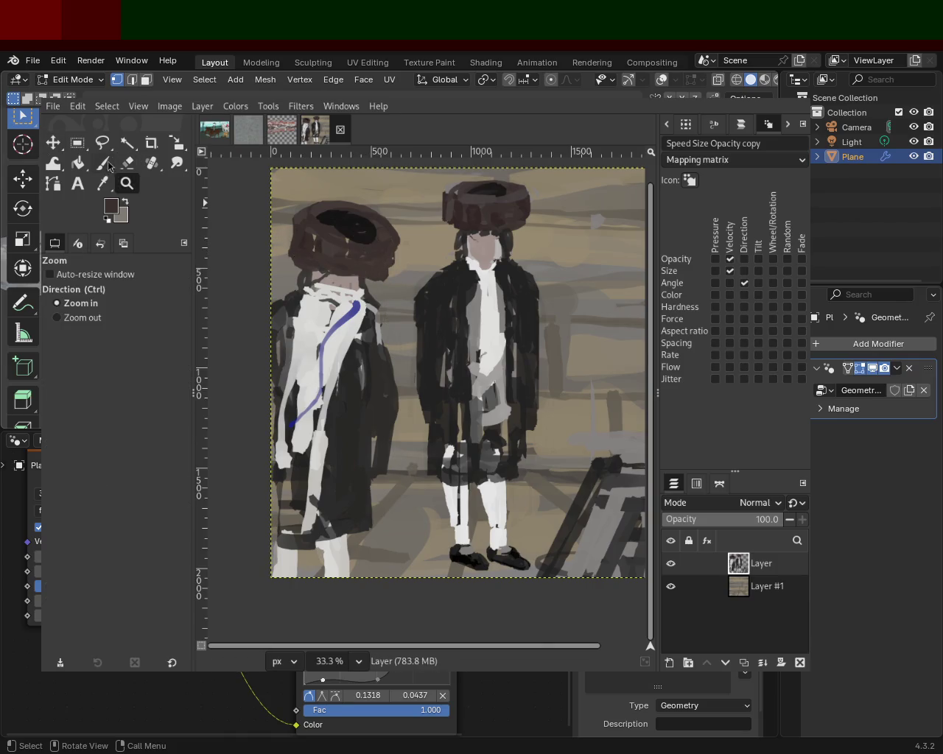
pyautogui.click(107, 166)
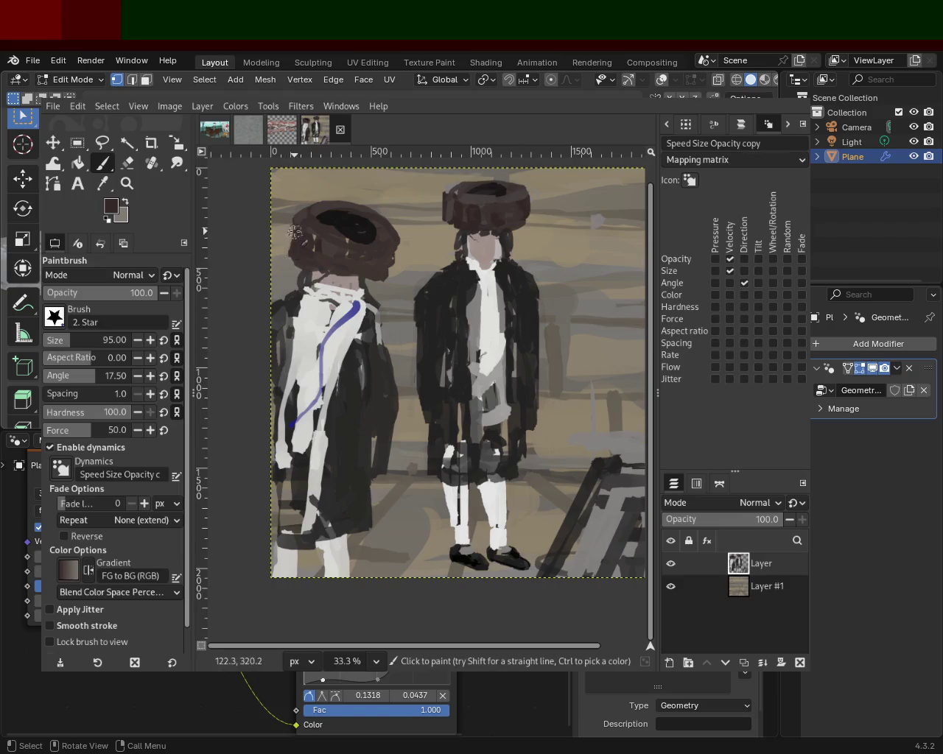
pyautogui.moveTo(354, 234); pyautogui.dragTo(365, 244)
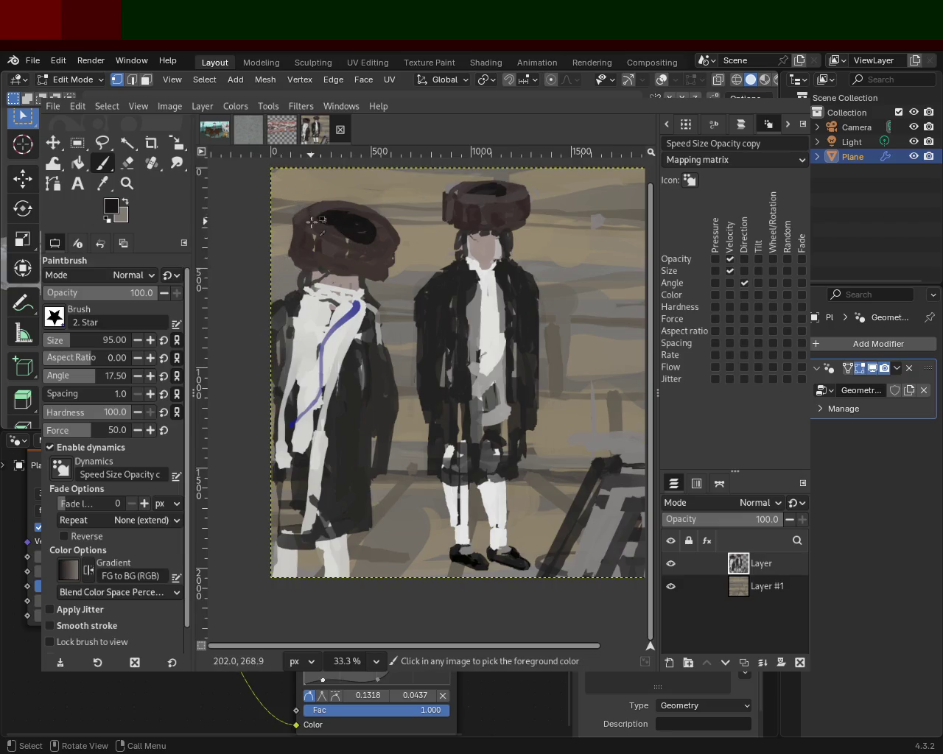
pyautogui.keyDown('ctrl'); pyautogui.click(327, 225); pyautogui.keyUp('ctrl')
pyautogui.moveTo(309, 220)
pyautogui.mouseDown()
pyautogui.moveTo(359, 238)
pyautogui.moveTo(394, 216)
pyautogui.moveTo(317, 211)
pyautogui.moveTo(401, 221)
pyautogui.mouseUp()
pyautogui.keyDown('ctrl'); pyautogui.click(346, 228); pyautogui.keyUp('ctrl')
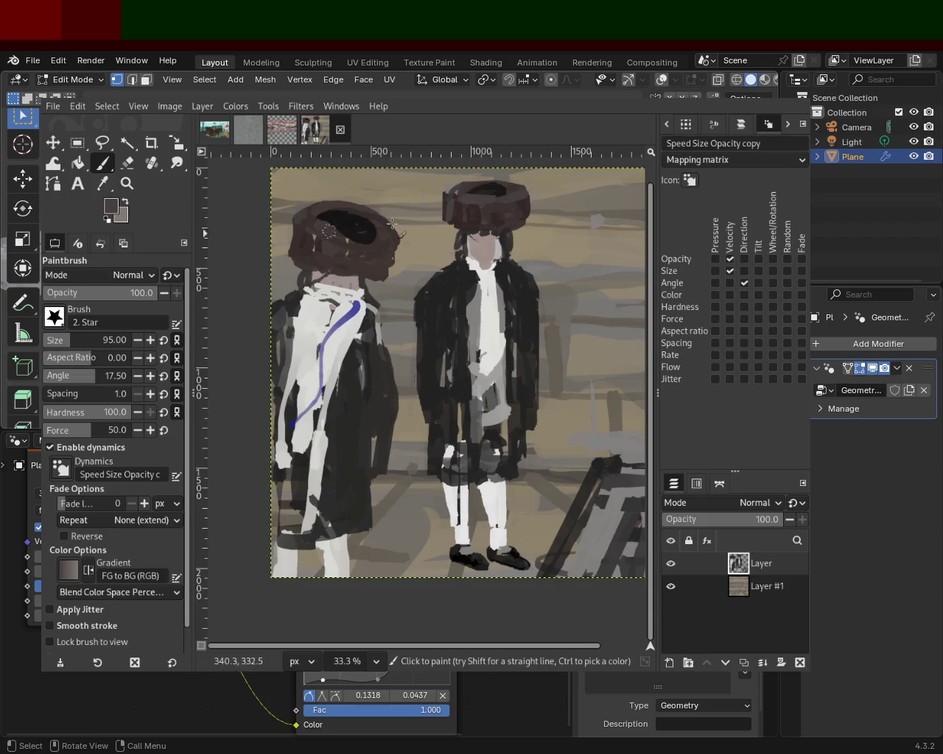
# Compare the hat strokes with undo/redo, then try a larger dark oval and undo it
pyautogui.hotkey('ctrl', 'y')
pyautogui.hotkey('ctrl', 'z')
pyautogui.hotkey('ctrl', 'y')
pyautogui.hotkey('ctrl', 'z')
pyautogui.moveTo(383, 241); pyautogui.dragTo(331, 226)
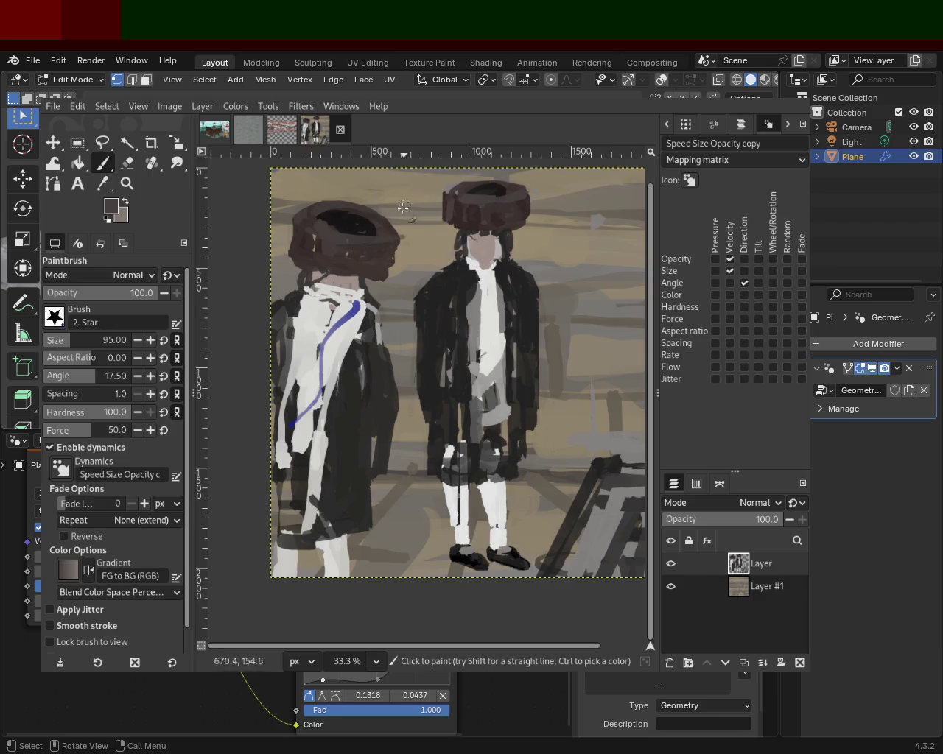
pyautogui.hotkey('ctrl', 'z')
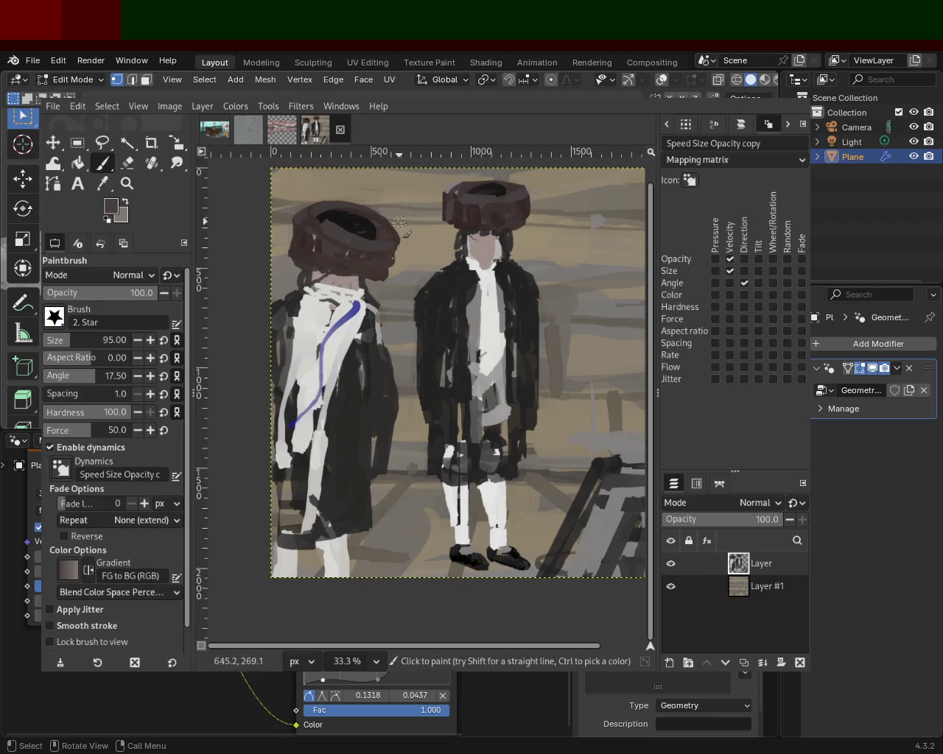
# Add a light-grey touch and a dark stroke to the left figure's coat front
pyautogui.keyDown('ctrl'); pyautogui.click(332, 359); pyautogui.keyUp('ctrl')
pyautogui.moveTo(334, 363); pyautogui.dragTo(335, 417)
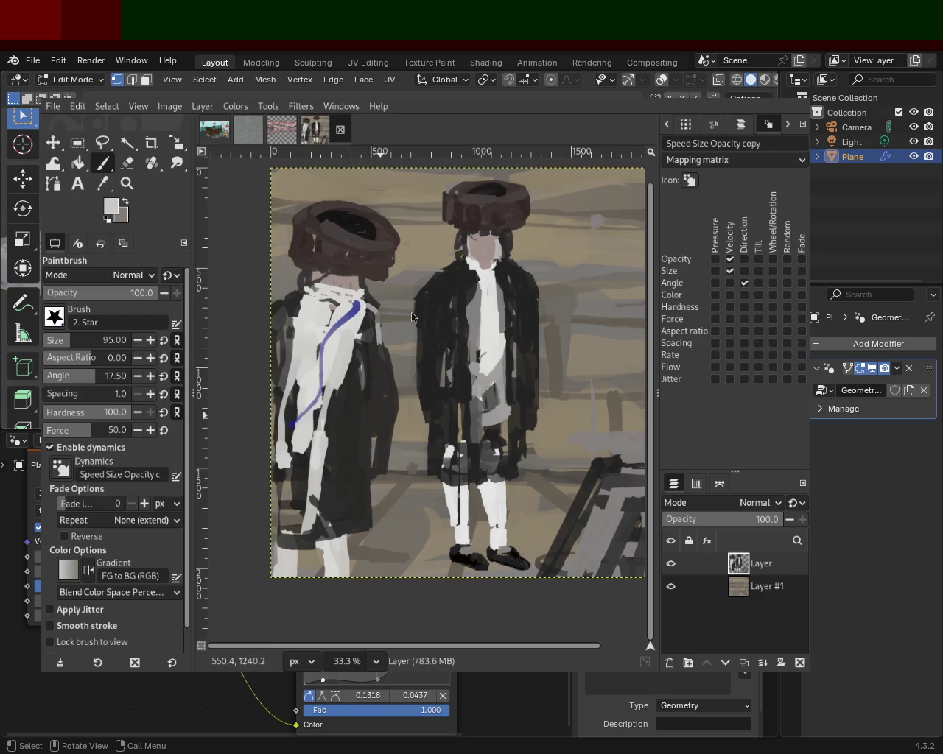
pyautogui.keyDown('ctrl'); pyautogui.click(335, 416); pyautogui.keyUp('ctrl')
pyautogui.moveTo(335, 425); pyautogui.dragTo(308, 489)
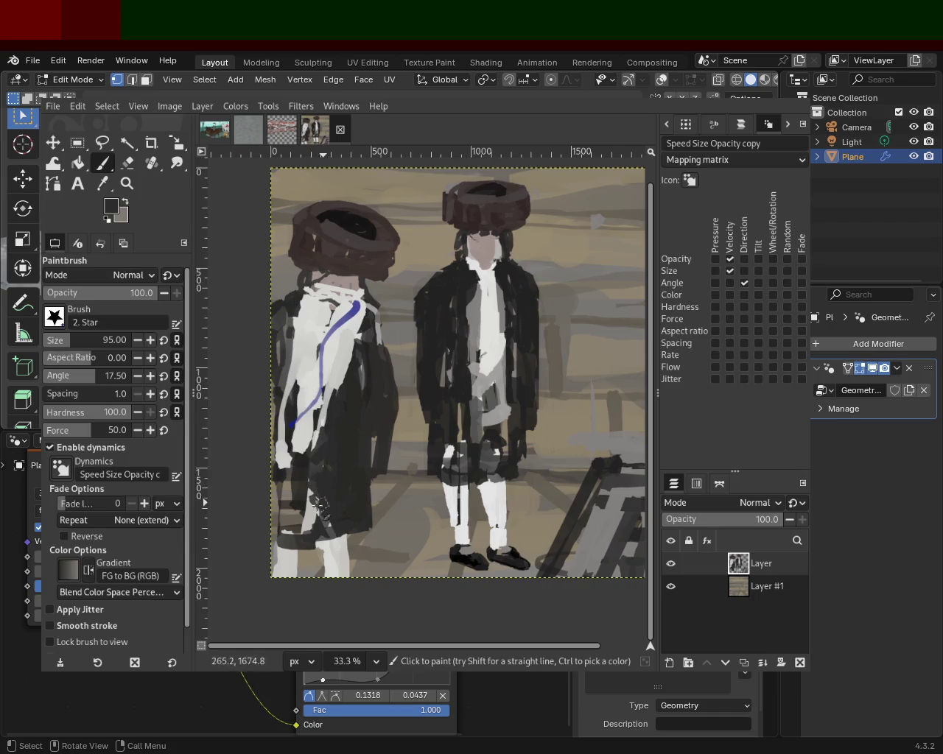
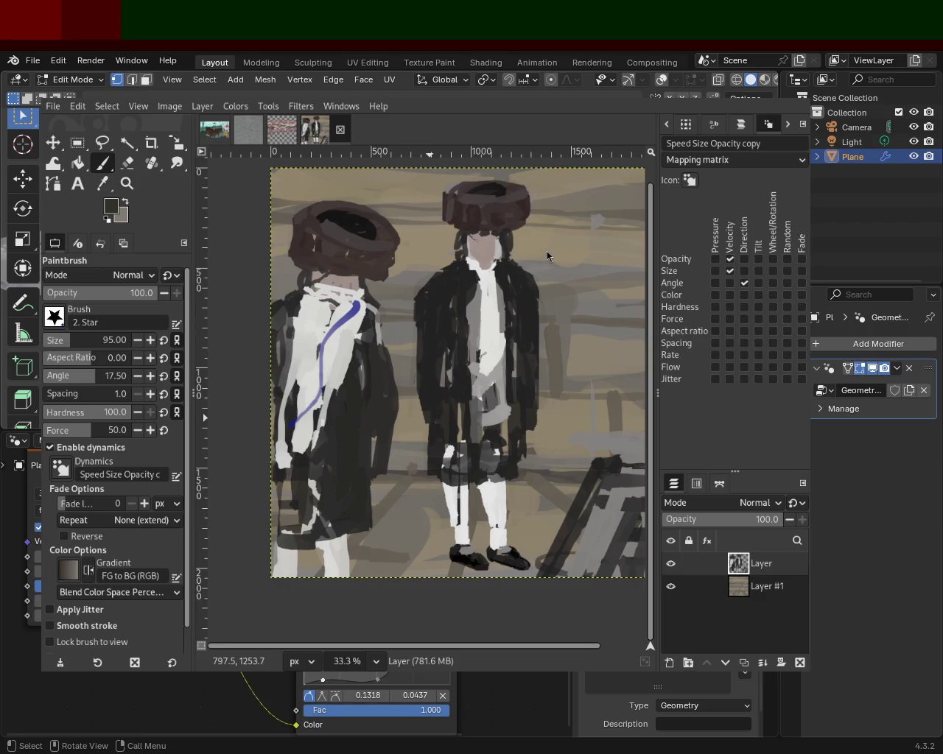
# Sample a light grey from the painting and zoom in on the figures' shoes
pyautogui.press('ctrl')
pyautogui.keyDown('ctrl'); pyautogui.click(346, 361); pyautogui.keyUp('ctrl')
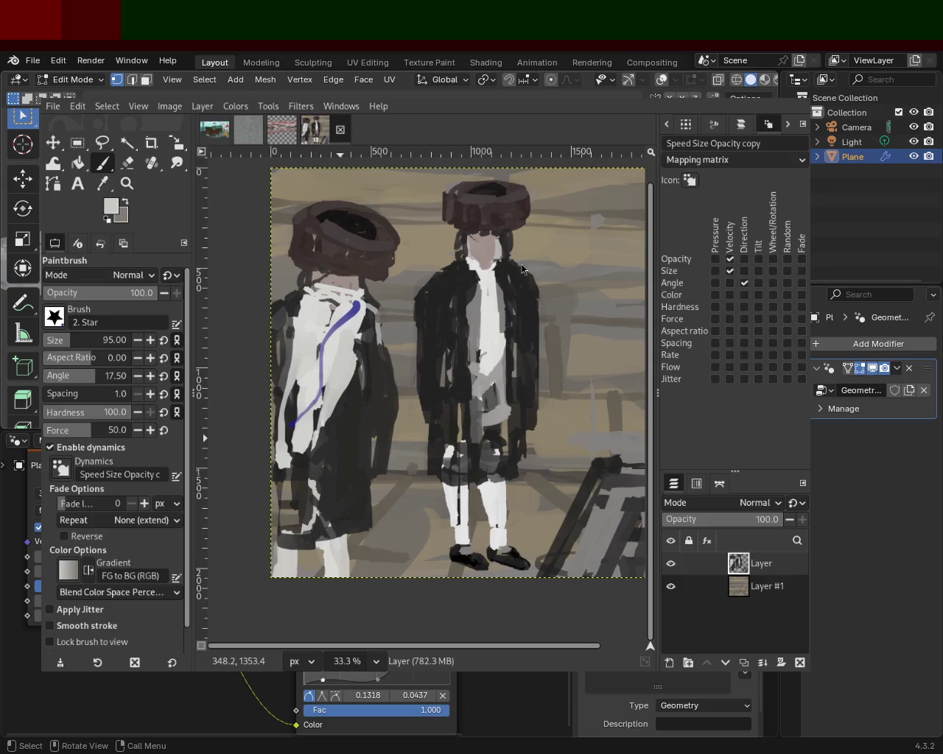
pyautogui.press('ctrl')
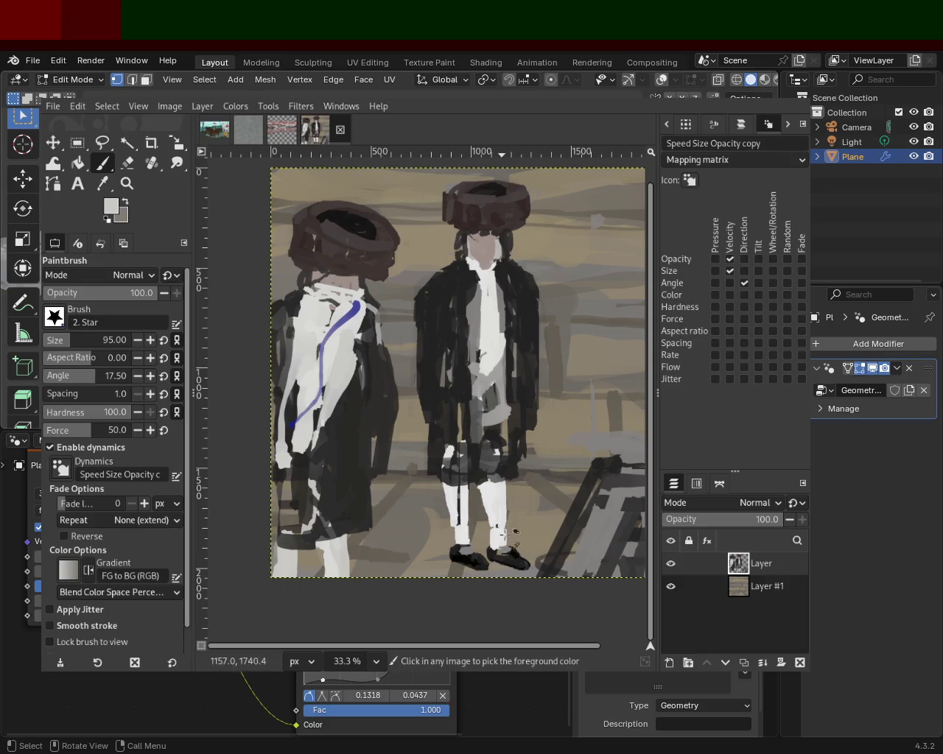
pyautogui.click(127, 184)
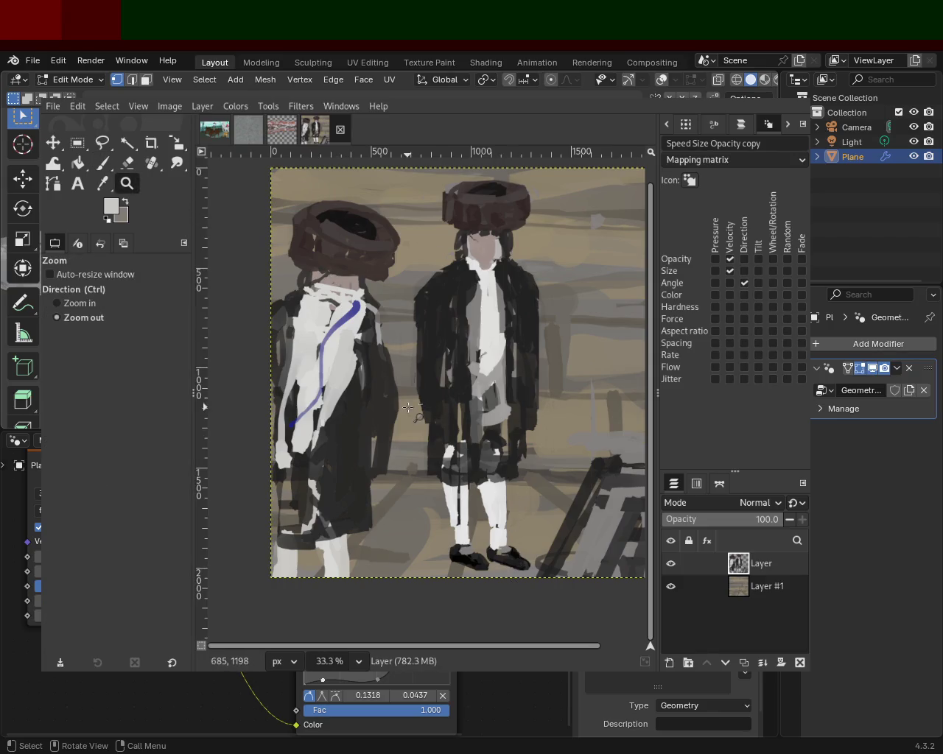
pyautogui.scroll(-2, 453, 525)
pyautogui.scroll(2, 452, 525)
pyautogui.scroll(-1, 453, 524)
pyautogui.scroll(2, 452, 525)
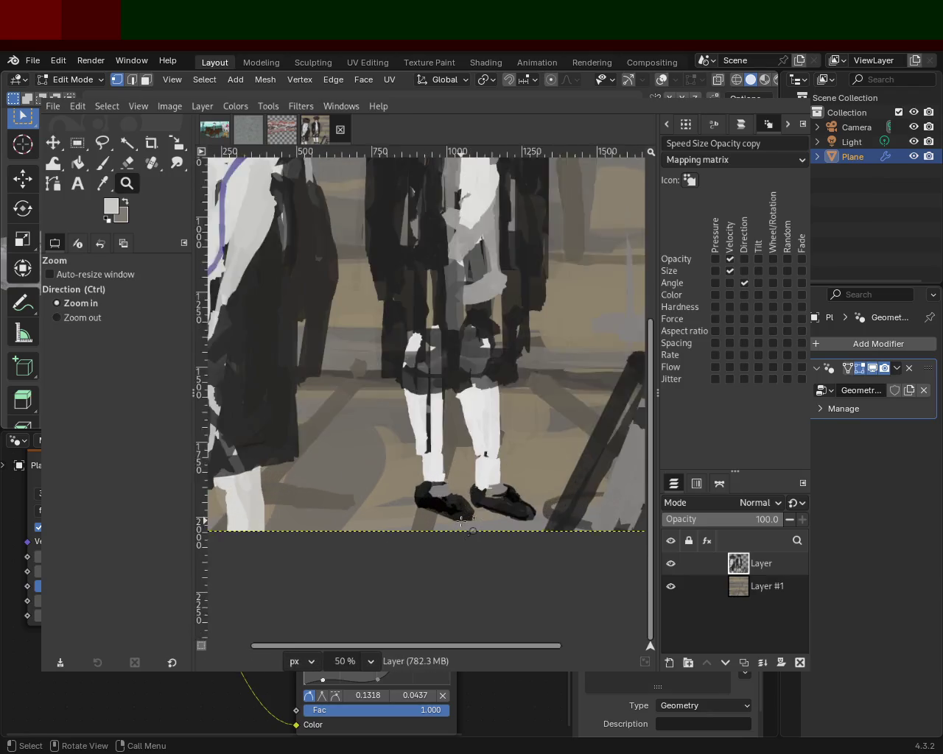
pyautogui.scroll(1, 452, 524)
# Erase stray paint beside the shoes and on the right shoe's toe
pyautogui.click(102, 163)
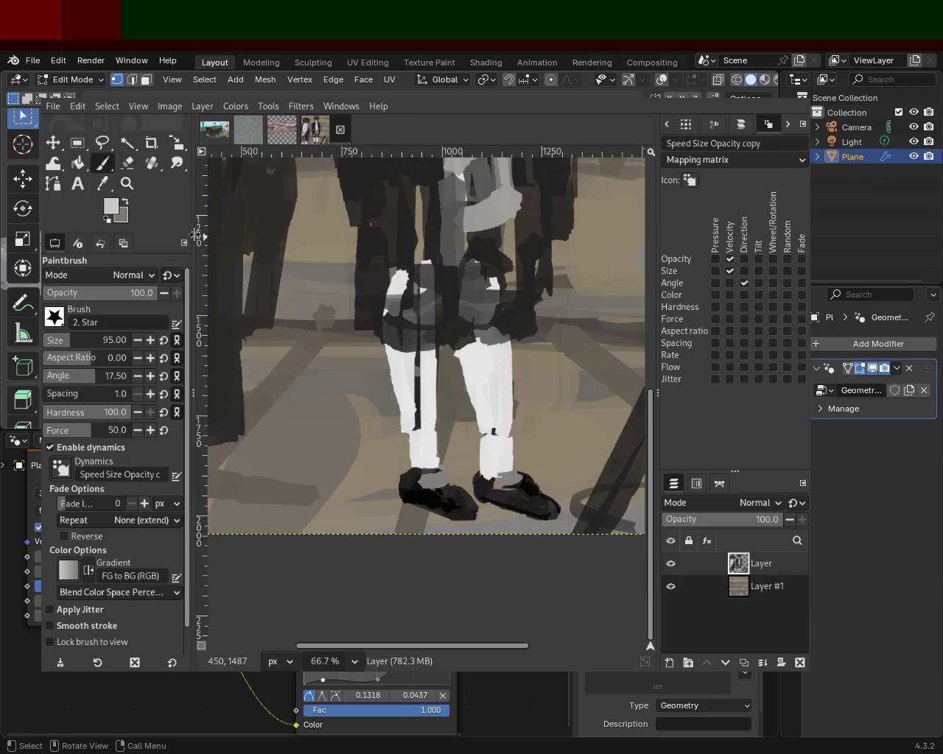
pyautogui.click(127, 163)
pyautogui.click(453, 482)
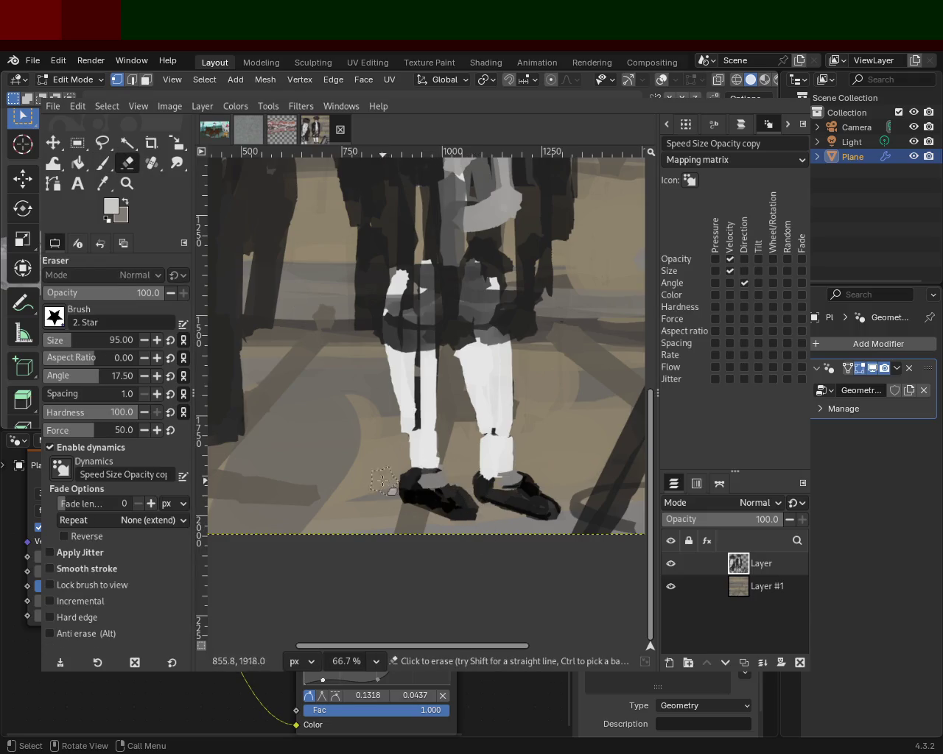
pyautogui.moveTo(532, 519); pyautogui.dragTo(546, 513)
# Zoom out to view the whole painting
pyautogui.click(127, 183)
pyautogui.keyDown('ctrl'); pyautogui.click(316, 356); pyautogui.keyUp('ctrl')
pyautogui.scroll(-2, 315, 355)
pyautogui.scroll(3, 277, 295)
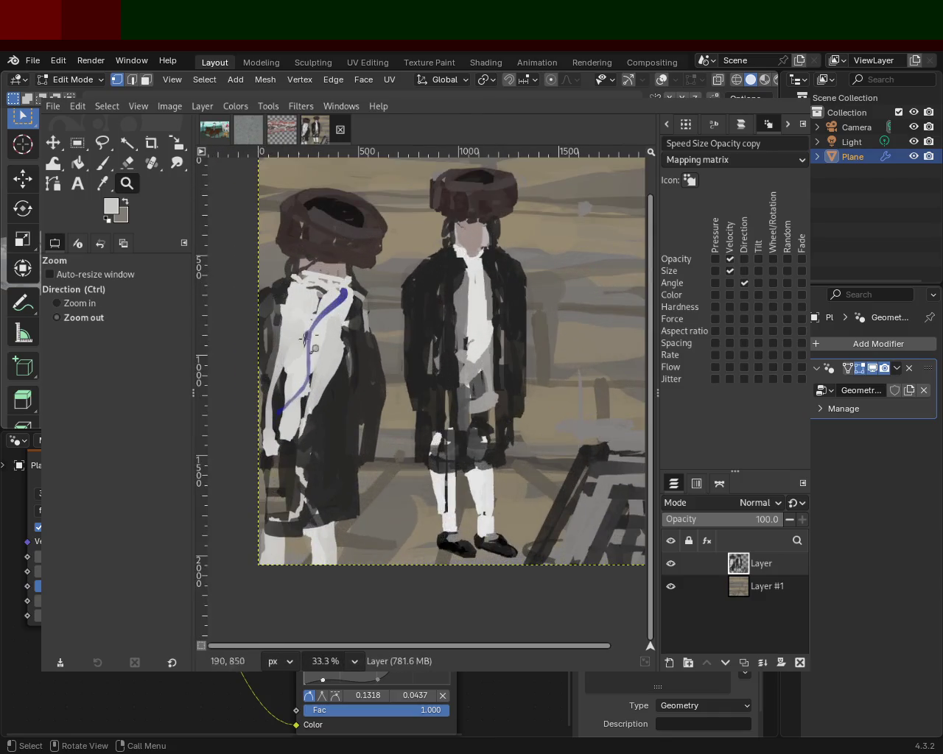
pyautogui.scroll(-2, 317, 346)
pyautogui.scroll(1, 348, 271)
pyautogui.scroll(1, 348, 271)
pyautogui.scroll(-1, 354, 288)
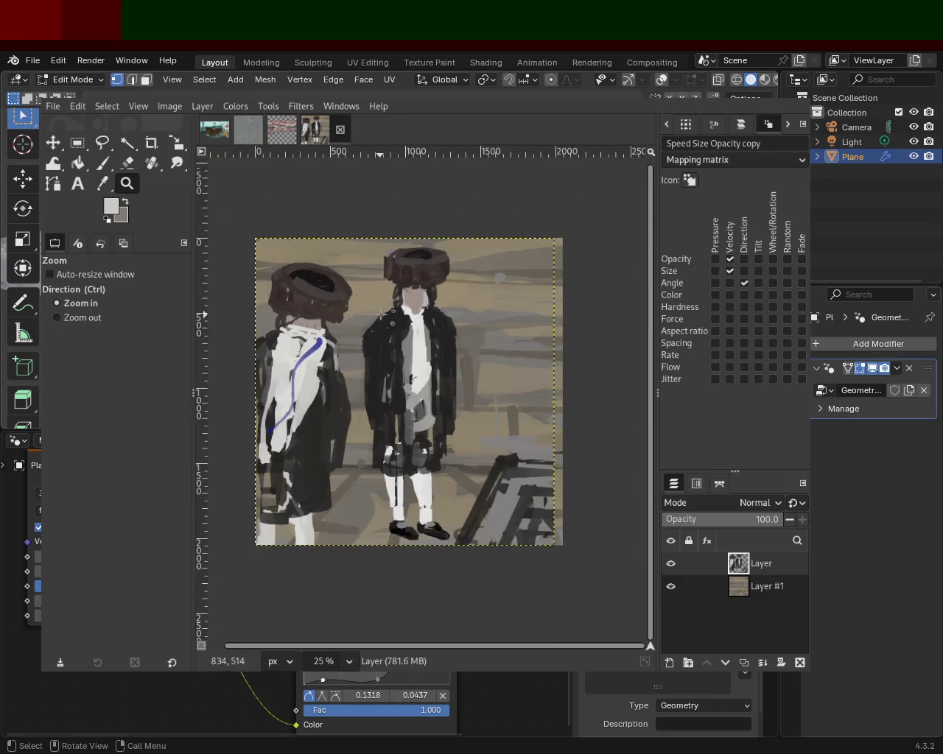
pyautogui.scroll(3, 365, 302)
pyautogui.scroll(-2, 373, 319)
pyautogui.scroll(-2, 383, 346)
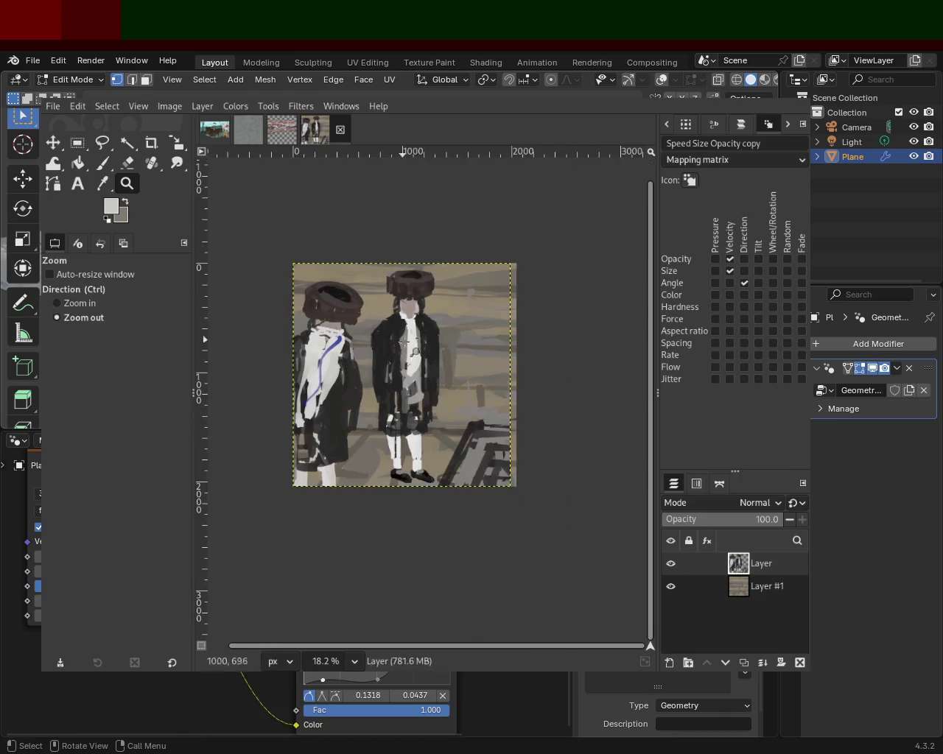
# Save the painting as 54.xcf
pyautogui.hotkey('ctrl', 's')
pyautogui.scroll(-1, 397, 376)
pyautogui.scroll(-1, 407, 396)
pyautogui.scroll(3, 390, 368)
pyautogui.scroll(-1, 361, 317)
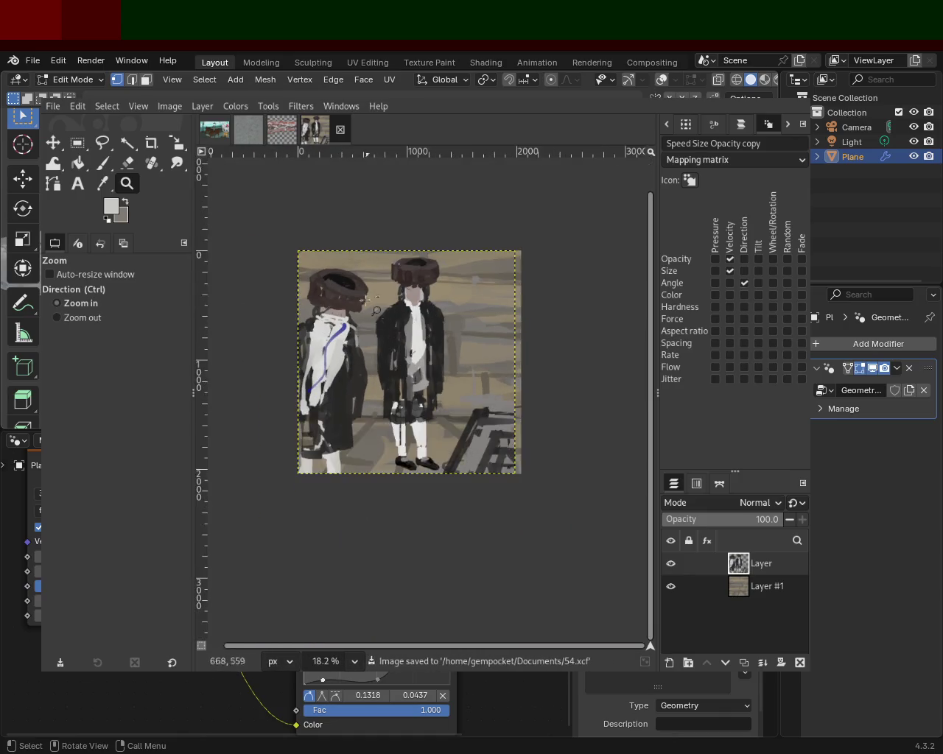
pyautogui.scroll(2, 335, 276)
pyautogui.scroll(-1, 315, 244)
pyautogui.scroll(1, 316, 244)
# Paint black over the grey inside the left figure's hat
pyautogui.press('p')
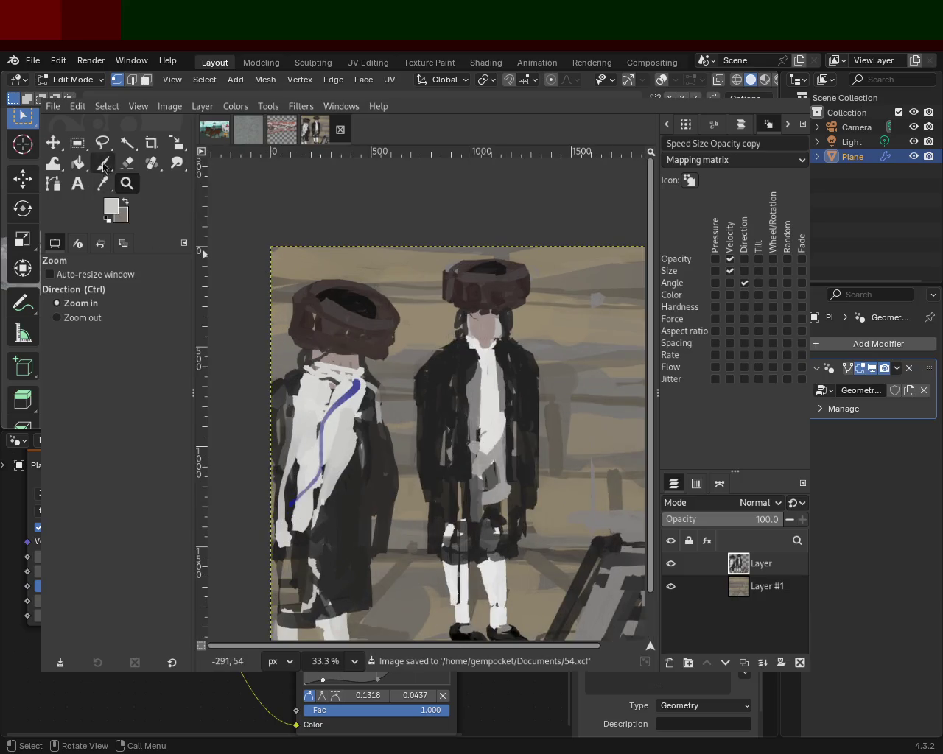
pyautogui.press('x')
pyautogui.keyDown('ctrl'); pyautogui.click(361, 313); pyautogui.keyUp('ctrl')
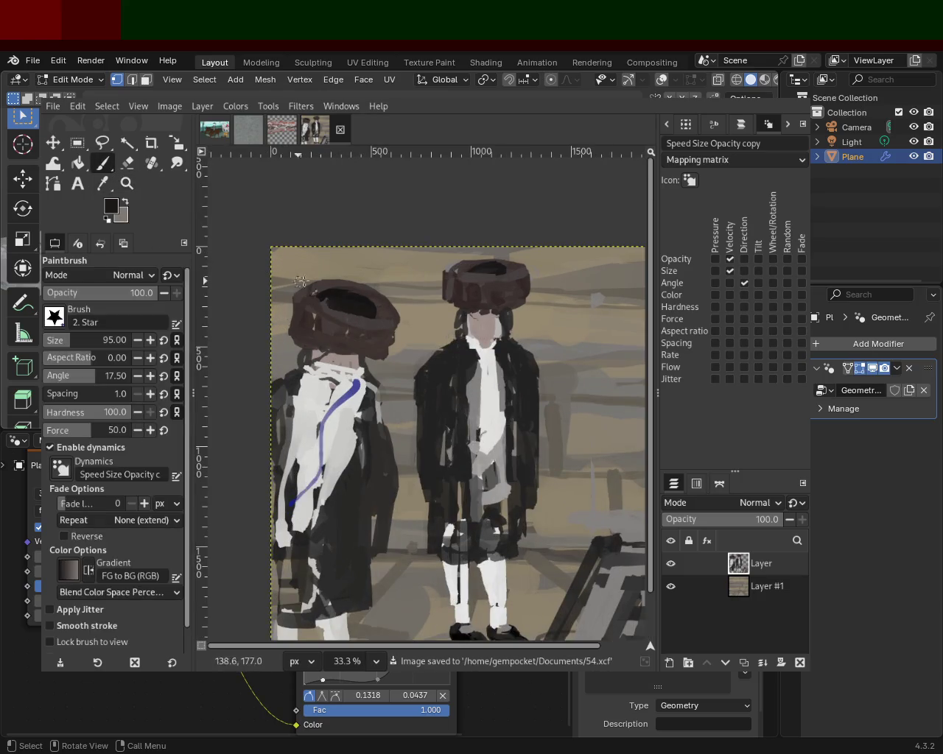
pyautogui.keyDown('ctrl'); pyautogui.click(496, 272); pyautogui.keyUp('ctrl')
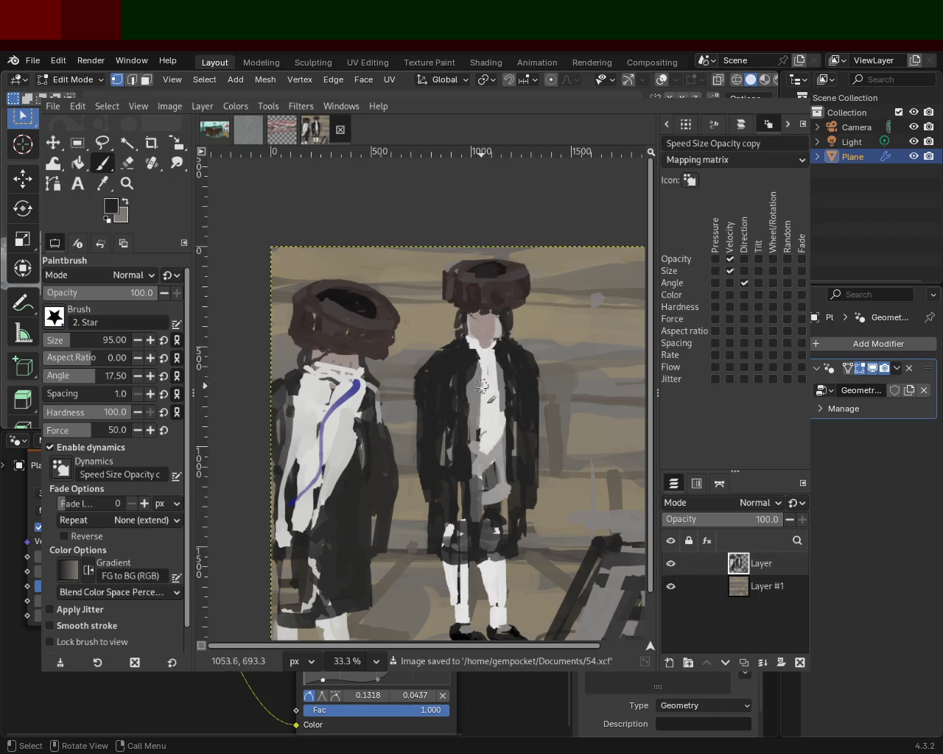
pyautogui.keyDown('ctrl'); pyautogui.click(363, 310); pyautogui.keyUp('ctrl')
pyautogui.moveTo(363, 310); pyautogui.dragTo(338, 312)
# Paint grey over the right figure's vest, undoing a stray dark stroke
pyautogui.keyDown('ctrl'); pyautogui.click(451, 372); pyautogui.keyUp('ctrl')
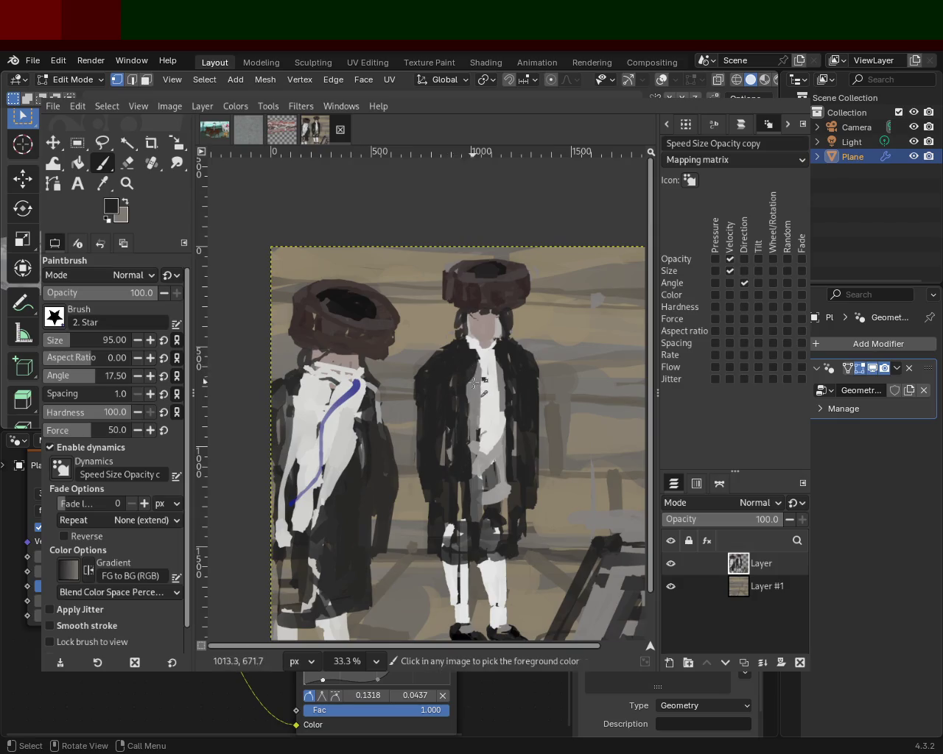
pyautogui.moveTo(464, 414); pyautogui.dragTo(449, 407)
pyautogui.keyDown('ctrl'); pyautogui.click(467, 362); pyautogui.keyUp('ctrl')
pyautogui.moveTo(467, 362); pyautogui.dragTo(472, 477)
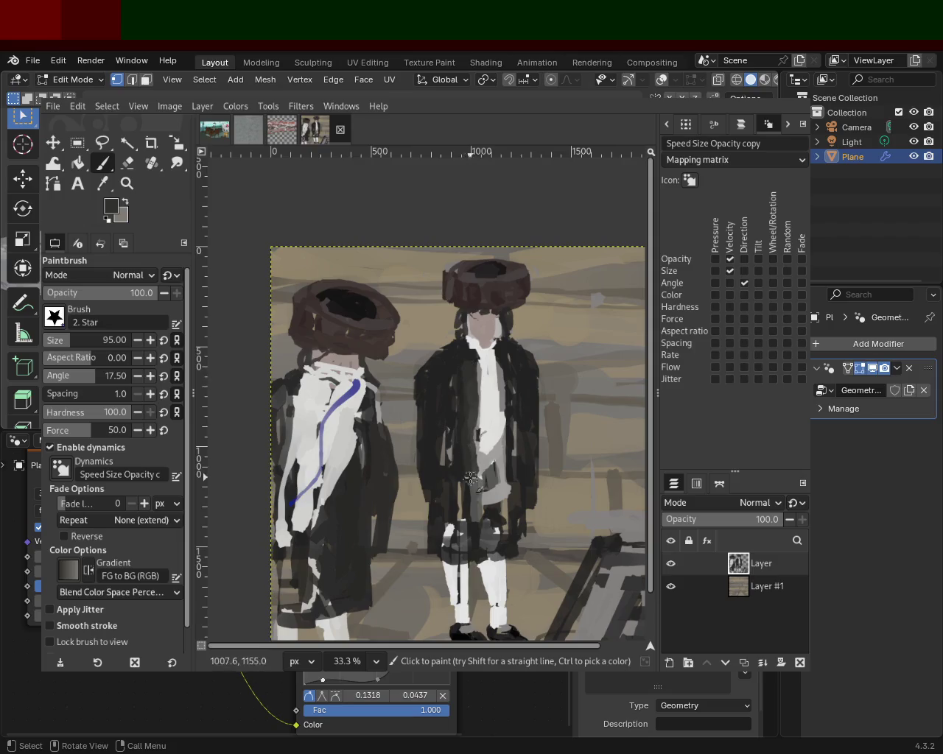
pyautogui.hotkey('ctrl', 'z')
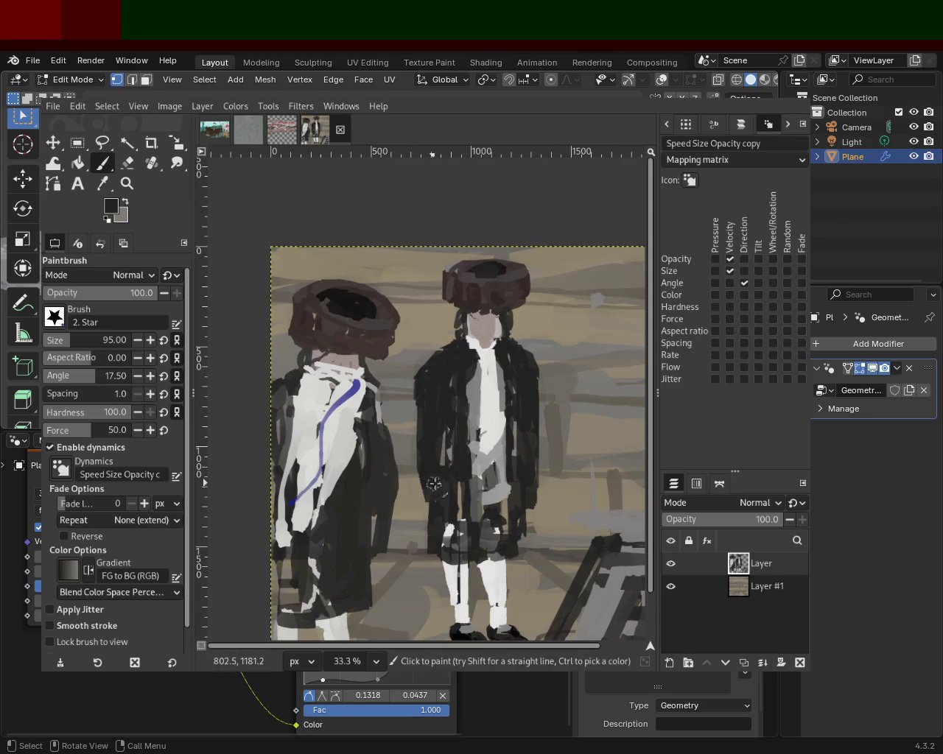
# Dab white and skin tone on the right figure's hands, then undo the skin-tone strokes
pyautogui.keyDown('ctrl'); pyautogui.click(484, 438); pyautogui.keyUp('ctrl')
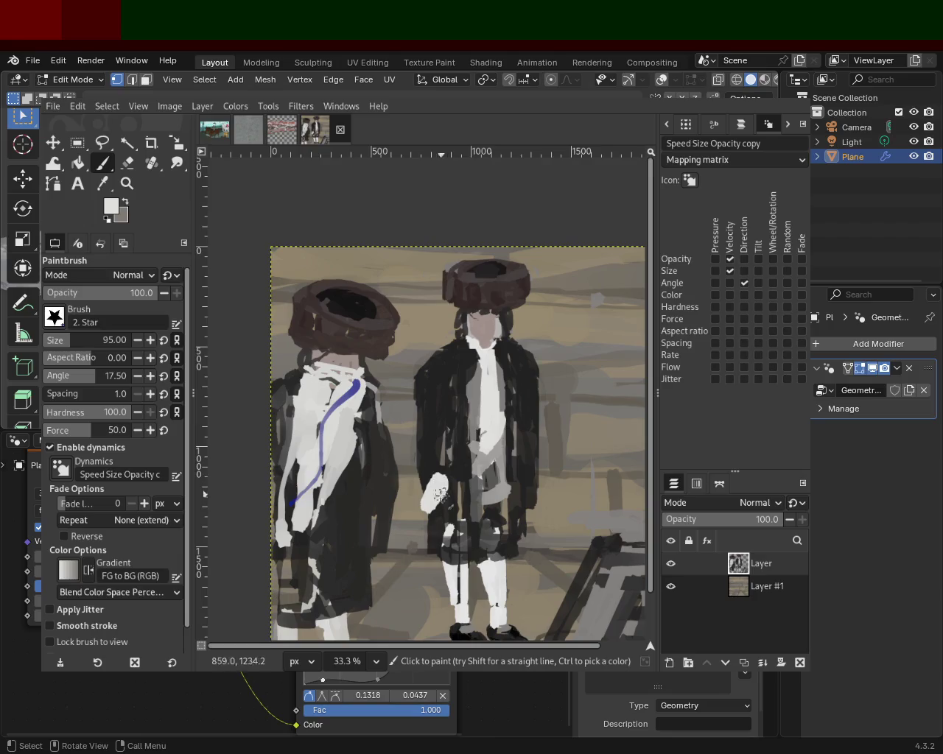
pyautogui.click(439, 484)
pyautogui.click(530, 483)
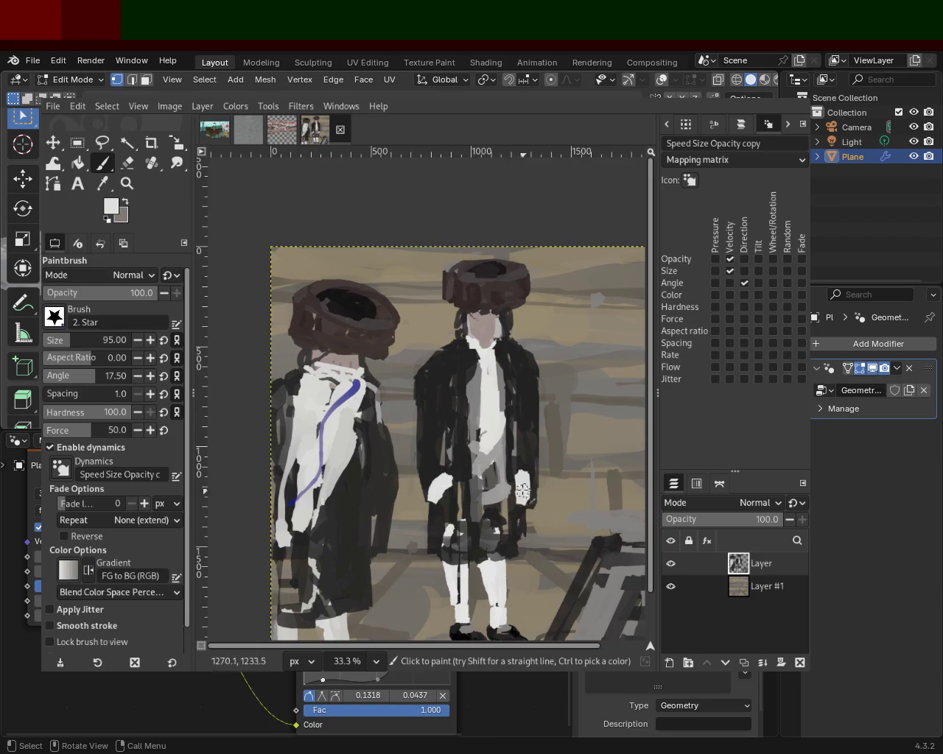
pyautogui.keyDown('ctrl'); pyautogui.click(454, 471); pyautogui.keyUp('ctrl')
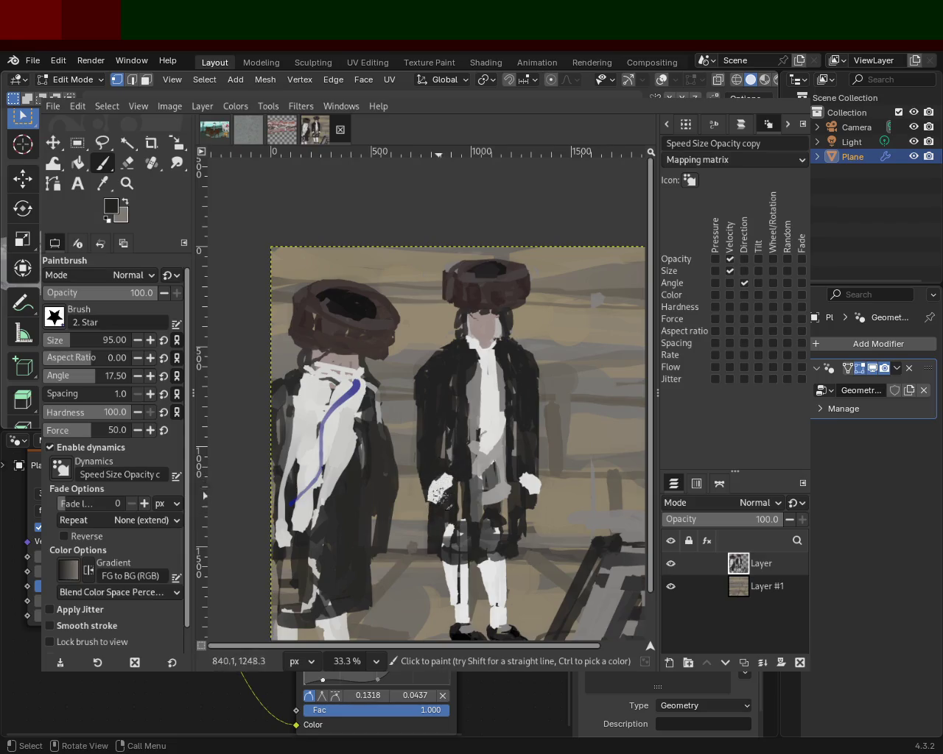
pyautogui.keyDown('ctrl'); pyautogui.click(502, 314); pyautogui.keyUp('ctrl')
pyautogui.moveTo(439, 508)
pyautogui.mouseDown()
pyautogui.moveTo(445, 488)
pyautogui.moveTo(463, 502)
pyautogui.mouseUp()
pyautogui.moveTo(531, 484); pyautogui.dragTo(533, 516)
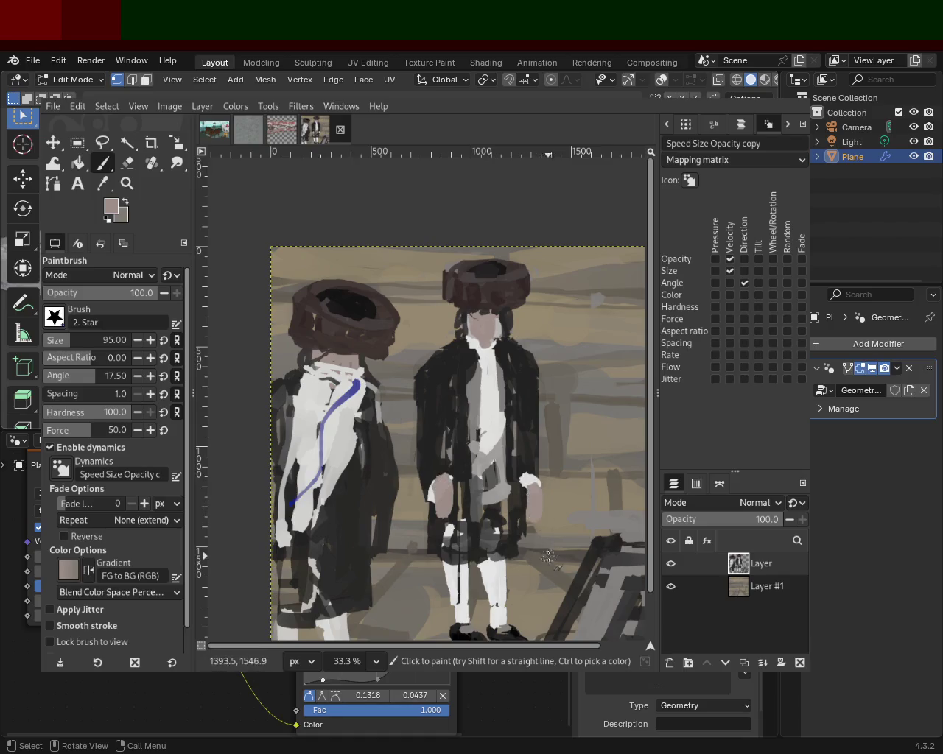
pyautogui.hotkey('ctrl', 'z')
pyautogui.hotkey('ctrl', 'z')
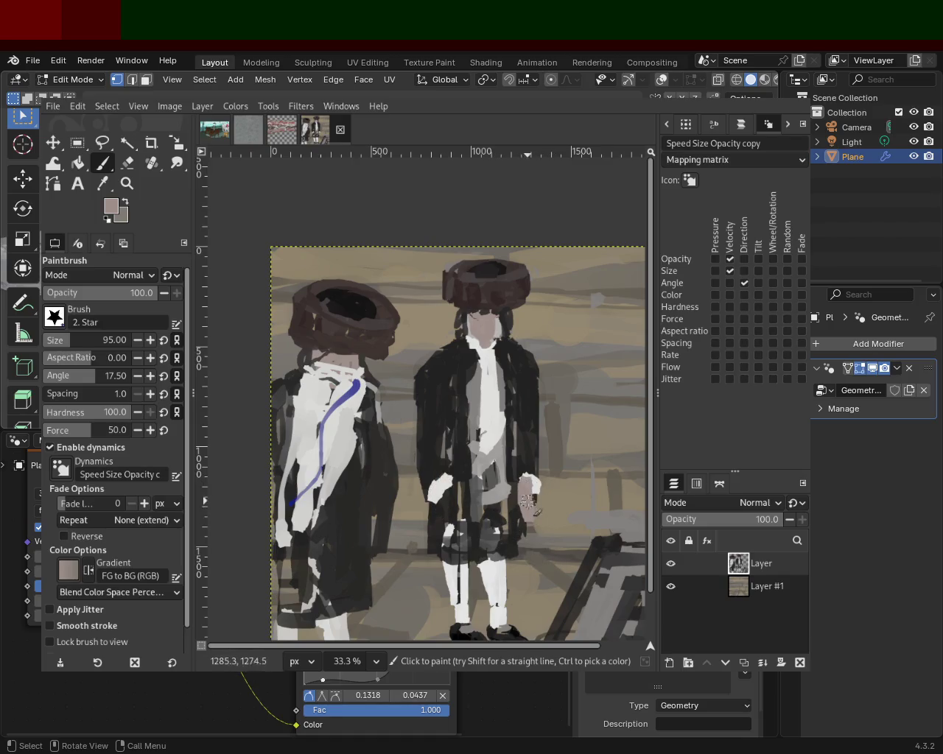
pyautogui.hotkey('ctrl', 'z')
# Paint skin tone on both of the right figure's hands and add a white cuff
pyautogui.moveTo(442, 494); pyautogui.dragTo(448, 508)
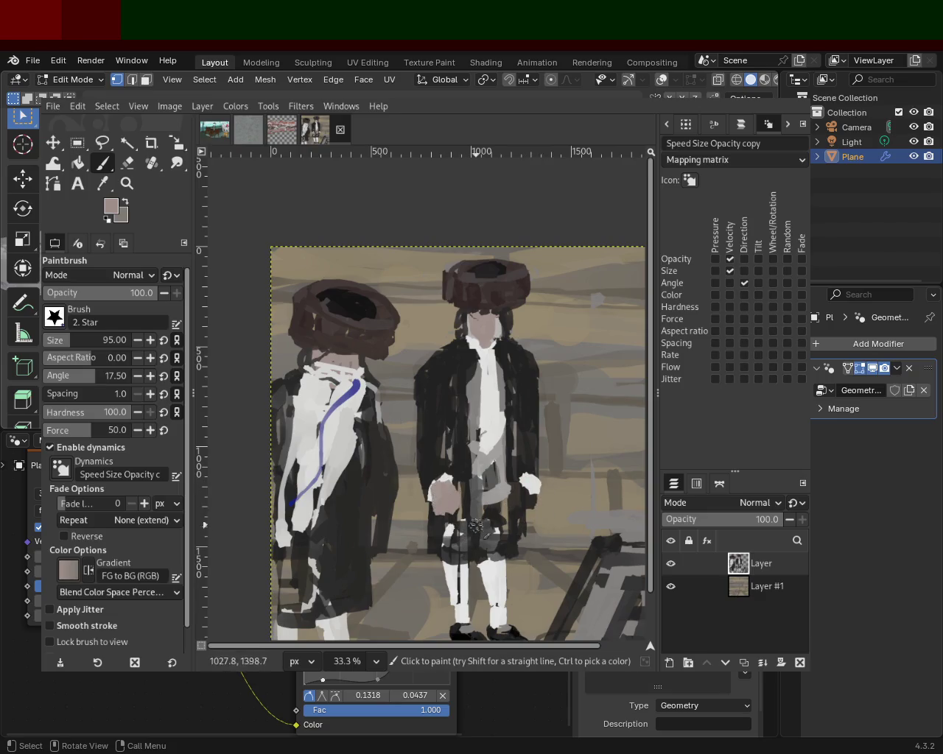
pyautogui.moveTo(527, 492); pyautogui.dragTo(529, 512)
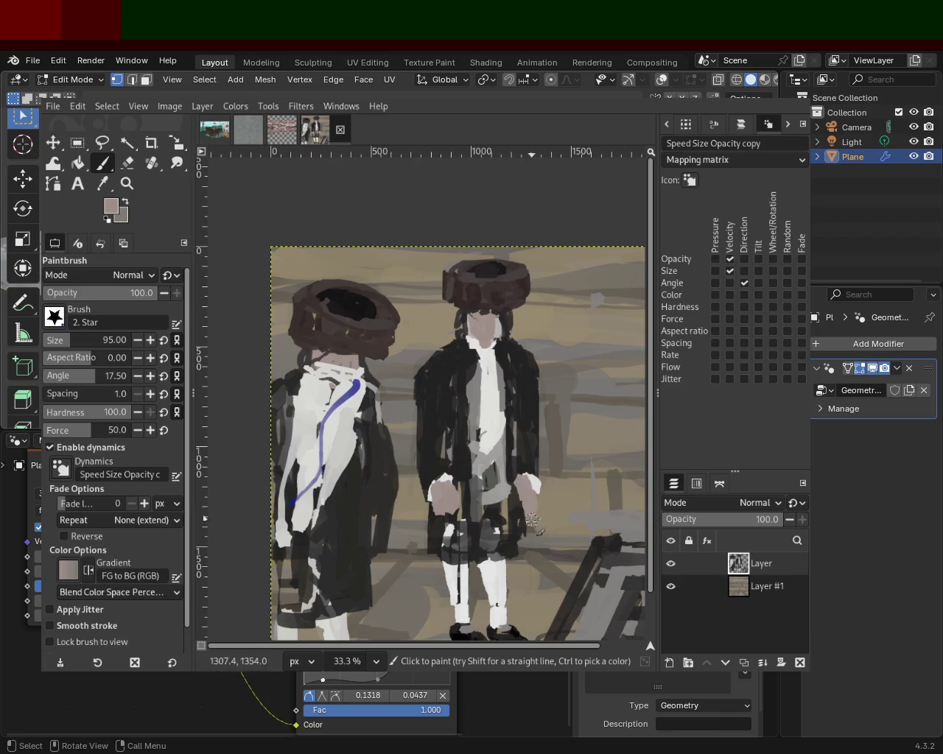
pyautogui.keyDown('ctrl'); pyautogui.click(446, 480); pyautogui.keyUp('ctrl')
pyautogui.moveTo(446, 478); pyautogui.dragTo(431, 496)
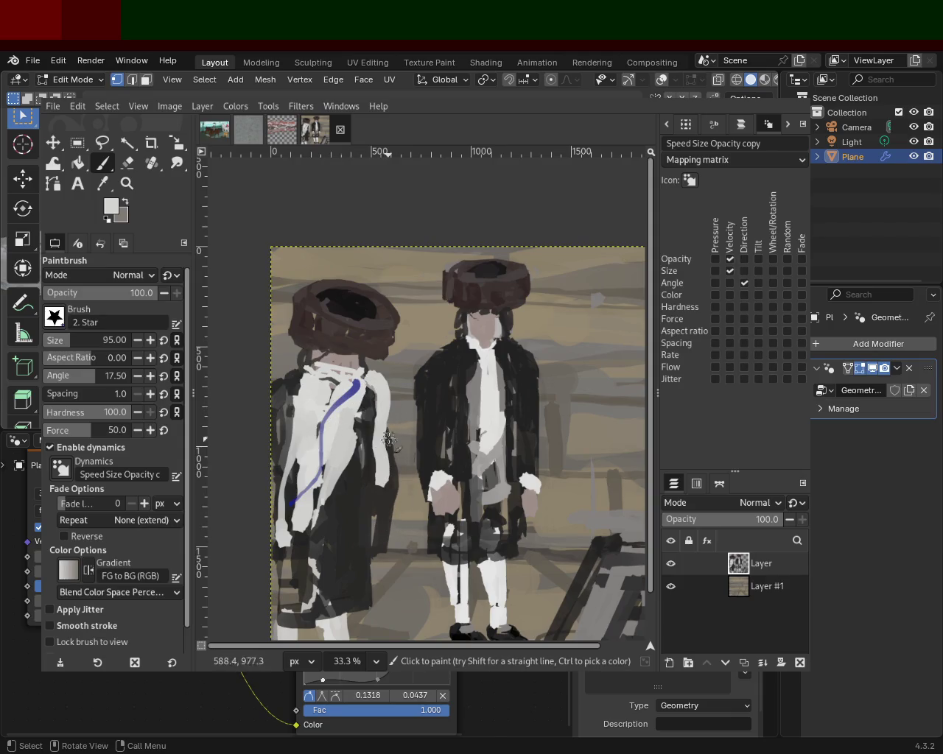
# Paint white over the left figure's collar, chest and shoulder edge, undoing the hat stroke
pyautogui.moveTo(377, 383); pyautogui.dragTo(374, 399)
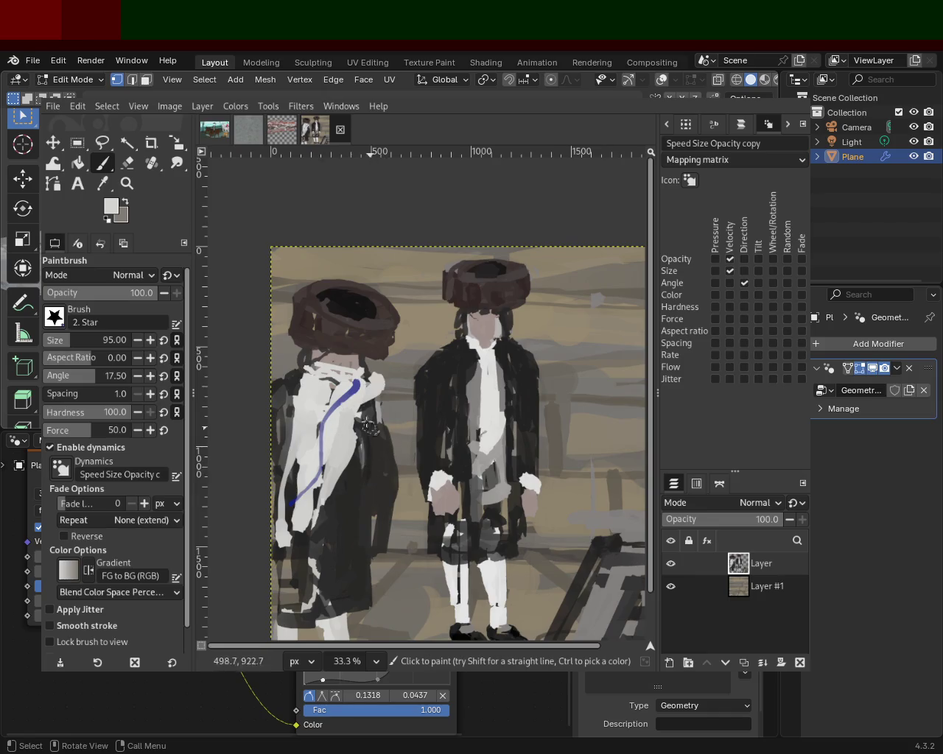
pyautogui.moveTo(291, 356); pyautogui.dragTo(303, 457)
pyautogui.moveTo(305, 347)
pyautogui.mouseDown()
pyautogui.moveTo(357, 382)
pyautogui.moveTo(309, 313)
pyautogui.moveTo(340, 339)
pyautogui.mouseUp()
pyautogui.hotkey('ctrl', 'z')
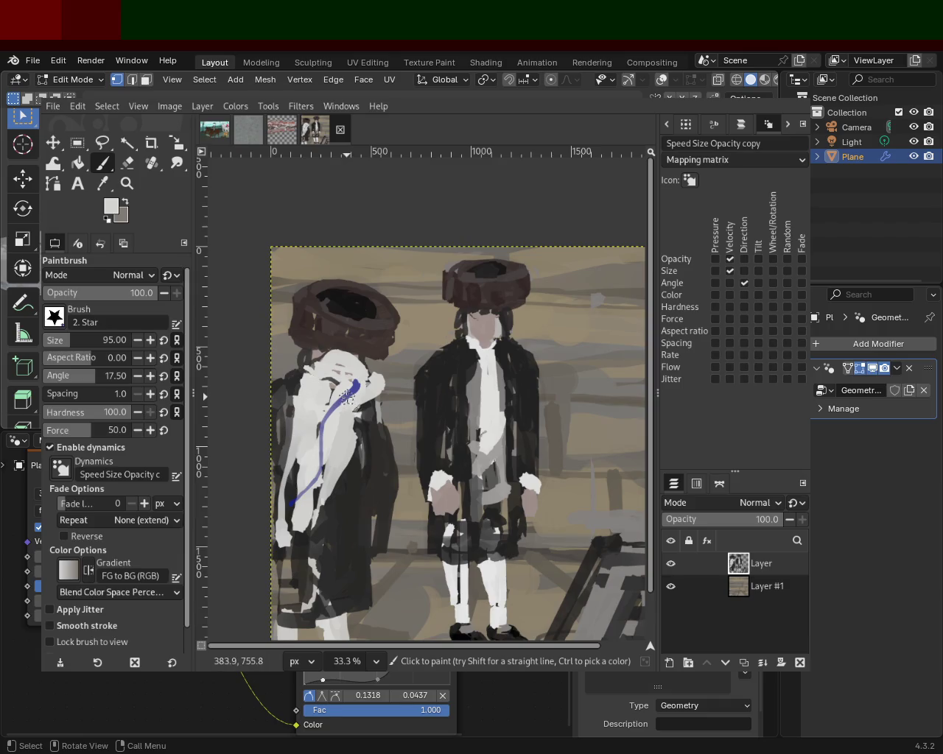
# Zoom out on the painting with the Zoom tool
pyautogui.click(127, 183)
pyautogui.keyDown('ctrl'); pyautogui.click(404, 400); pyautogui.keyUp('ctrl')
pyautogui.keyDown('ctrl'); pyautogui.click(405, 400); pyautogui.keyUp('ctrl')
pyautogui.keyDown('ctrl'); pyautogui.click(404, 400); pyautogui.keyUp('ctrl')
pyautogui.keyDown('ctrl'); pyautogui.click(404, 400); pyautogui.keyUp('ctrl')
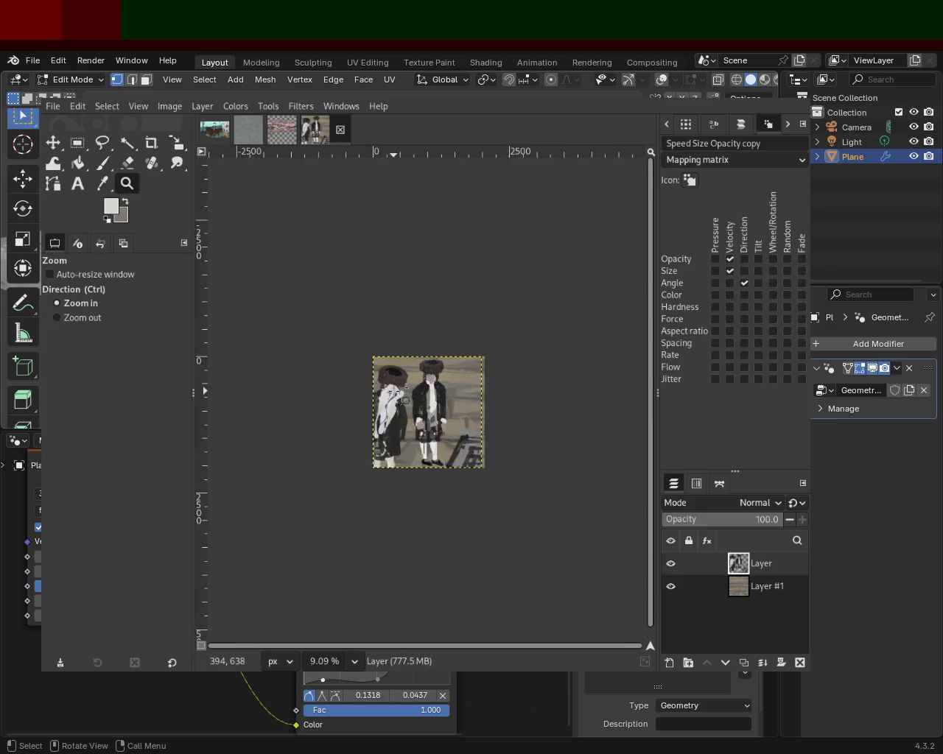
# Zoom back in and trial white strokes along the right figure's coat edge, undoing them
pyautogui.click(404, 398)
pyautogui.click(403, 399)
pyautogui.click(403, 399)
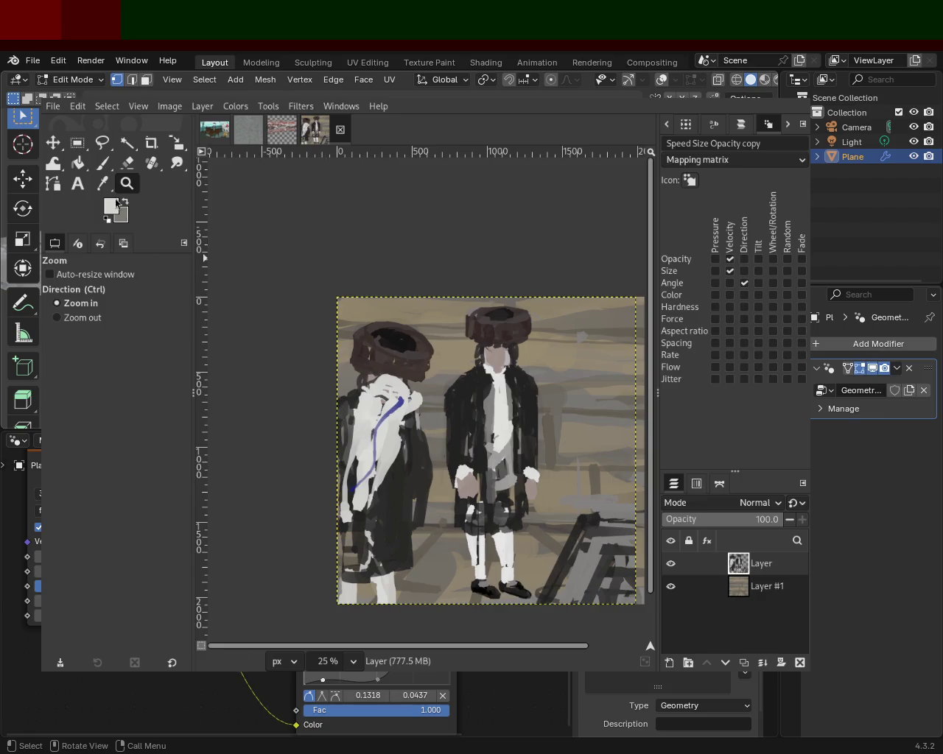
pyautogui.click(102, 163)
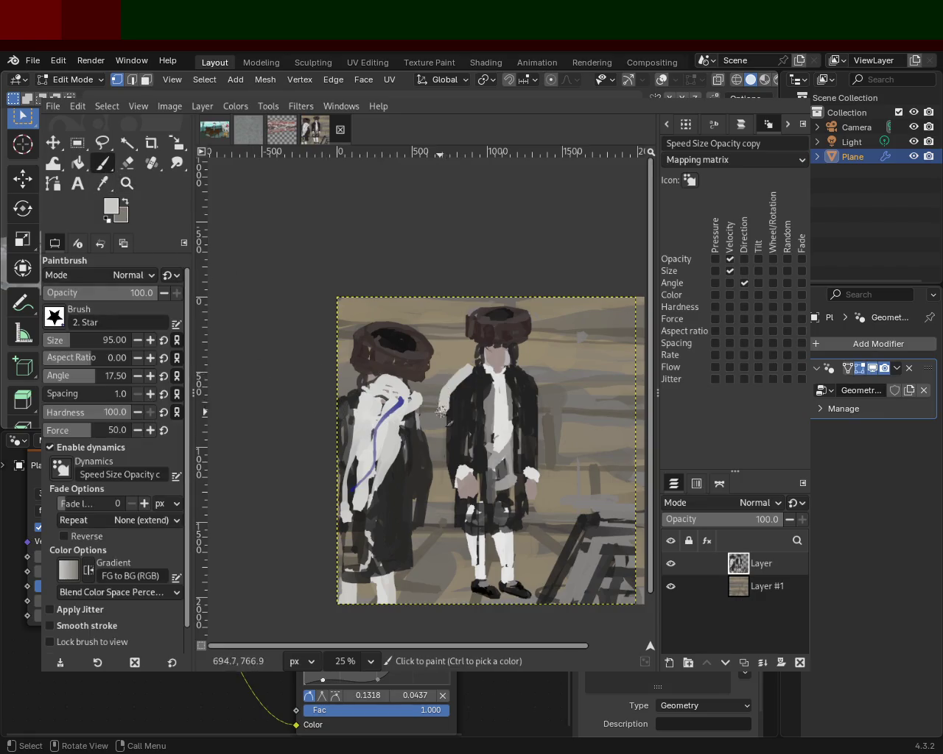
pyautogui.moveTo(442, 410); pyautogui.dragTo(451, 368)
pyautogui.moveTo(442, 462)
pyautogui.mouseDown()
pyautogui.moveTo(480, 372)
pyautogui.moveTo(453, 370)
pyautogui.moveTo(450, 495)
pyautogui.mouseUp()
pyautogui.hotkey('ctrl', 'z')
pyautogui.hotkey('ctrl', 'z')
pyautogui.moveTo(451, 372); pyautogui.dragTo(440, 489)
pyautogui.hotkey('ctrl', 'z')
pyautogui.hotkey('ctrl', 'z')
pyautogui.hotkey('ctrl', 'z')
pyautogui.hotkey('ctrl', 'z')
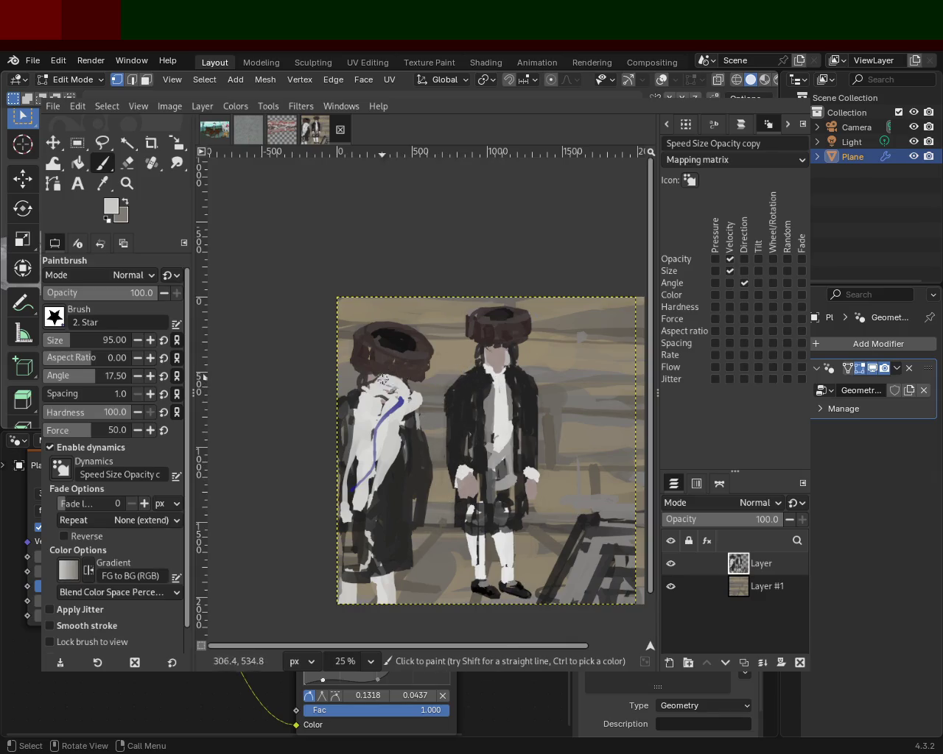
# Brighten the left figure's face and collar with light paint after undoing dark marks
pyautogui.keyDown('ctrl'); pyautogui.click(510, 361); pyautogui.keyUp('ctrl')
pyautogui.moveTo(418, 376); pyautogui.dragTo(388, 375)
pyautogui.hotkey('ctrl', 'z')
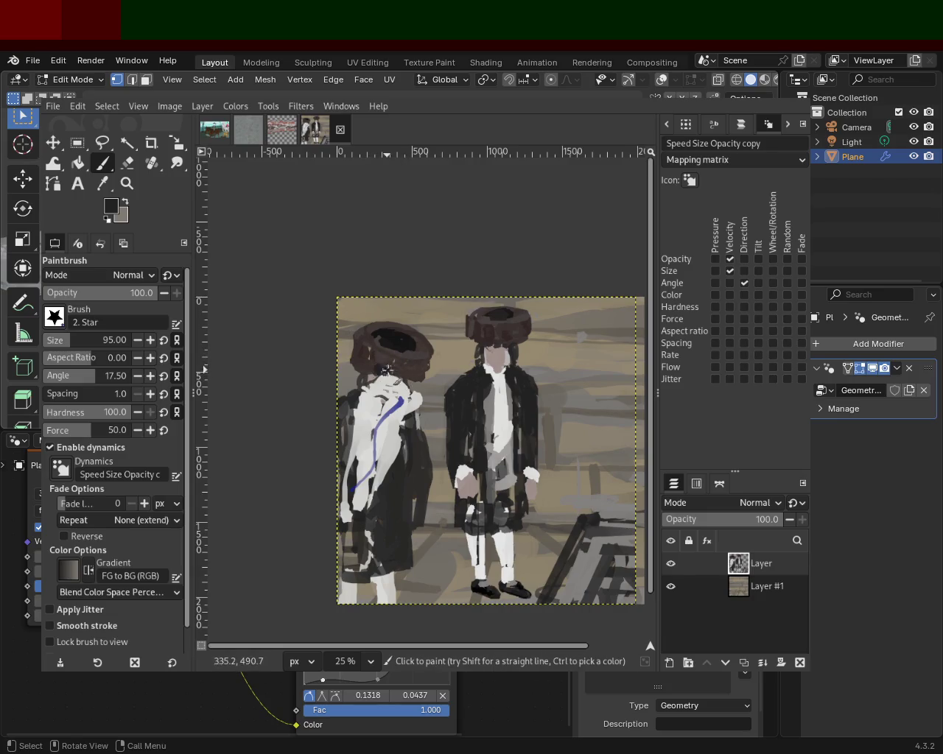
pyautogui.moveTo(383, 370); pyautogui.dragTo(400, 366)
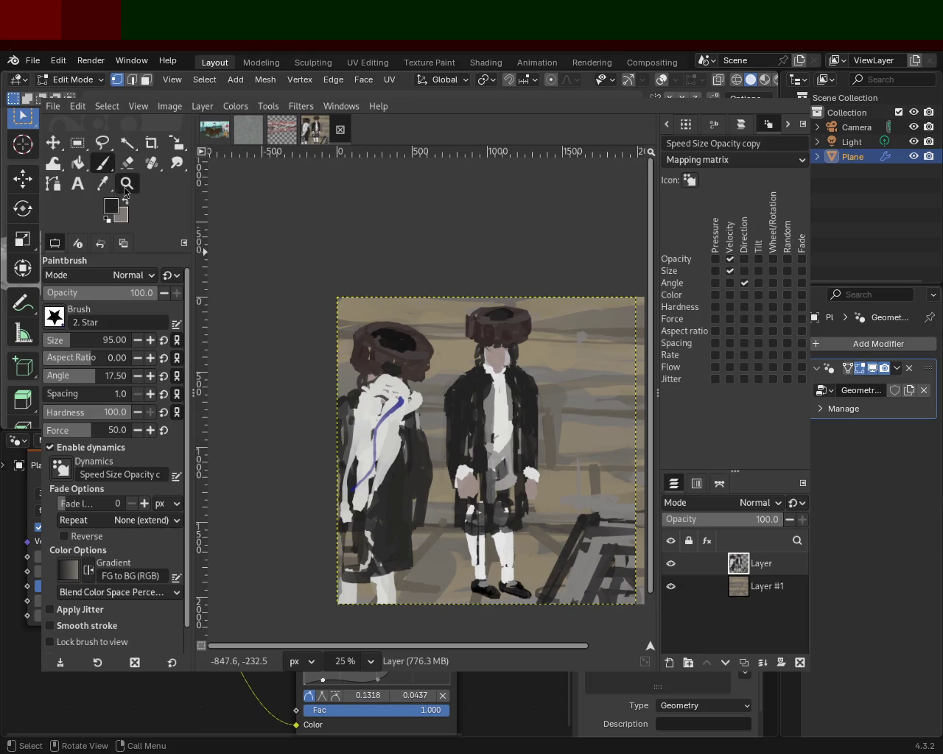
pyautogui.click(128, 163)
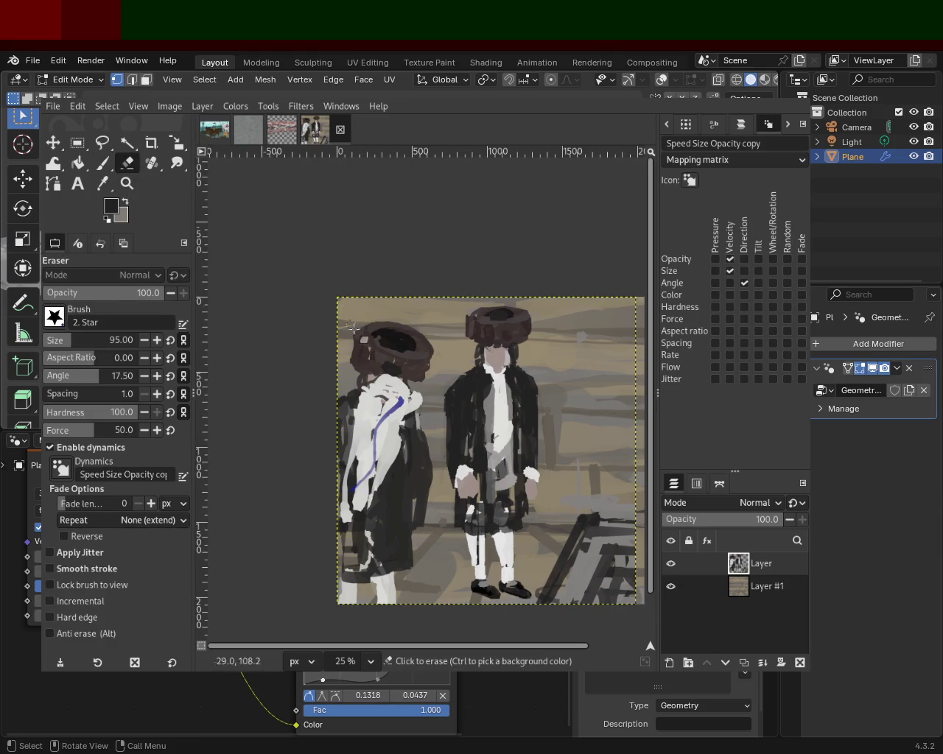
# Erase the left figure's brown hat and repaint the head in light grey
pyautogui.moveTo(420, 377)
pyautogui.mouseDown()
pyautogui.moveTo(347, 364)
pyautogui.moveTo(377, 326)
pyautogui.moveTo(406, 357)
pyautogui.moveTo(361, 359)
pyautogui.moveTo(400, 364)
pyautogui.moveTo(336, 335)
pyautogui.moveTo(425, 339)
pyautogui.moveTo(372, 347)
pyautogui.moveTo(384, 326)
pyautogui.mouseUp()
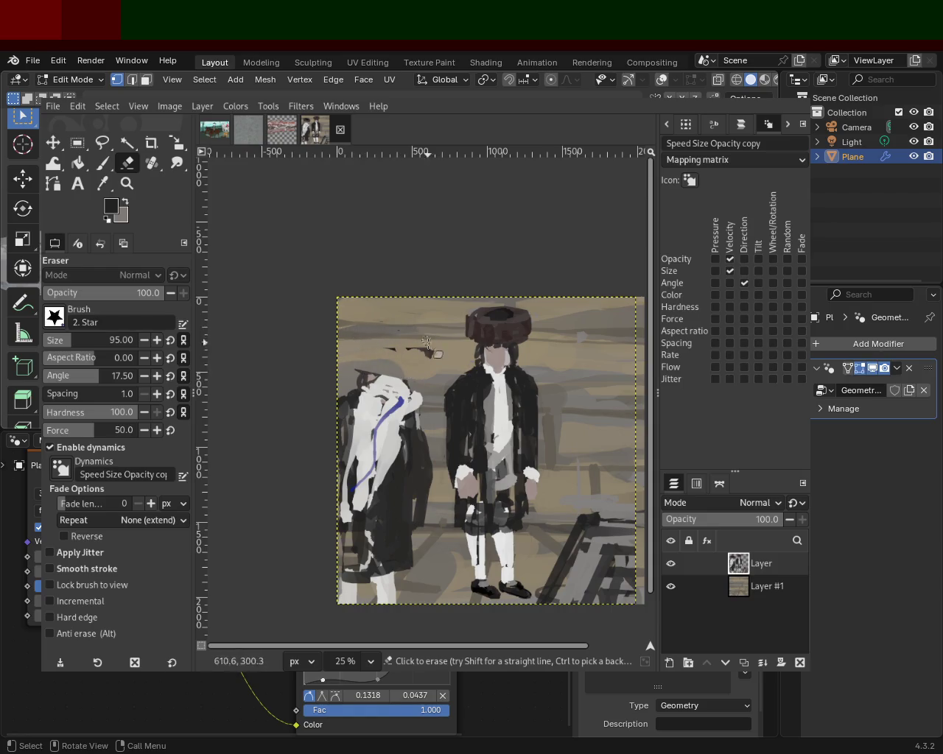
pyautogui.press('p')
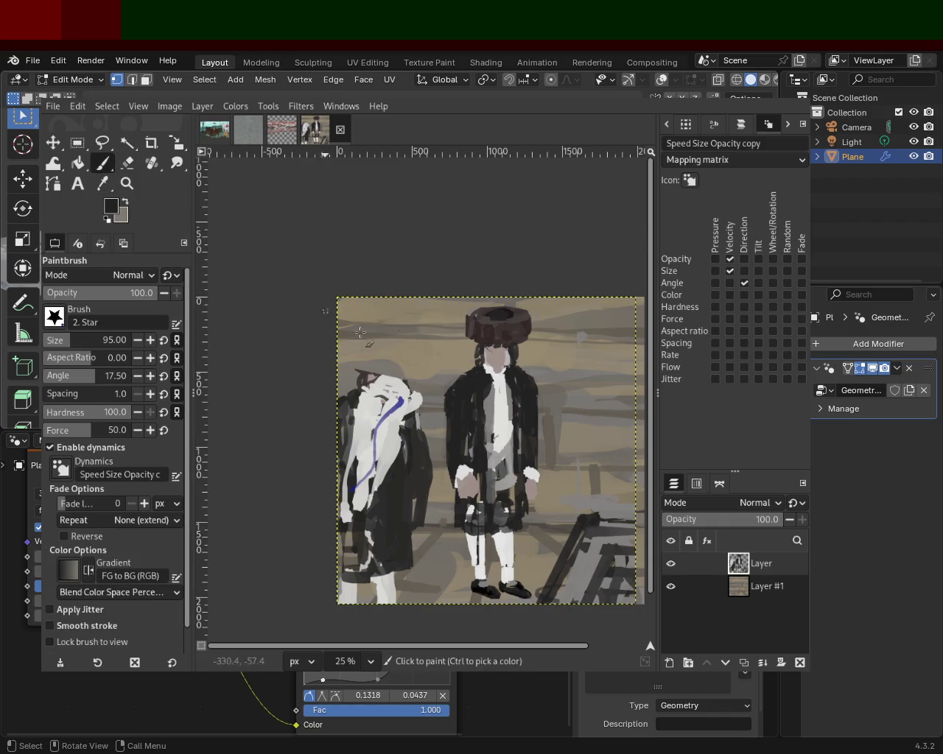
pyautogui.keyDown('ctrl'); pyautogui.click(405, 385); pyautogui.keyUp('ctrl')
pyautogui.moveTo(404, 385); pyautogui.dragTo(367, 388)
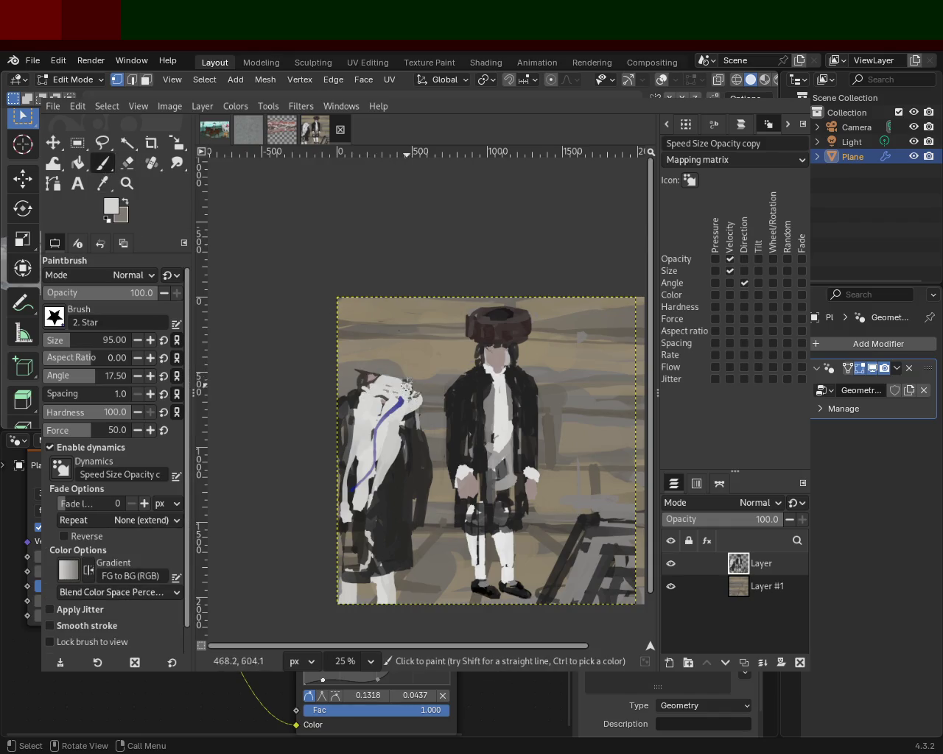
pyautogui.moveTo(392, 377); pyautogui.dragTo(368, 390)
# Model the left figure's head with dark, white and light grey strokes
pyautogui.keyDown('ctrl'); pyautogui.click(409, 387); pyautogui.keyUp('ctrl')
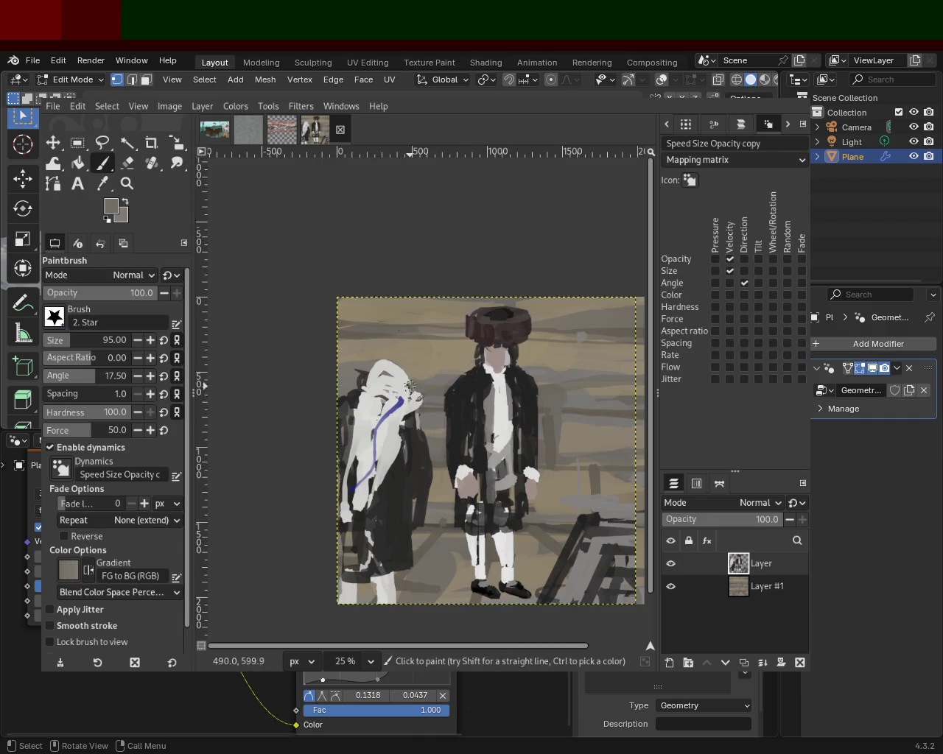
pyautogui.keyDown('ctrl'); pyautogui.click(359, 373); pyautogui.keyUp('ctrl')
pyautogui.moveTo(391, 374)
pyautogui.mouseDown()
pyautogui.moveTo(436, 411)
pyautogui.moveTo(365, 398)
pyautogui.moveTo(392, 368)
pyautogui.moveTo(409, 394)
pyautogui.moveTo(402, 387)
pyautogui.mouseUp()
pyautogui.keyDown('ctrl'); pyautogui.click(410, 402); pyautogui.keyUp('ctrl')
pyautogui.keyDown('ctrl'); pyautogui.click(423, 376); pyautogui.keyUp('ctrl')
pyautogui.keyDown('ctrl'); pyautogui.click(390, 365); pyautogui.keyUp('ctrl')
pyautogui.keyDown('ctrl'); pyautogui.click(368, 375); pyautogui.keyUp('ctrl')
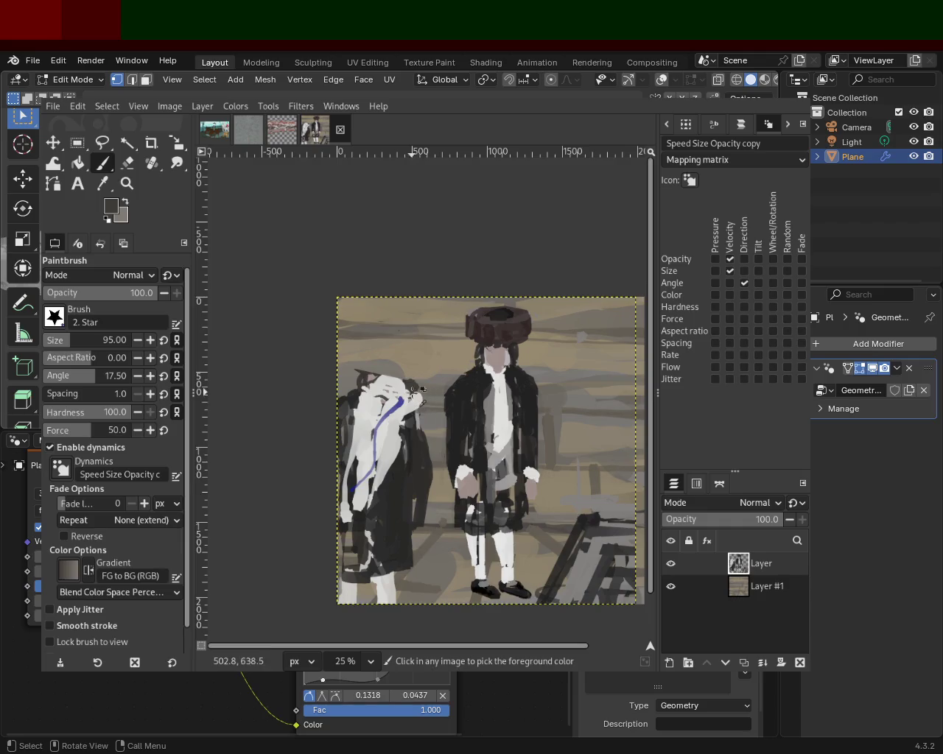
# Sample tan grey from the left figure and try a coat stroke, then undo it
pyautogui.keyDown('ctrl'); pyautogui.click(408, 420); pyautogui.keyUp('ctrl')
pyautogui.keyDown('ctrl'); pyautogui.click(405, 433); pyautogui.keyUp('ctrl')
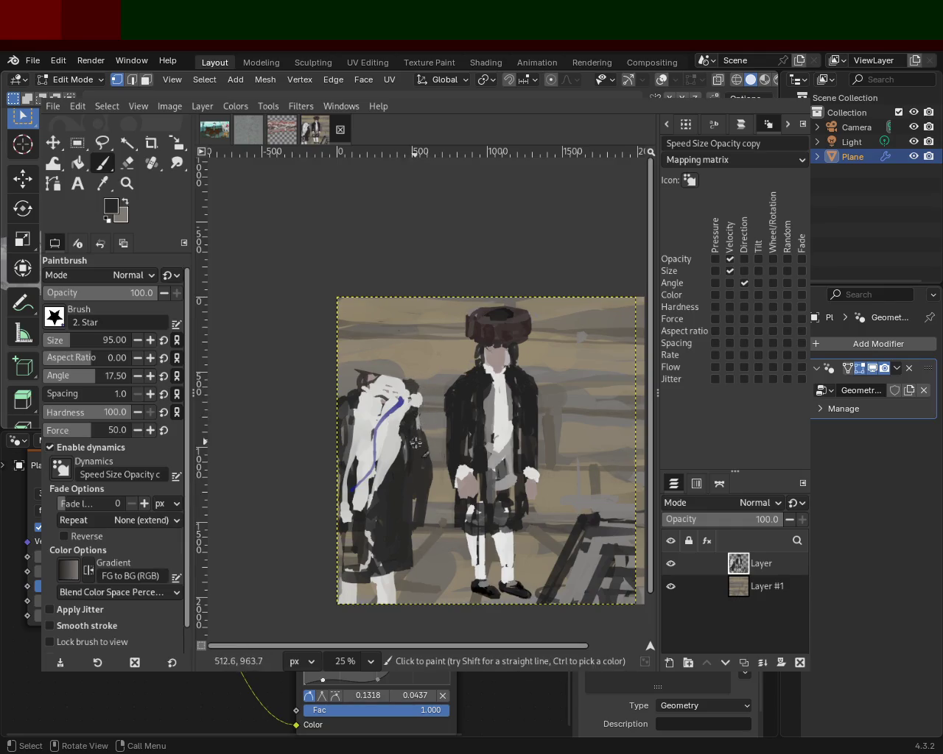
pyautogui.keyDown('ctrl'); pyautogui.click(427, 499); pyautogui.keyUp('ctrl')
pyautogui.moveTo(427, 519); pyautogui.dragTo(401, 583)
pyautogui.hotkey('ctrl', 'z')
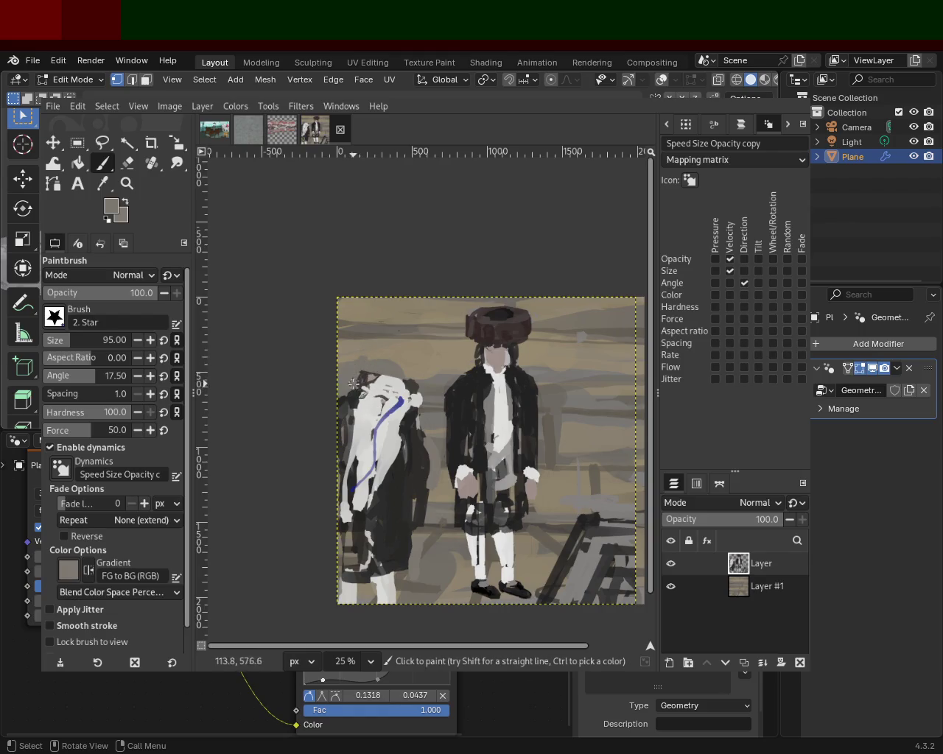
# Sample dark and lighter background colours from the lower part of the painting
pyautogui.hotkey('shift', 'e')
pyautogui.click(363, 359)
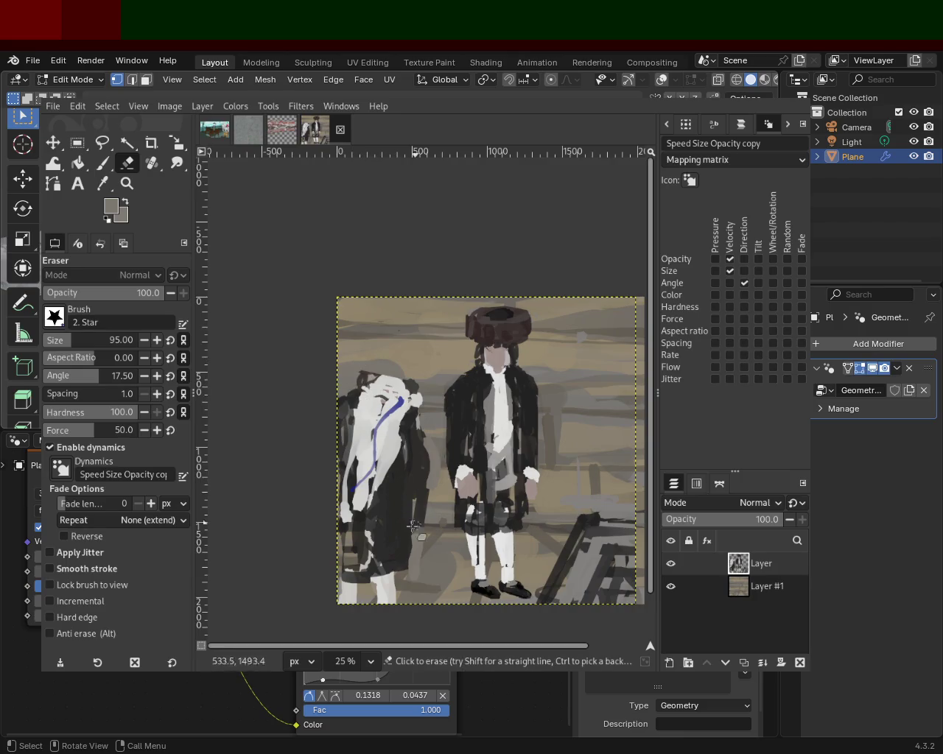
pyautogui.keyDown('ctrl'); pyautogui.click(395, 552); pyautogui.keyUp('ctrl')
pyautogui.keyDown('ctrl'); pyautogui.click(358, 589); pyautogui.keyUp('ctrl')
pyautogui.press('p')
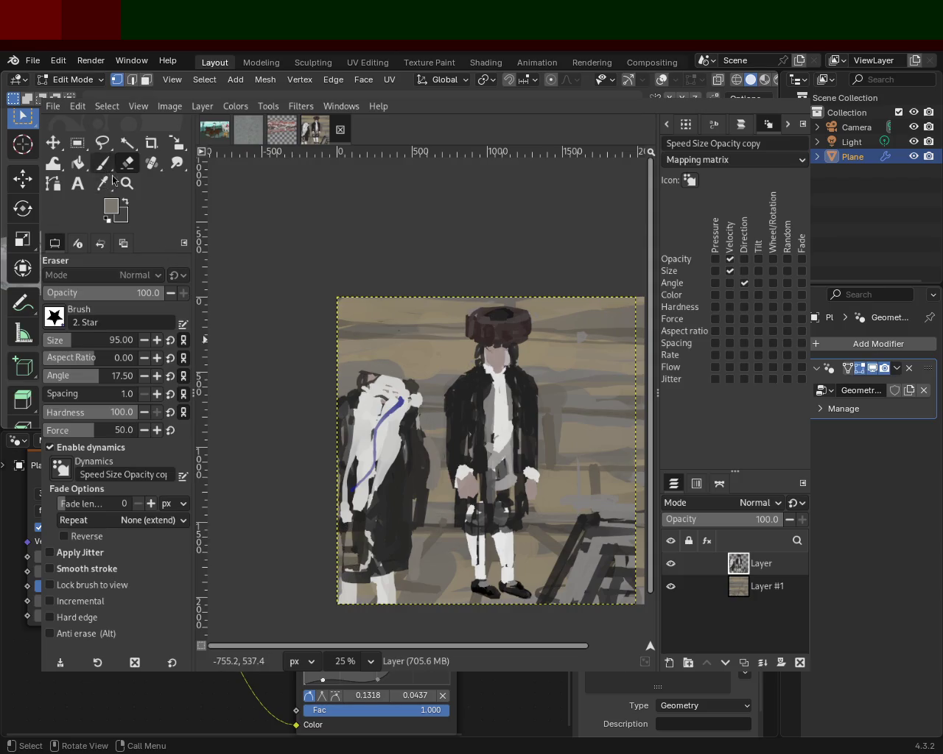
# Add a dark dab at lower left and paint white over the right figure's left leg
pyautogui.keyDown('ctrl'); pyautogui.click(350, 573); pyautogui.keyUp('ctrl')
pyautogui.moveTo(351, 579); pyautogui.dragTo(347, 572)
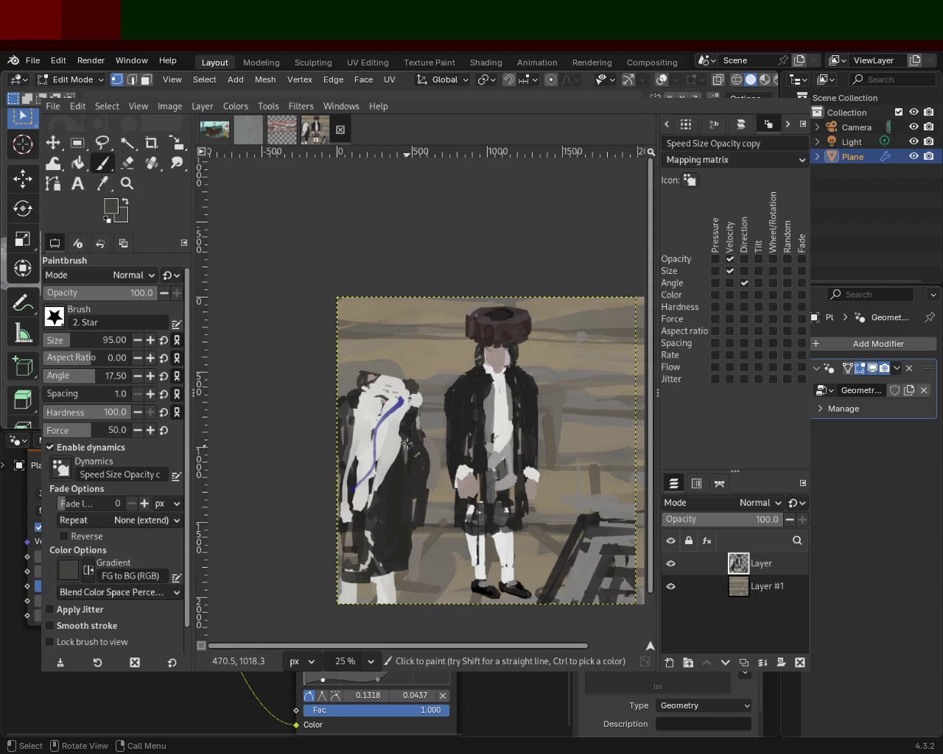
pyautogui.keyDown('ctrl'); pyautogui.click(423, 549); pyautogui.keyUp('ctrl')
pyautogui.moveTo(468, 528)
pyautogui.mouseDown()
pyautogui.moveTo(482, 566)
pyautogui.moveTo(468, 563)
pyautogui.mouseUp()
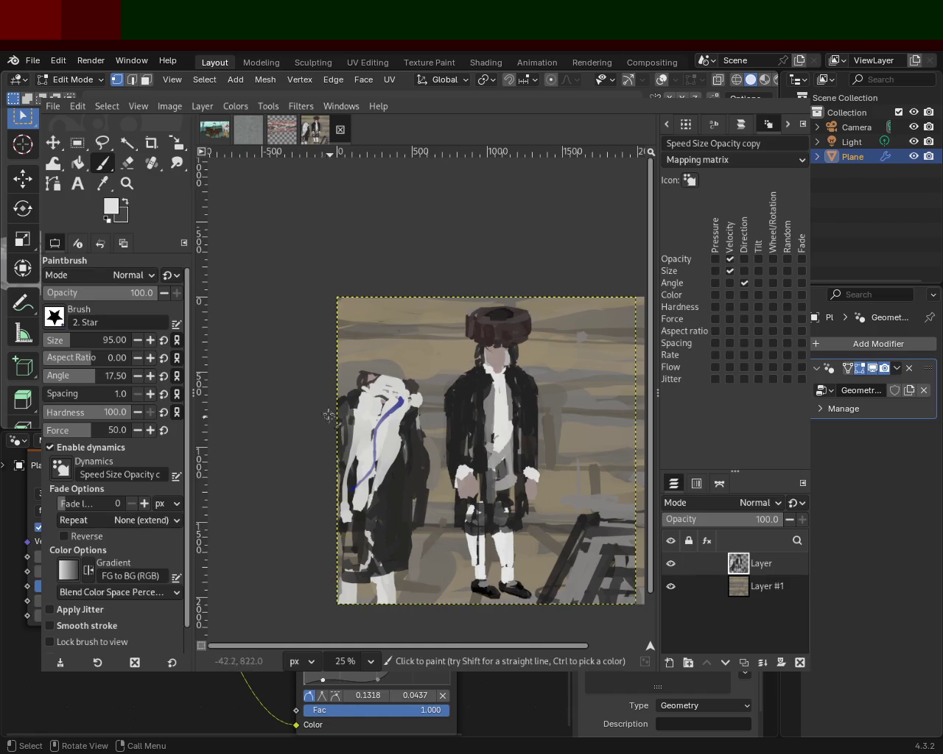
pyautogui.click(127, 163)
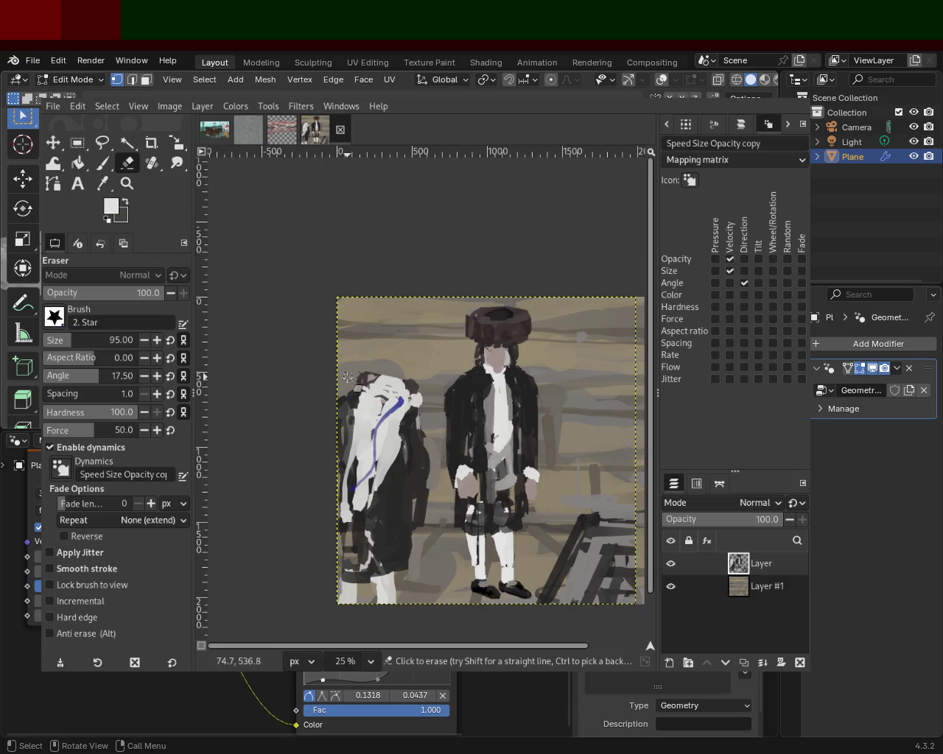
pyautogui.click(126, 184)
pyautogui.keyDown('ctrl'); pyautogui.click(333, 393); pyautogui.keyUp('ctrl')
# Zoom in close on the left figure's head and paint light grey strokes above it
pyautogui.scroll(-1, 333, 393)
pyautogui.scroll(2, 428, 405)
pyautogui.scroll(-2, 427, 410)
pyautogui.scroll(1, 428, 409)
pyautogui.scroll(-1, 427, 409)
pyautogui.scroll(1, 433, 462)
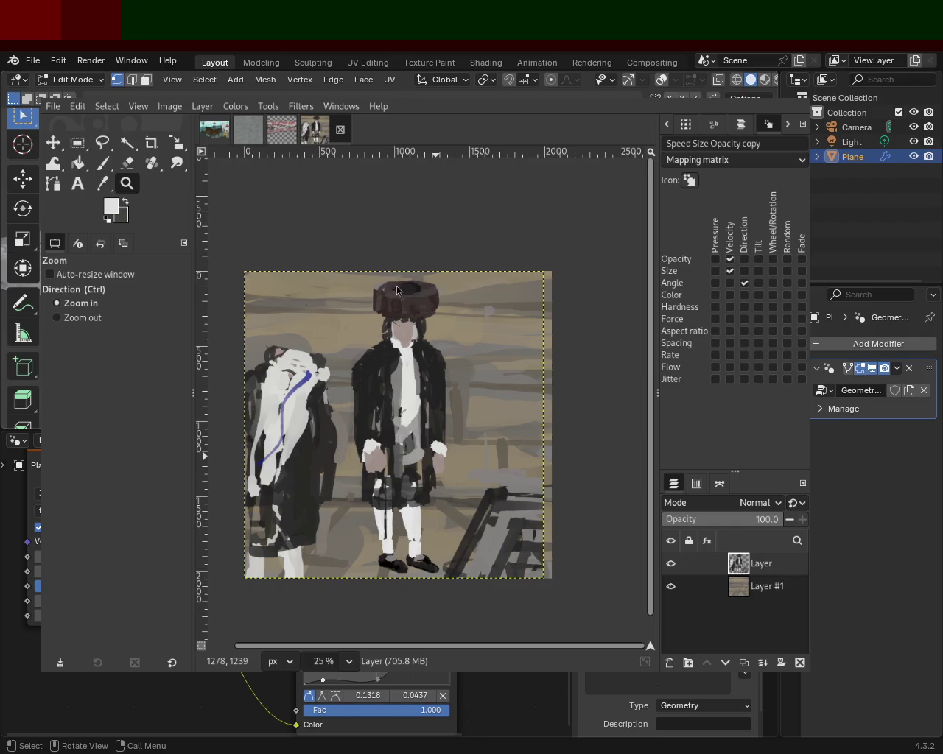
pyautogui.scroll(-3, 389, 365)
pyautogui.scroll(3, 398, 403)
pyautogui.scroll(-1, 468, 335)
pyautogui.scroll(-1, 468, 336)
pyautogui.scroll(2, 413, 347)
pyautogui.scroll(-1, 379, 353)
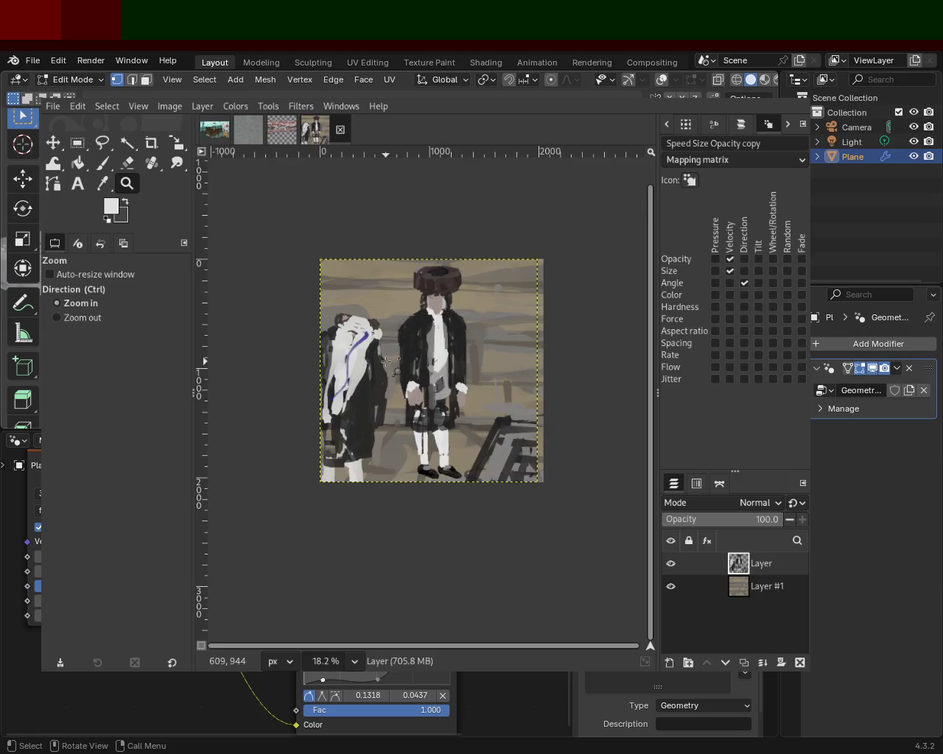
pyautogui.scroll(1, 378, 352)
pyautogui.scroll(-1, 380, 353)
pyautogui.scroll(2, 380, 352)
pyautogui.scroll(1, 384, 312)
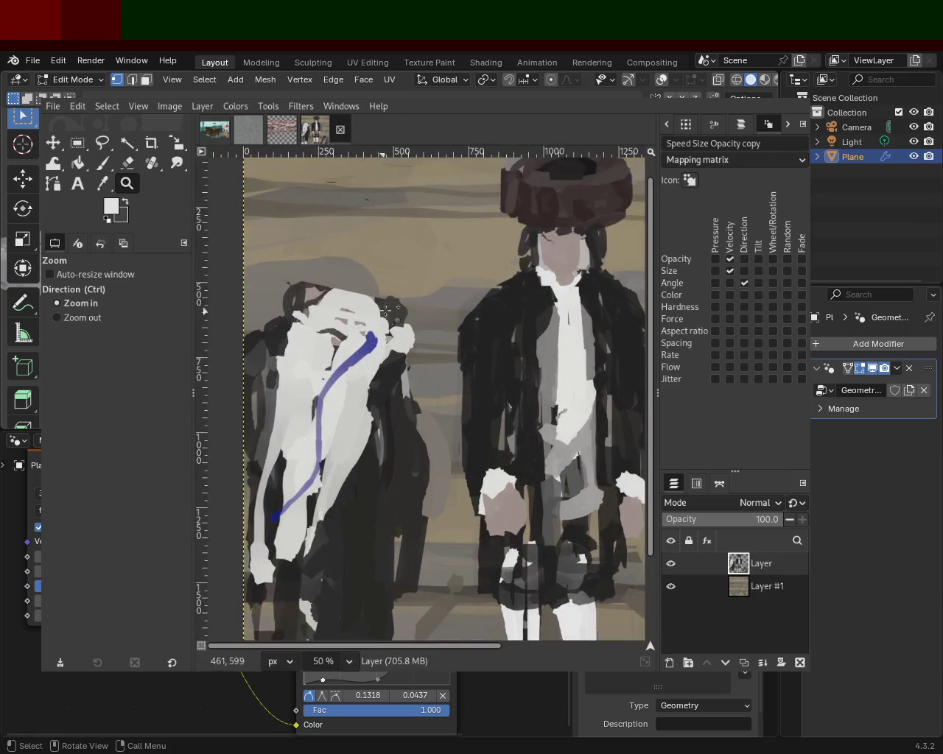
pyautogui.moveTo(401, 299); pyautogui.dragTo(425, 336)
pyautogui.scroll(-1, 410, 326)
pyautogui.scroll(-5, 410, 326)
pyautogui.click(102, 163)
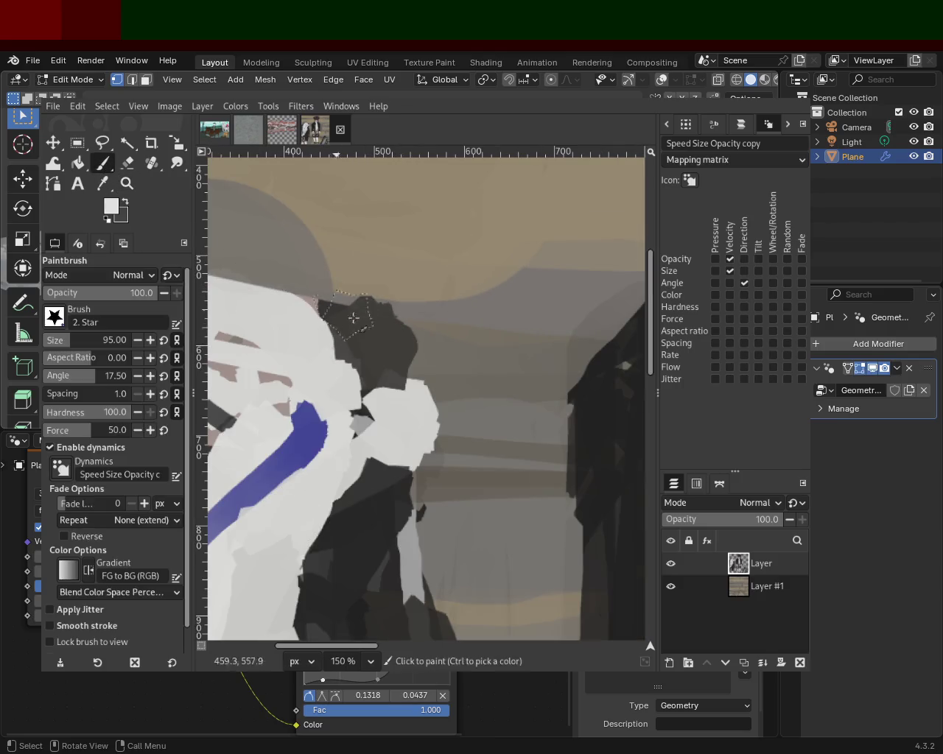
pyautogui.keyDown('ctrl'); pyautogui.click(317, 302); pyautogui.keyUp('ctrl')
pyautogui.moveTo(324, 295); pyautogui.dragTo(231, 278)
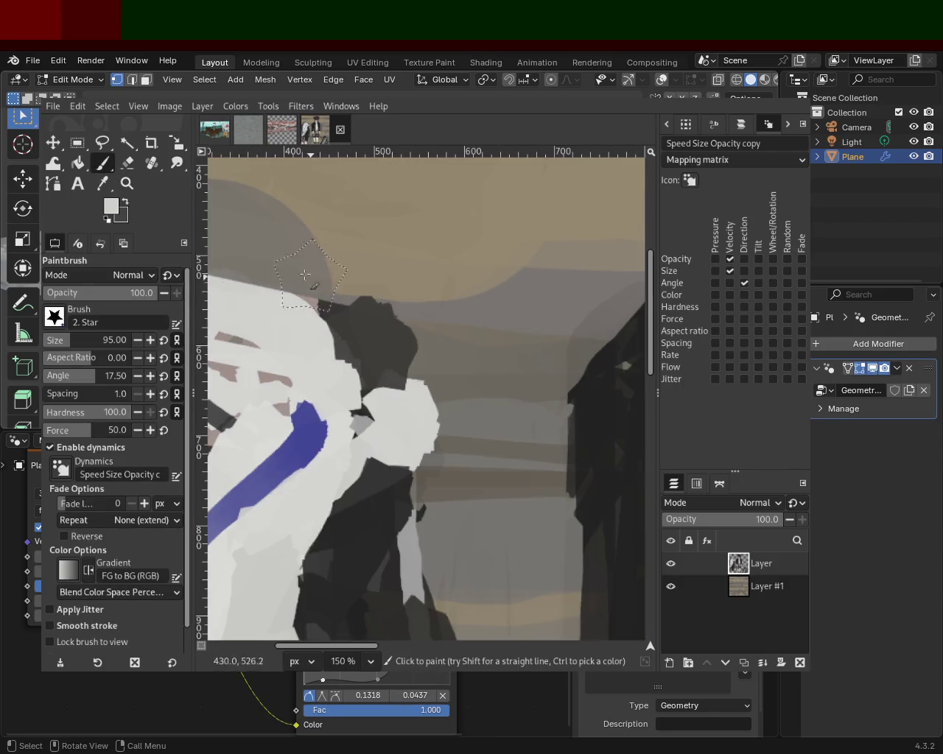
pyautogui.hotkey('ctrl', 'z')
pyautogui.hotkey('ctrl', 'z')
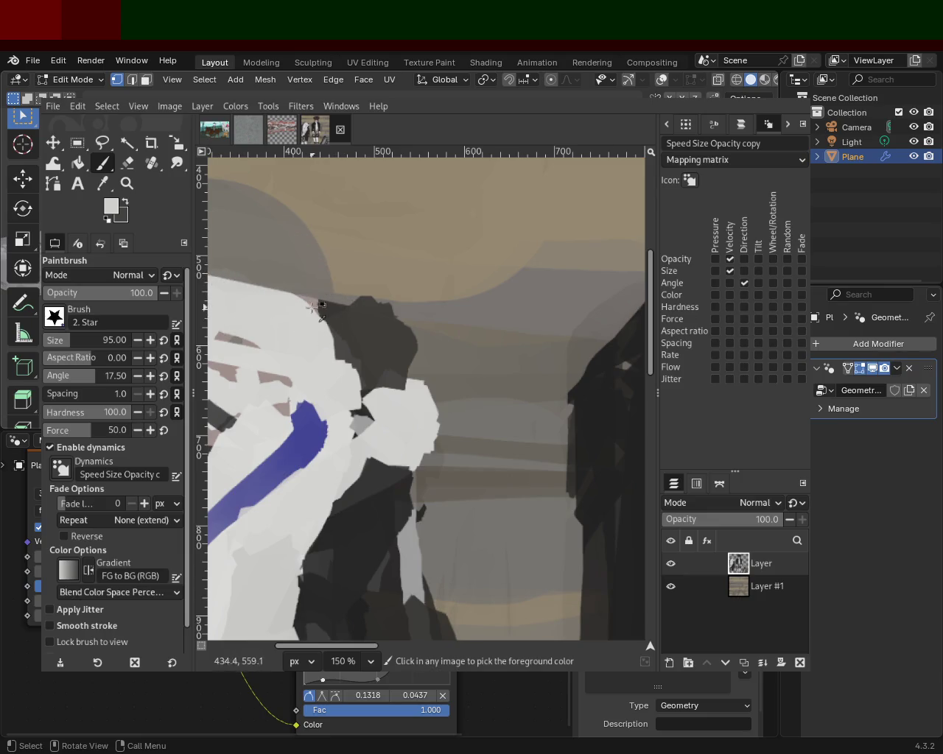
pyautogui.hotkey('ctrl', 'y')
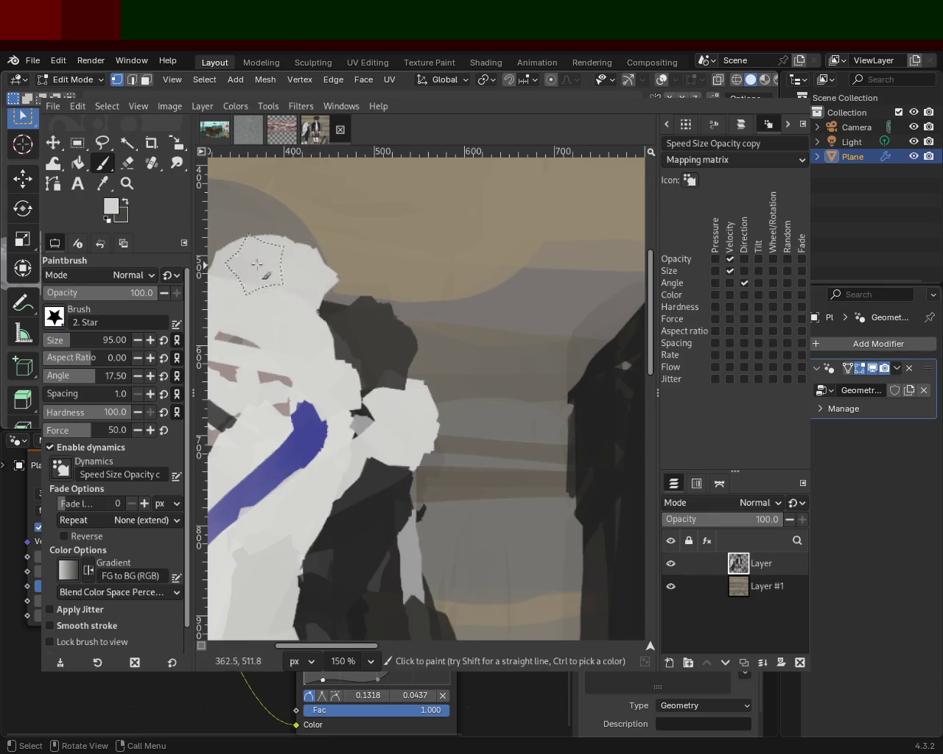
# Paint a dark round head shape with a large light shape above it
pyautogui.keyDown('ctrl'); pyautogui.click(351, 330); pyautogui.keyUp('ctrl')
pyautogui.moveTo(246, 243); pyautogui.dragTo(276, 247)
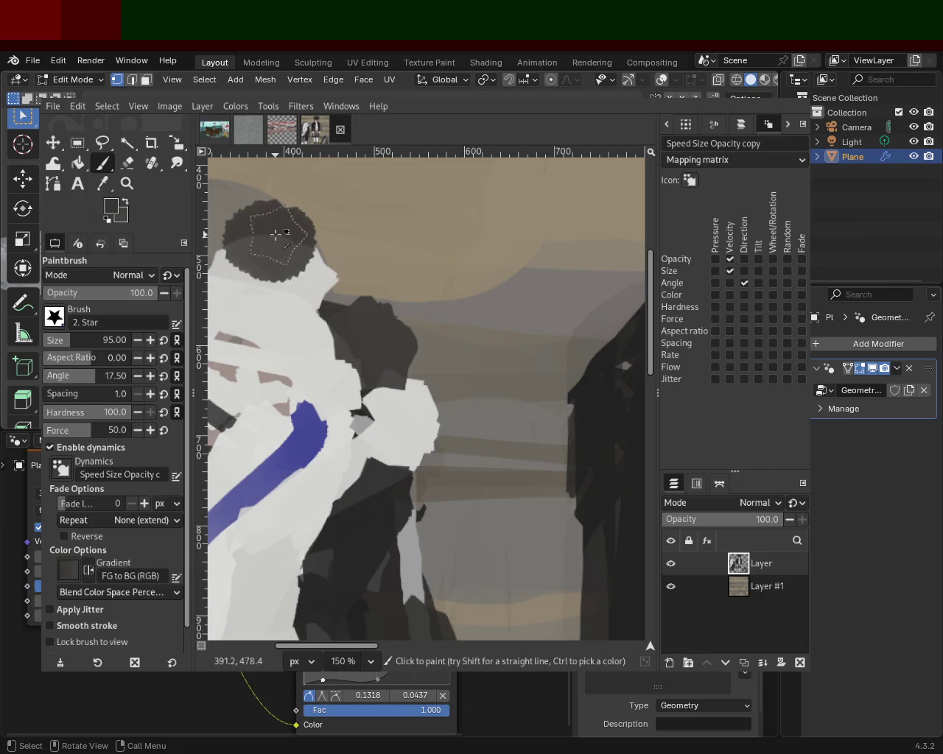
pyautogui.hotkey('ctrl', 'z')
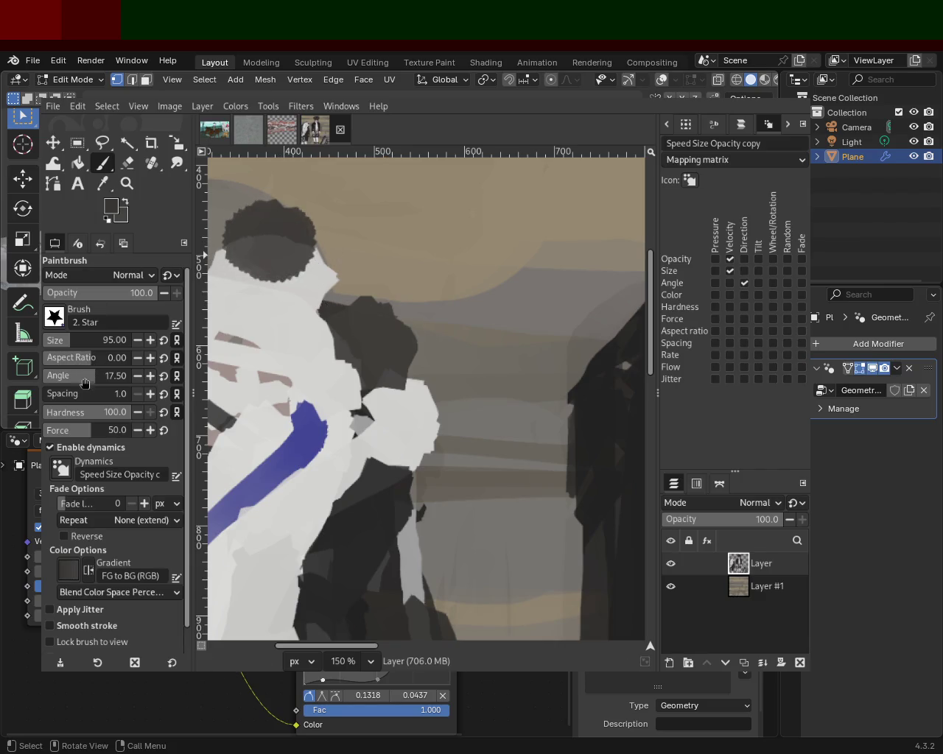
pyautogui.moveTo(236, 236)
pyautogui.mouseDown()
pyautogui.moveTo(279, 234)
pyautogui.moveTo(323, 256)
pyautogui.mouseUp()
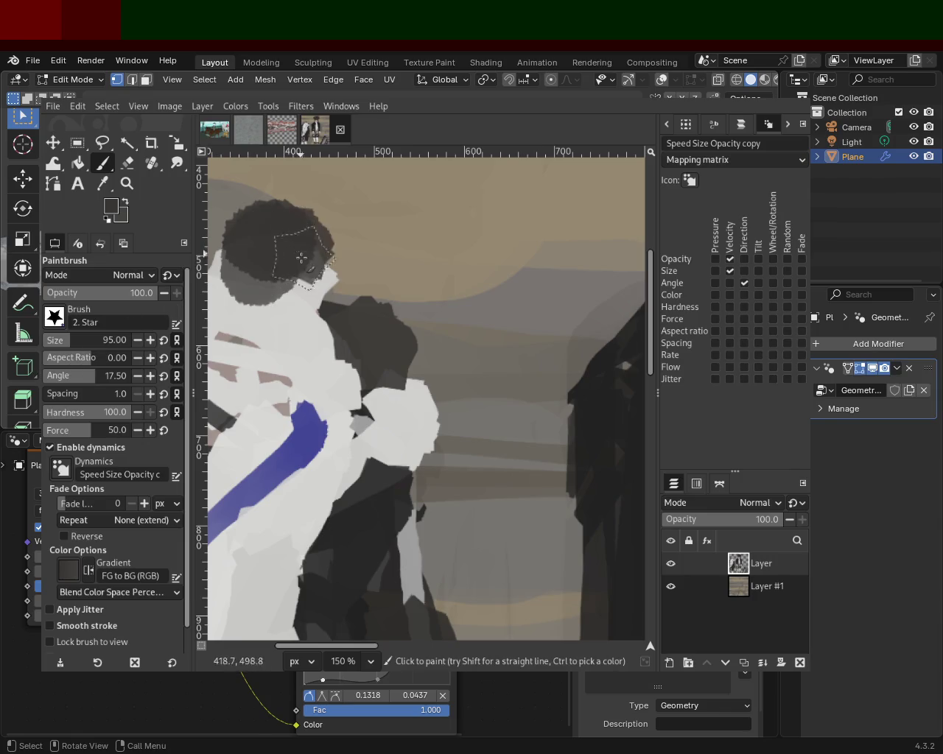
pyautogui.hotkey('ctrl', 'z')
pyautogui.keyDown('ctrl'); pyautogui.click(315, 319); pyautogui.keyUp('ctrl')
pyautogui.moveTo(315, 318)
pyautogui.mouseDown()
pyautogui.moveTo(258, 252)
pyautogui.moveTo(243, 213)
pyautogui.mouseUp()
pyautogui.hotkey('ctrl', 'z')
pyautogui.moveTo(324, 236)
pyautogui.mouseDown()
pyautogui.moveTo(346, 265)
pyautogui.moveTo(326, 266)
pyautogui.mouseUp()
pyautogui.hotkey('ctrl', 'z')
pyautogui.hotkey('ctrl', 'z')
pyautogui.click(291, 195)
pyautogui.click(345, 246)
pyautogui.hotkey('ctrl', 'z')
# Zoom out to the whole figure and paint sampled skin tone onto the left figure's face
pyautogui.press('z')
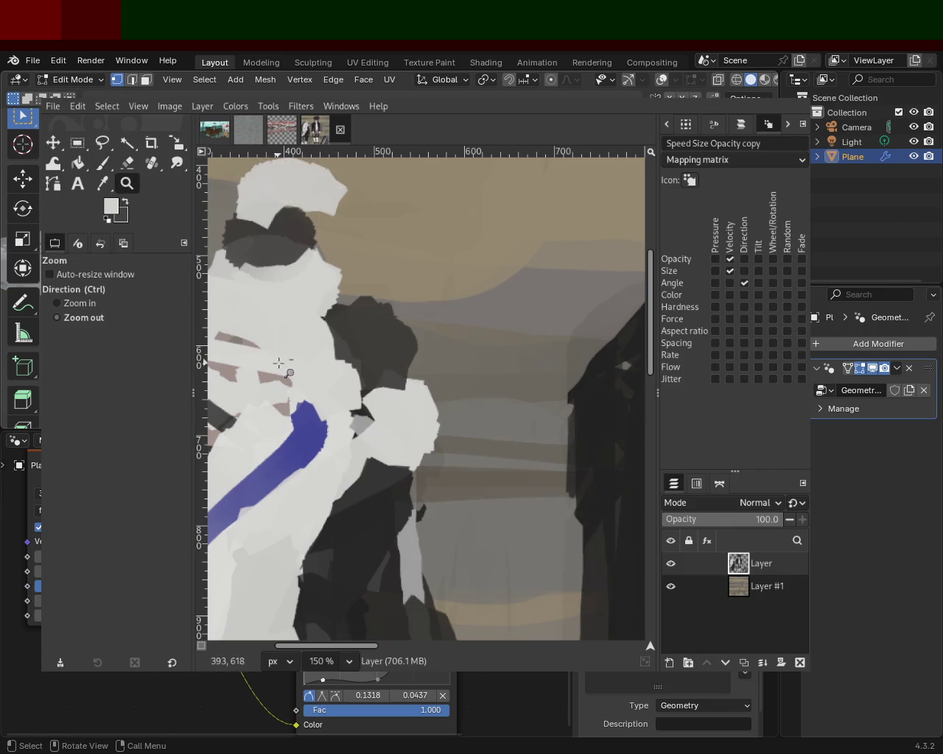
pyautogui.keyDown('ctrl'); pyautogui.click(276, 365); pyautogui.keyUp('ctrl')
pyautogui.keyDown('ctrl'); pyautogui.click(277, 365); pyautogui.keyUp('ctrl')
pyautogui.keyDown('ctrl'); pyautogui.click(277, 365); pyautogui.keyUp('ctrl')
pyautogui.click(397, 289)
pyautogui.press('p')
pyautogui.keyDown('ctrl'); pyautogui.click(464, 302); pyautogui.keyUp('ctrl')
pyautogui.moveTo(242, 331); pyautogui.dragTo(242, 357)
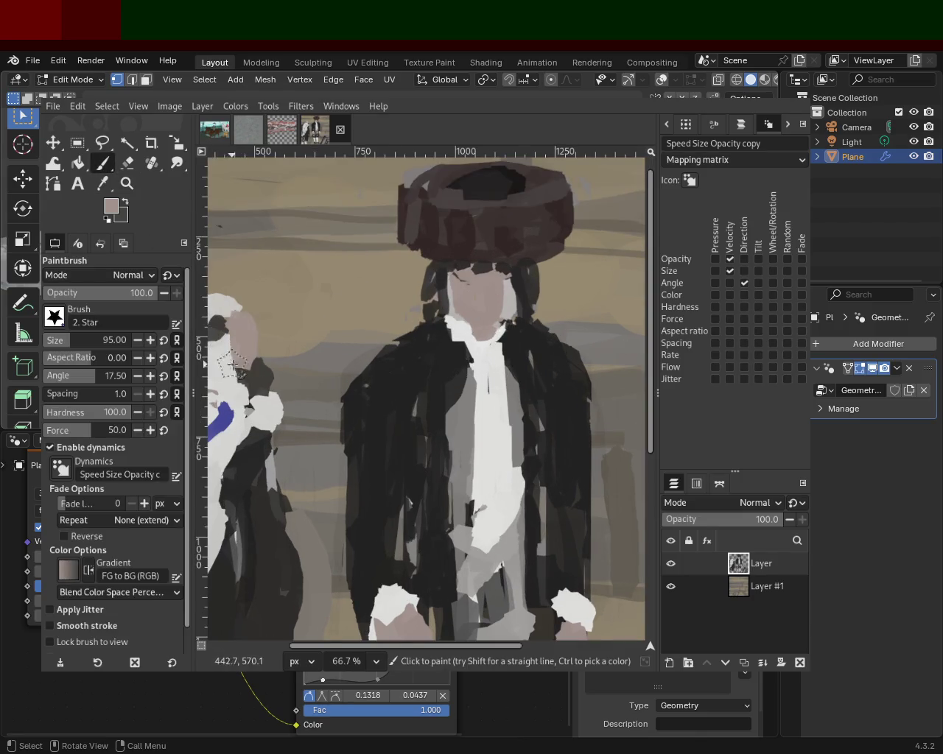
# Add a pinkish-grey stroke near the left figure, then cover the pinkish area beside the head with white
pyautogui.click(127, 184)
pyautogui.keyDown('ctrl'); pyautogui.click(311, 350); pyautogui.keyUp('ctrl')
pyautogui.keyDown('ctrl'); pyautogui.click(311, 350); pyautogui.keyUp('ctrl')
pyautogui.keyDown('ctrl'); pyautogui.click(311, 350); pyautogui.keyUp('ctrl')
pyautogui.click(311, 350)
pyautogui.click(311, 350)
pyautogui.scroll(2, 339, 363)
pyautogui.scroll(-1, 315, 355)
pyautogui.press('p')
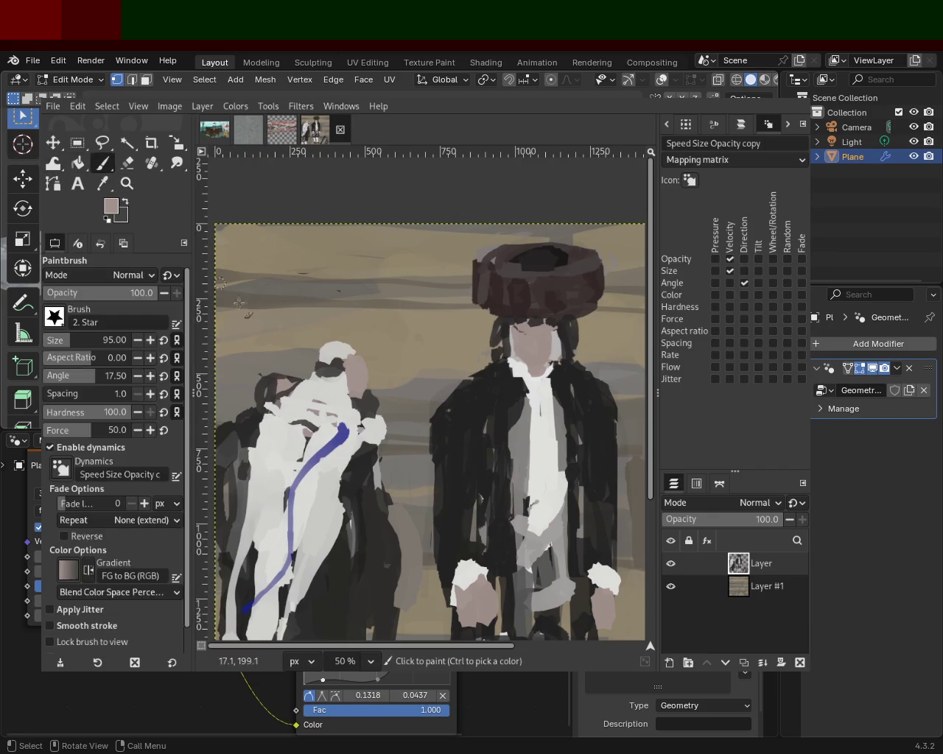
pyautogui.moveTo(308, 352); pyautogui.dragTo(314, 377)
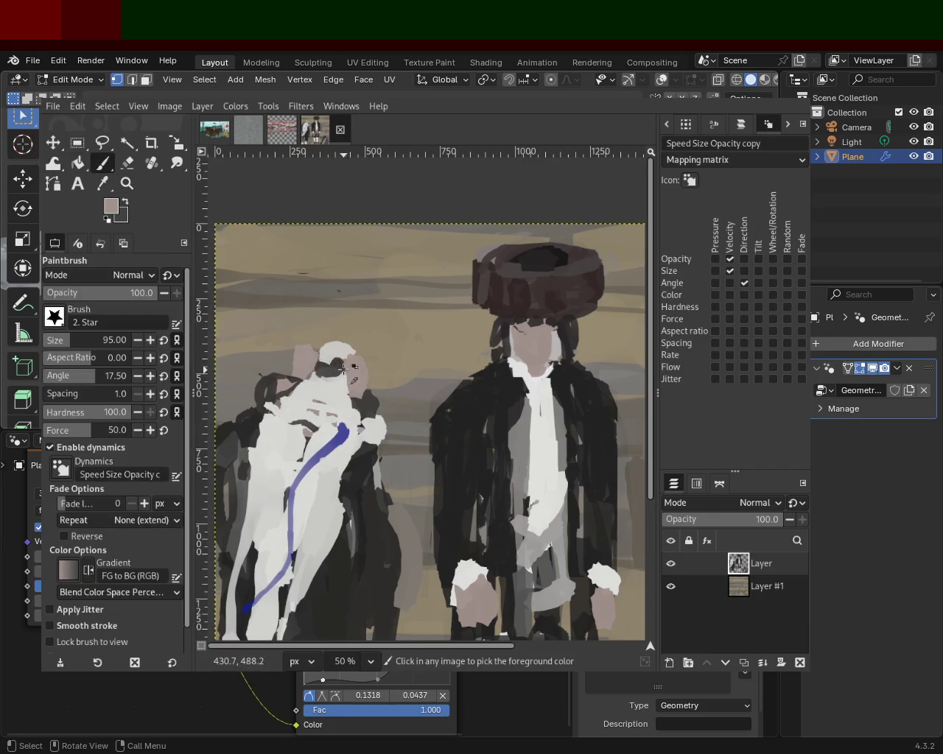
pyautogui.keyDown('ctrl'); pyautogui.click(293, 387); pyautogui.keyUp('ctrl')
pyautogui.moveTo(291, 389); pyautogui.dragTo(278, 393)
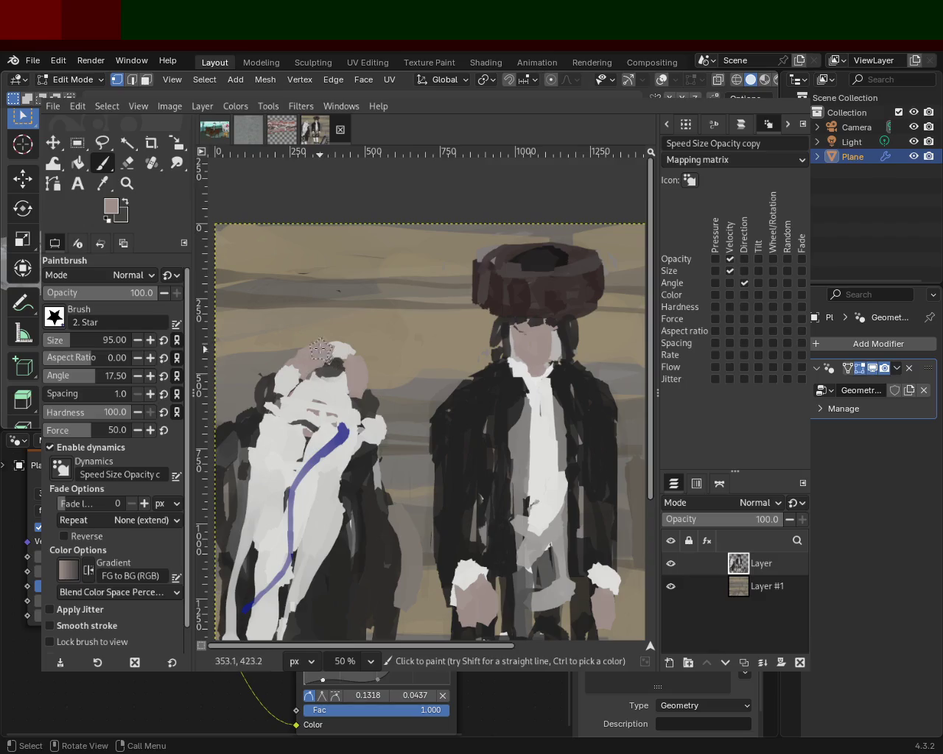
# Add white atop the head, dab dark and pinkish-grey beside it, and erase part of the dark patch
pyautogui.keyDown('ctrl'); pyautogui.click(356, 366); pyautogui.keyUp('ctrl')
pyautogui.keyDown('ctrl'); pyautogui.click(334, 348); pyautogui.keyUp('ctrl')
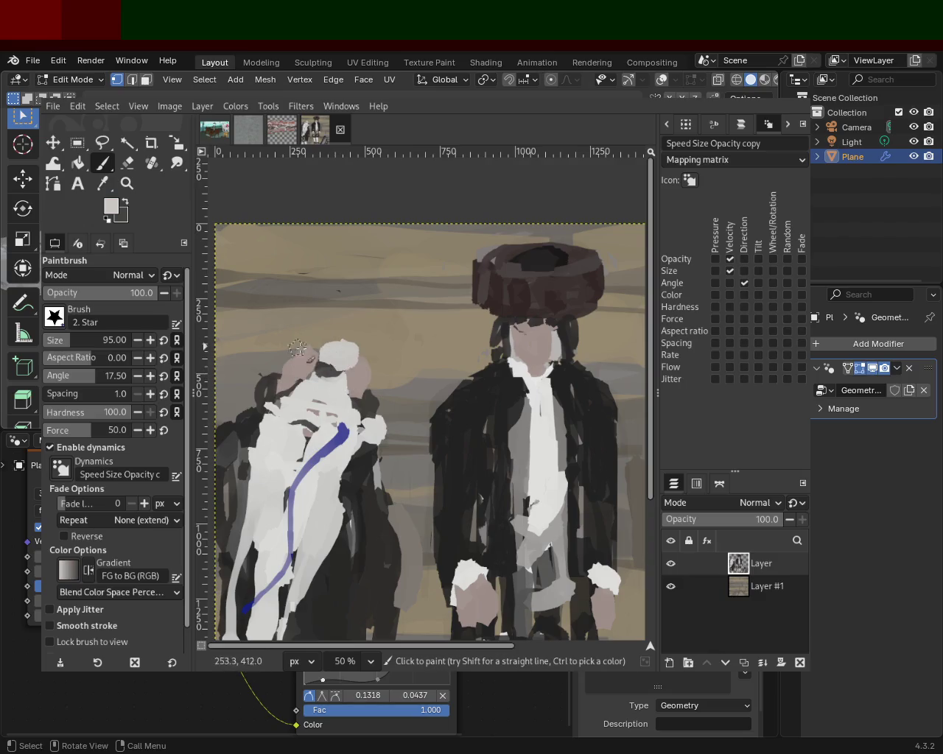
pyautogui.moveTo(351, 349)
pyautogui.mouseDown()
pyautogui.moveTo(345, 342)
pyautogui.moveTo(342, 351)
pyautogui.mouseUp()
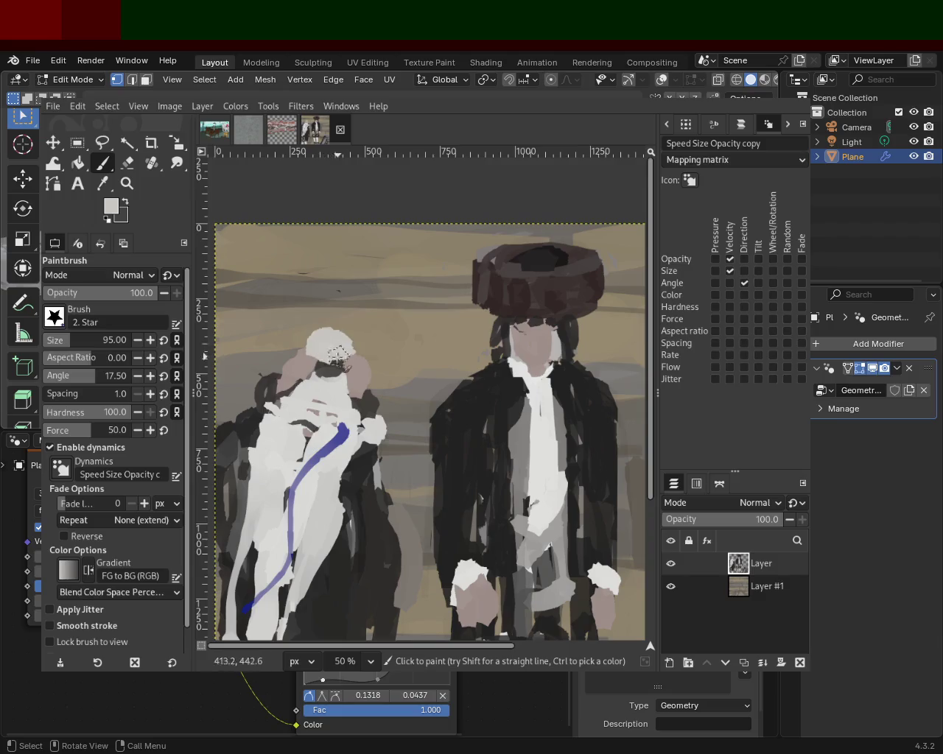
pyautogui.keyDown('ctrl'); pyautogui.click(340, 372); pyautogui.keyUp('ctrl')
pyautogui.moveTo(361, 359)
pyautogui.mouseDown()
pyautogui.moveTo(350, 377)
pyautogui.moveTo(372, 403)
pyautogui.mouseUp()
pyautogui.keyDown('ctrl'); pyautogui.click(369, 388); pyautogui.keyUp('ctrl')
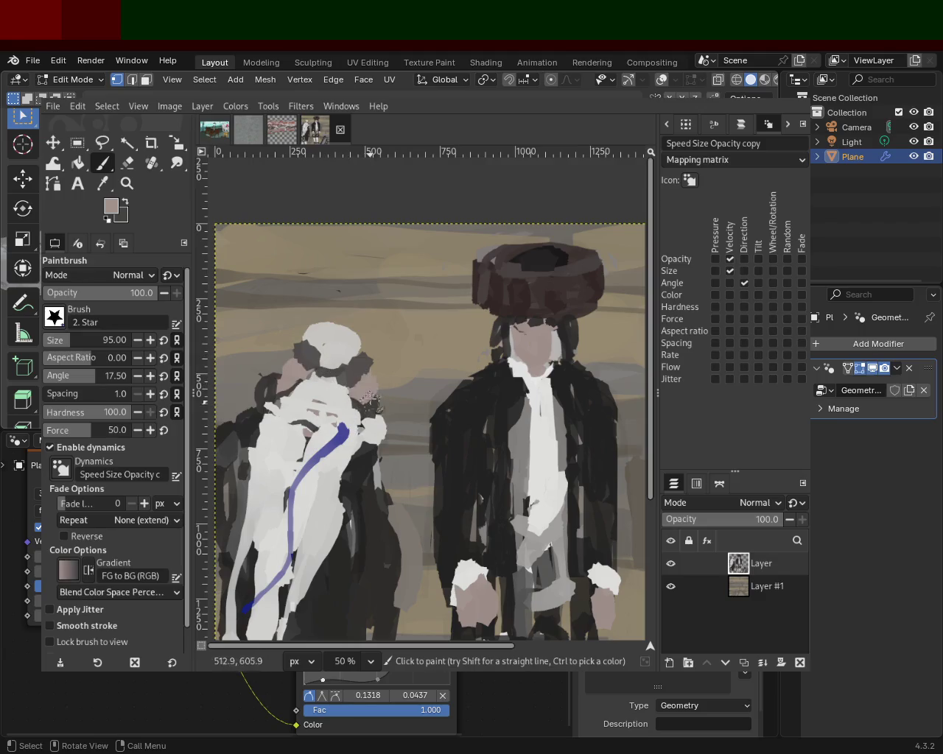
pyautogui.keyDown('ctrl'); pyautogui.click(280, 368); pyautogui.keyUp('ctrl')
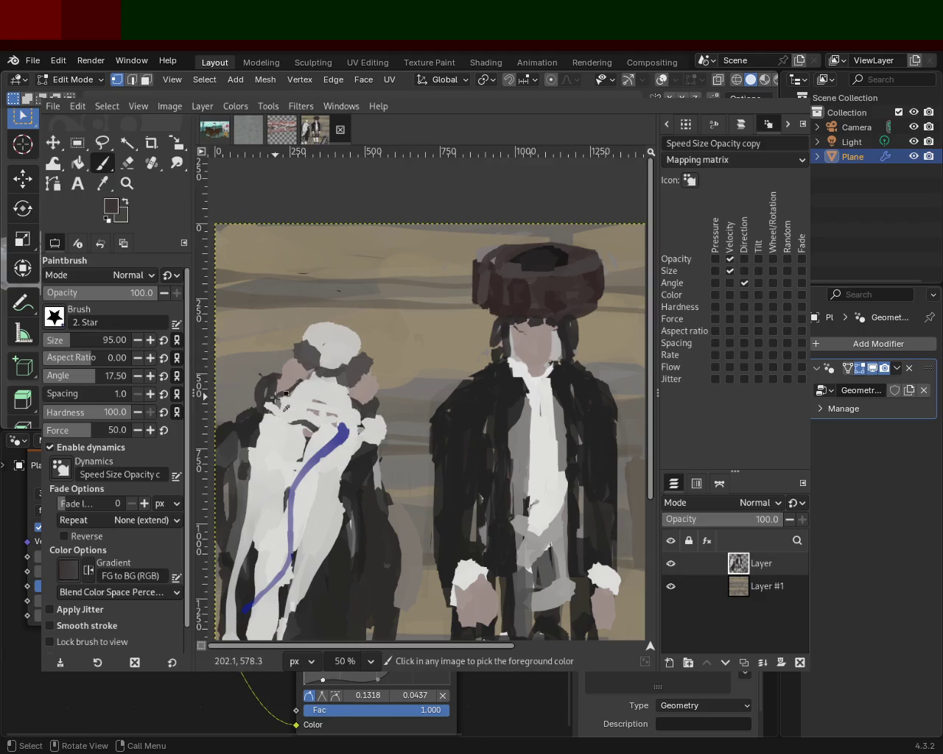
pyautogui.click(128, 163)
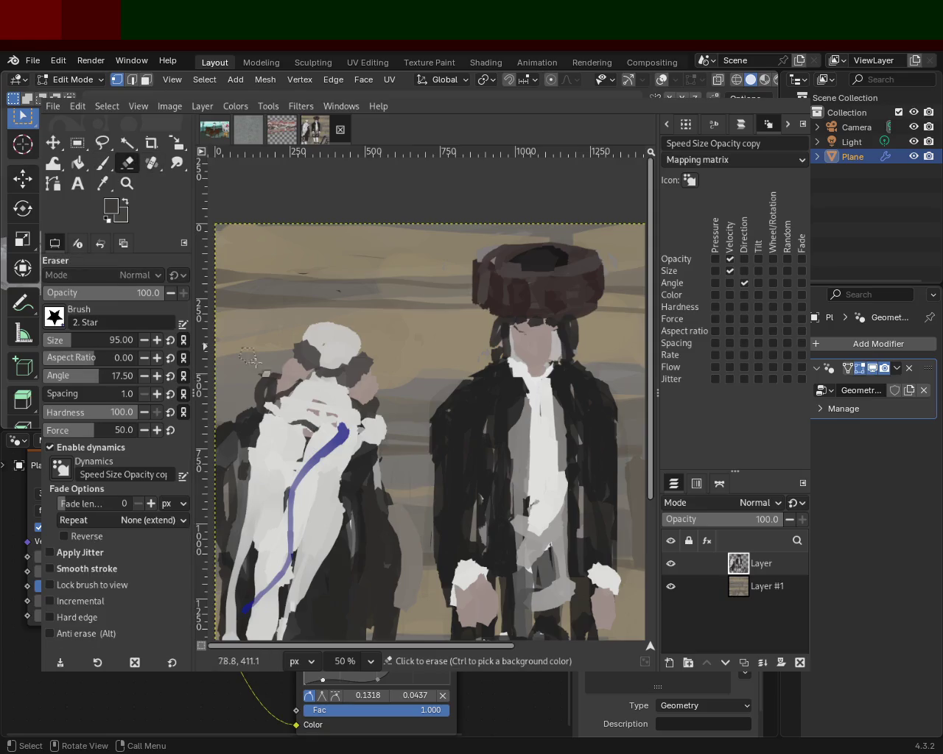
pyautogui.keyDown('ctrl'); pyautogui.click(381, 359); pyautogui.keyUp('ctrl')
pyautogui.moveTo(381, 369); pyautogui.dragTo(399, 436)
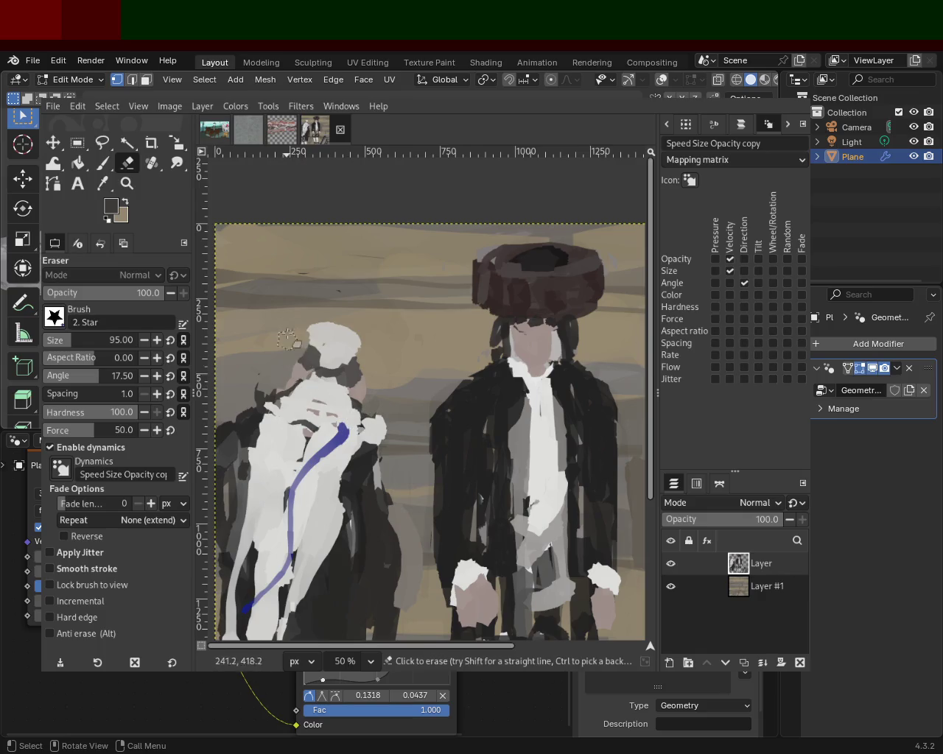
# Paint sampled dark hair colour over the back of the left figure's white hat
pyautogui.keyDown('ctrl'); pyautogui.click(352, 371); pyautogui.keyUp('ctrl')
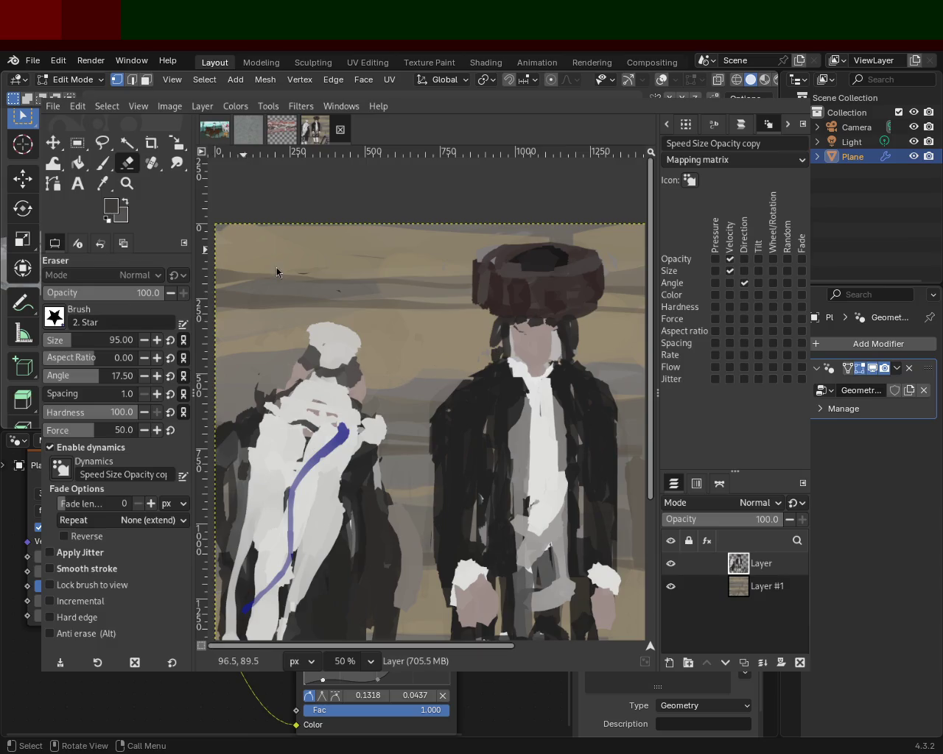
pyautogui.keyDown('ctrl'); pyautogui.click(298, 364); pyautogui.keyUp('ctrl')
pyautogui.keyDown('ctrl'); pyautogui.click(505, 328); pyautogui.keyUp('ctrl')
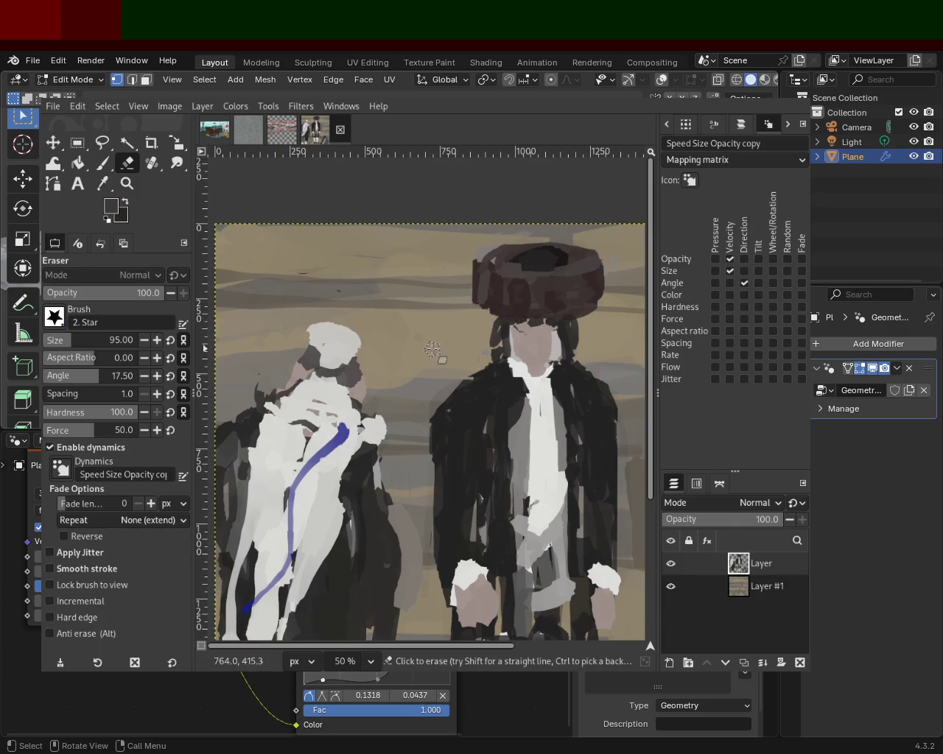
pyautogui.press('p')
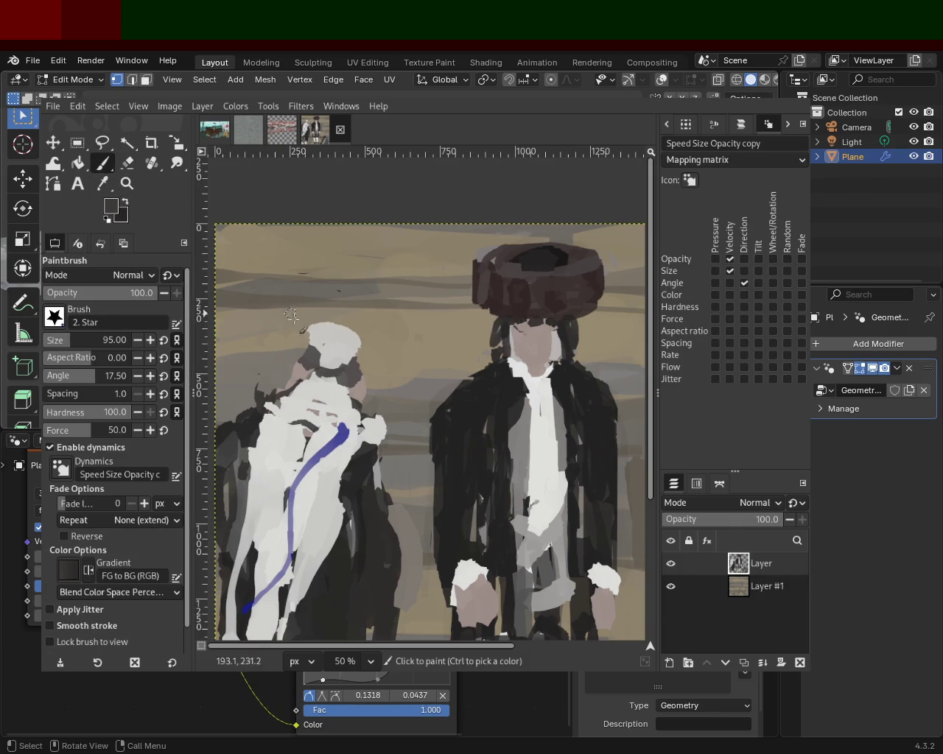
pyautogui.moveTo(299, 356)
pyautogui.mouseDown()
pyautogui.moveTo(281, 397)
pyautogui.moveTo(361, 378)
pyautogui.moveTo(313, 445)
pyautogui.mouseUp()
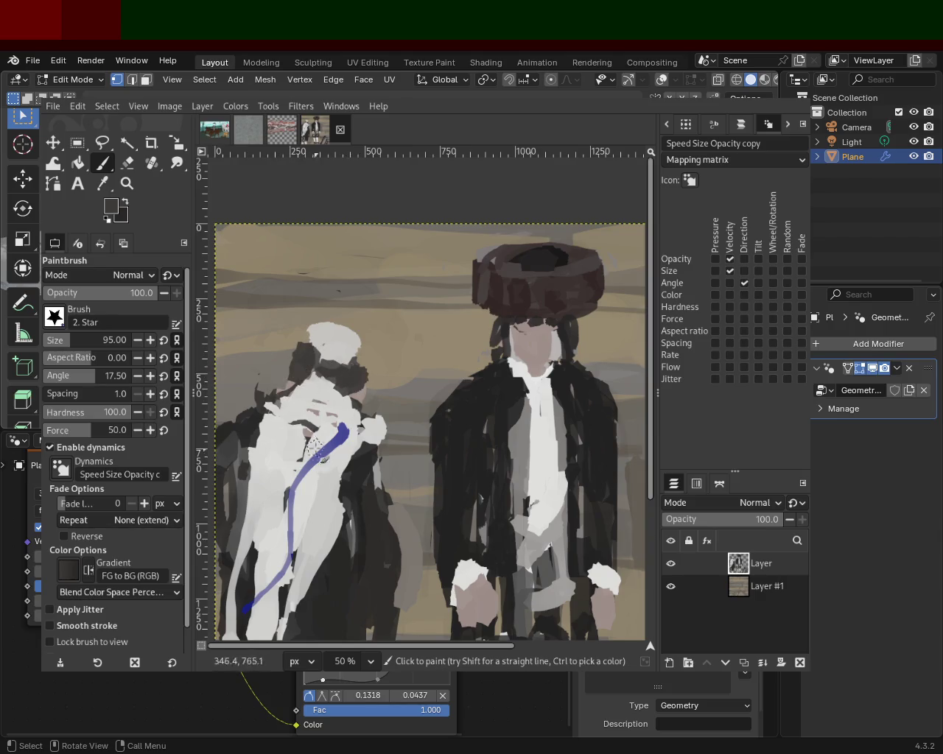
pyautogui.press('z')
pyautogui.keyDown('ctrl'); pyautogui.click(303, 351); pyautogui.keyUp('ctrl')
pyautogui.keyDown('ctrl'); pyautogui.click(305, 346); pyautogui.keyUp('ctrl')
pyautogui.keyDown('ctrl'); pyautogui.click(306, 344); pyautogui.keyUp('ctrl')
pyautogui.keyDown('ctrl'); pyautogui.click(306, 342); pyautogui.keyUp('ctrl')
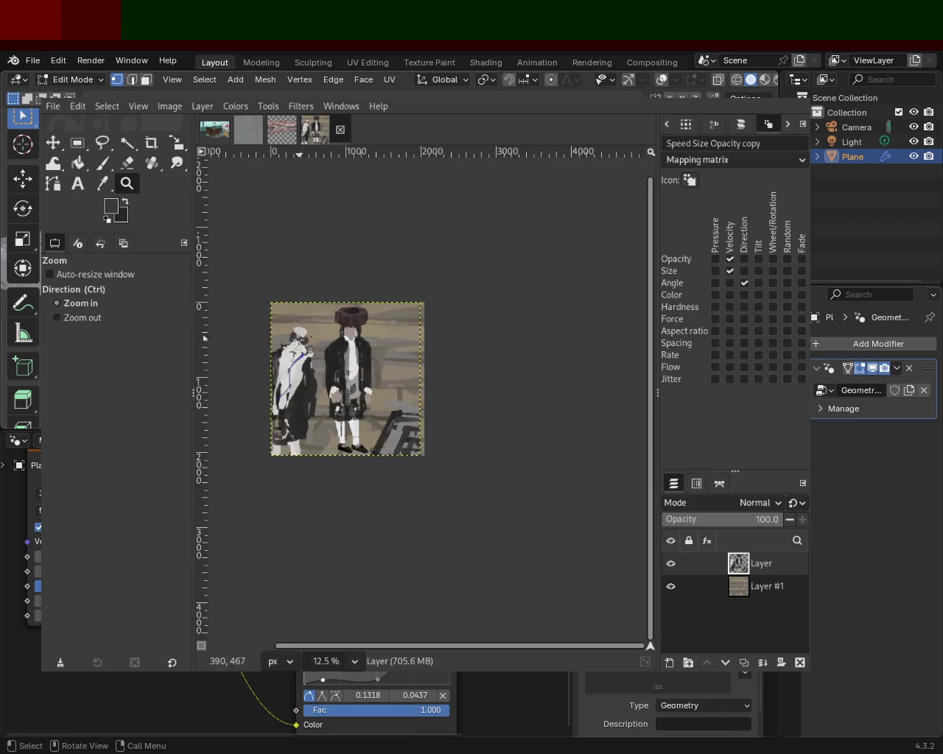
# Zoom to 66.7% on the left head, set brush size 25, and dab light grey onto the hat
pyautogui.click(310, 336)
pyautogui.click(310, 335)
pyautogui.keyDown('ctrl'); pyautogui.click(324, 338); pyautogui.keyUp('ctrl')
pyautogui.click(331, 339)
pyautogui.click(332, 338)
pyautogui.keyDown('ctrl'); pyautogui.click(336, 338); pyautogui.keyUp('ctrl')
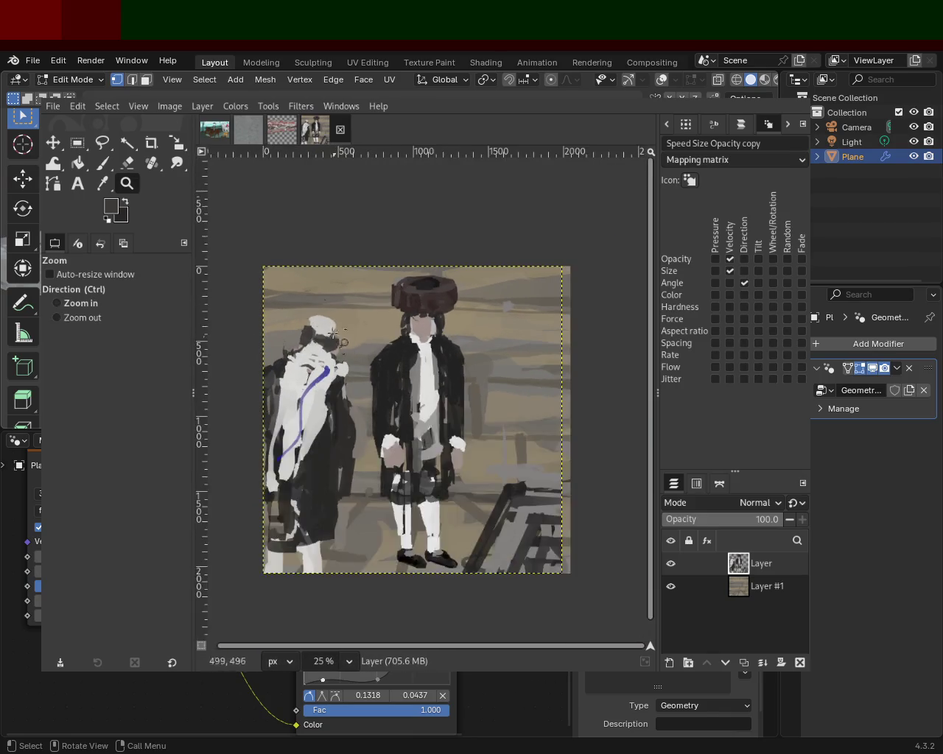
pyautogui.keyDown('ctrl'); pyautogui.click(335, 339); pyautogui.keyUp('ctrl')
pyautogui.keyDown('ctrl'); pyautogui.click(335, 338); pyautogui.keyUp('ctrl')
pyautogui.keyDown('ctrl'); pyautogui.click(335, 339); pyautogui.keyUp('ctrl')
pyautogui.click(103, 162)
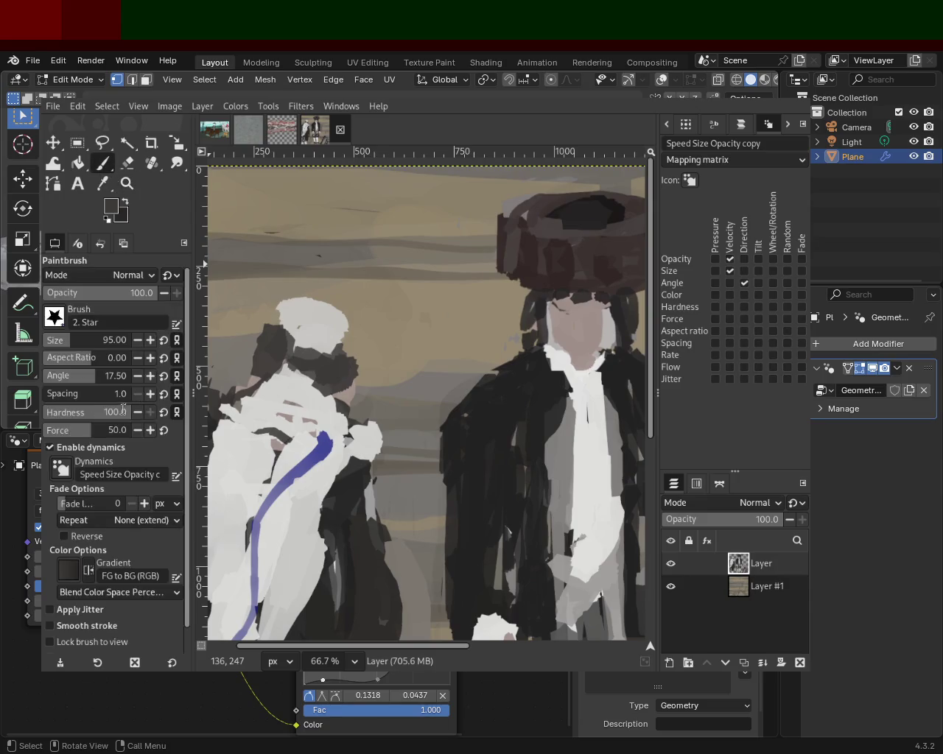
pyautogui.click(55, 343)
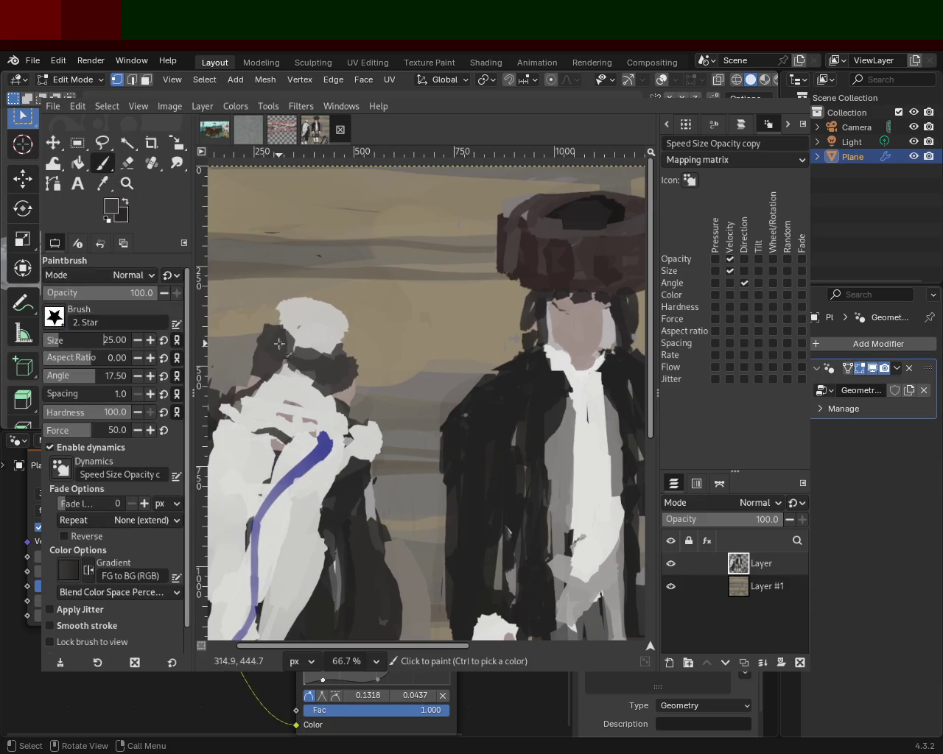
pyautogui.click(318, 336)
pyautogui.keyDown('ctrl'); pyautogui.click(309, 324); pyautogui.keyUp('ctrl')
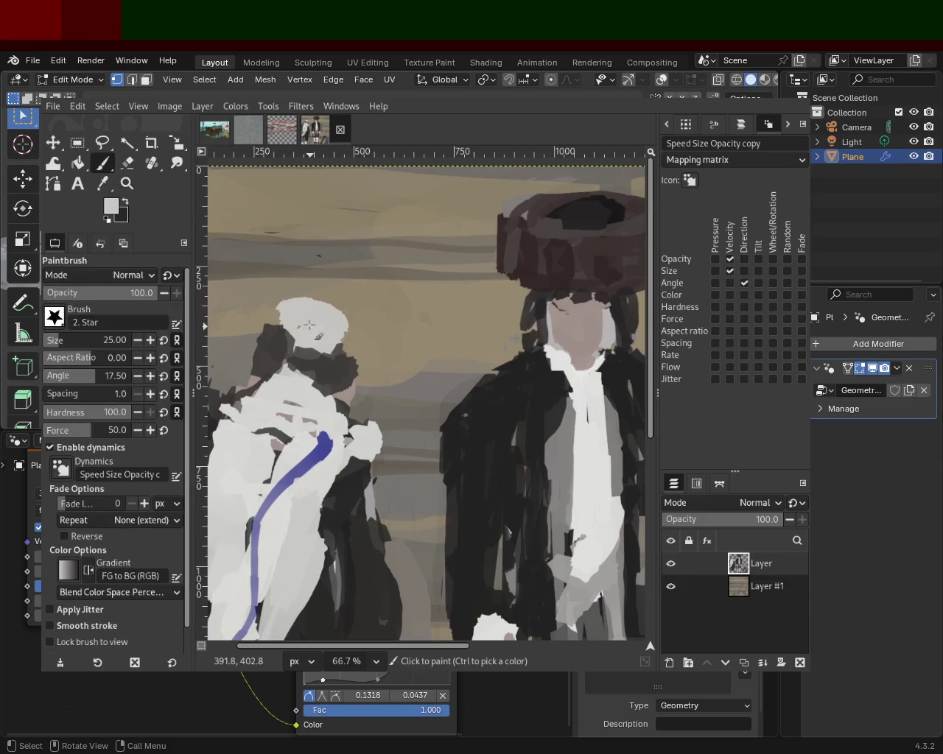
# Paint dark wavy hair strands down from both sides of the hat, undoing a stray stroke
pyautogui.keyDown('ctrl'); pyautogui.click(350, 342); pyautogui.keyUp('ctrl')
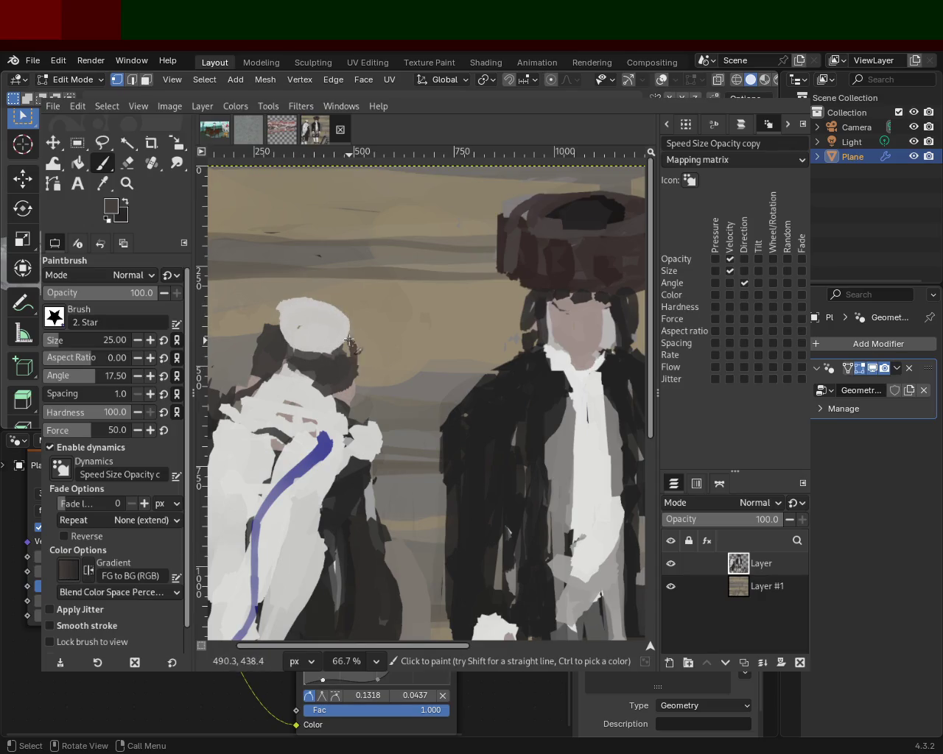
pyautogui.moveTo(374, 391); pyautogui.dragTo(396, 444)
pyautogui.moveTo(280, 327); pyautogui.dragTo(223, 392)
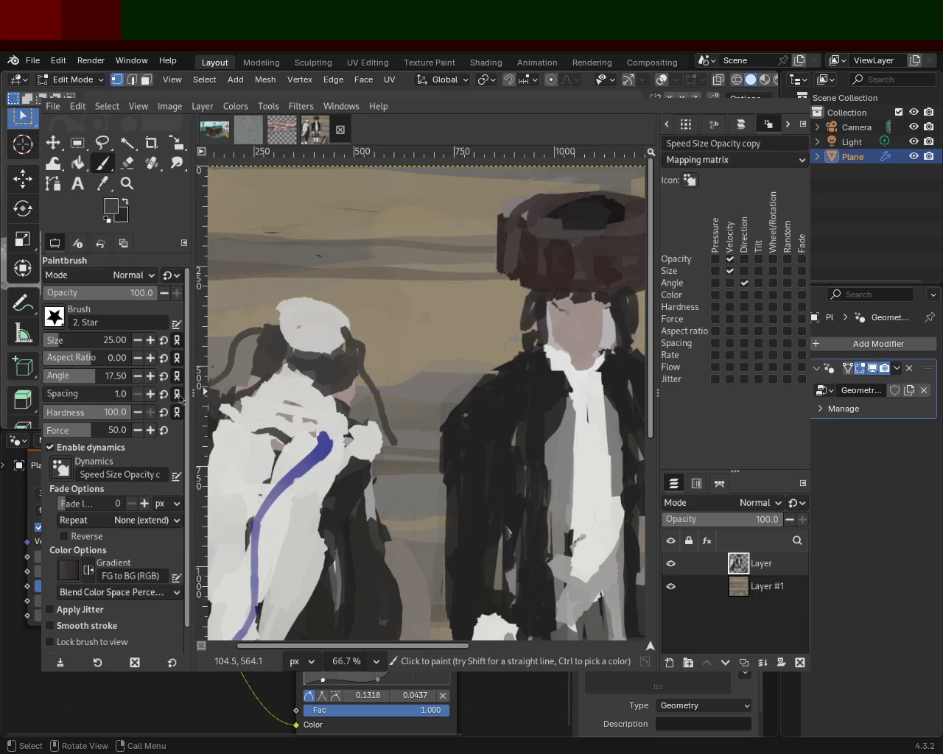
pyautogui.moveTo(359, 339); pyautogui.dragTo(396, 442)
pyautogui.moveTo(341, 392); pyautogui.dragTo(347, 429)
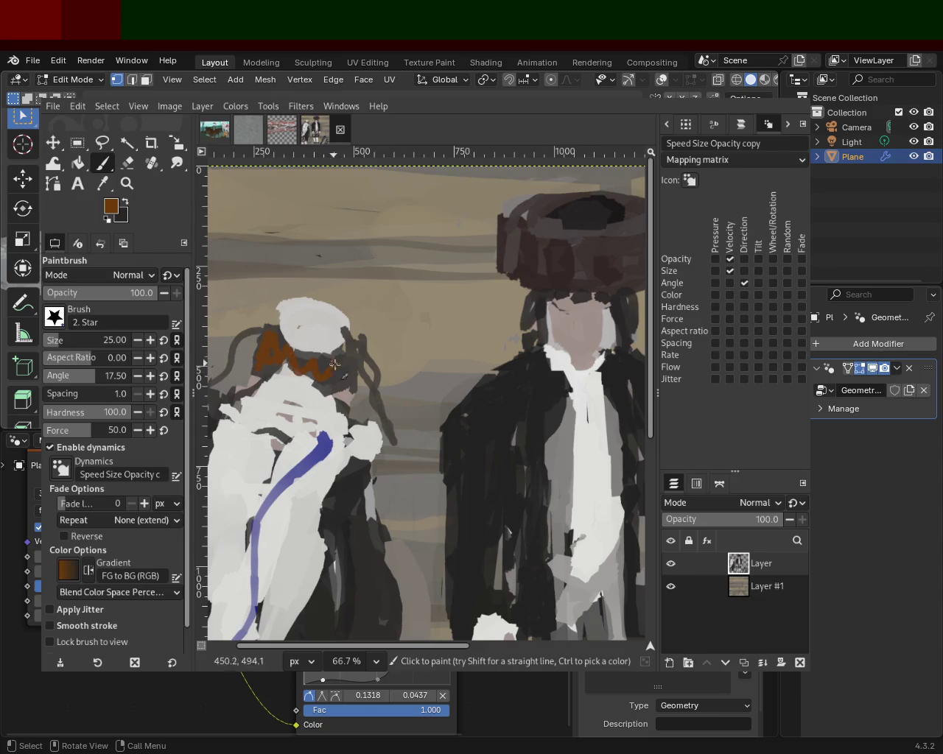
pyautogui.hotkey('ctrl', 'z')
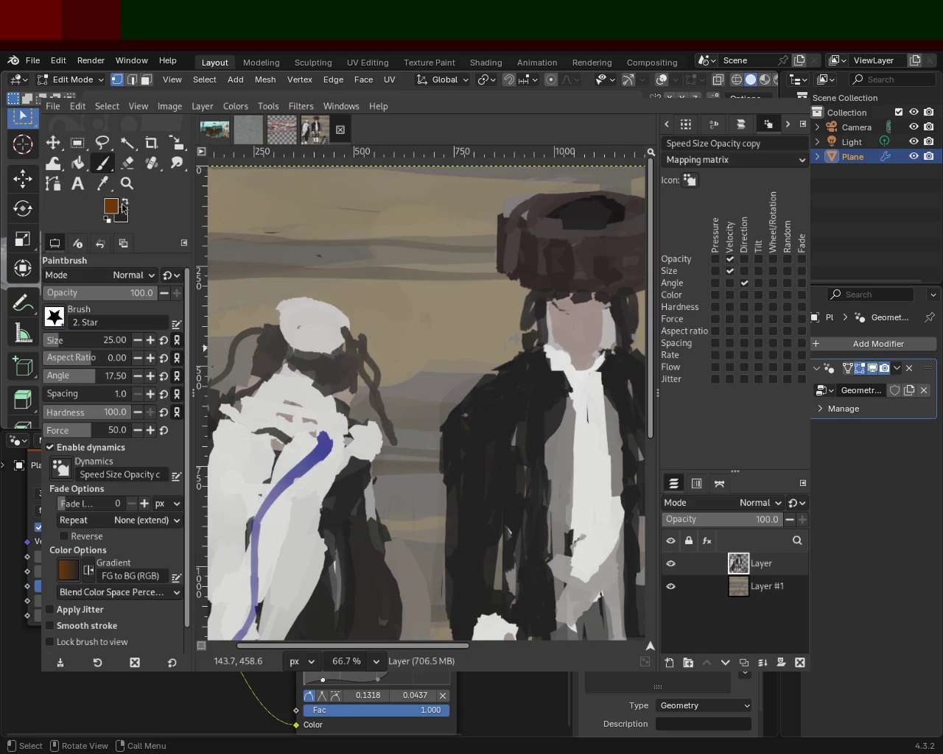
# Add lighter brown zig-zag hair strands, lengthening the right strand downward
pyautogui.keyDown('ctrl'); pyautogui.click(343, 372); pyautogui.keyUp('ctrl')
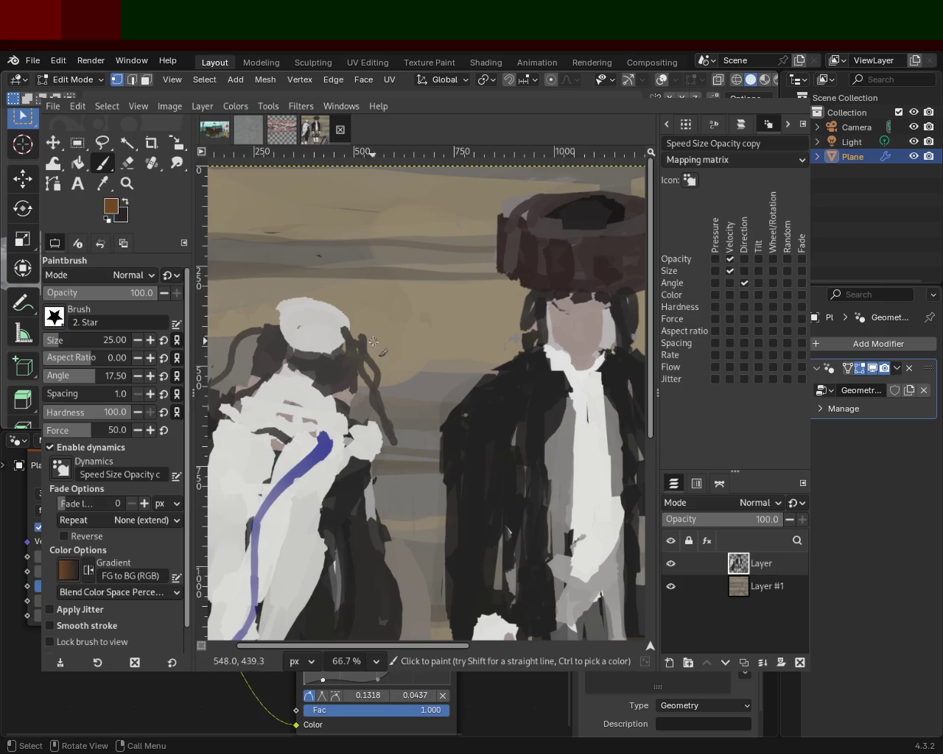
pyautogui.moveTo(382, 402); pyautogui.dragTo(406, 451)
pyautogui.moveTo(351, 347); pyautogui.dragTo(307, 377)
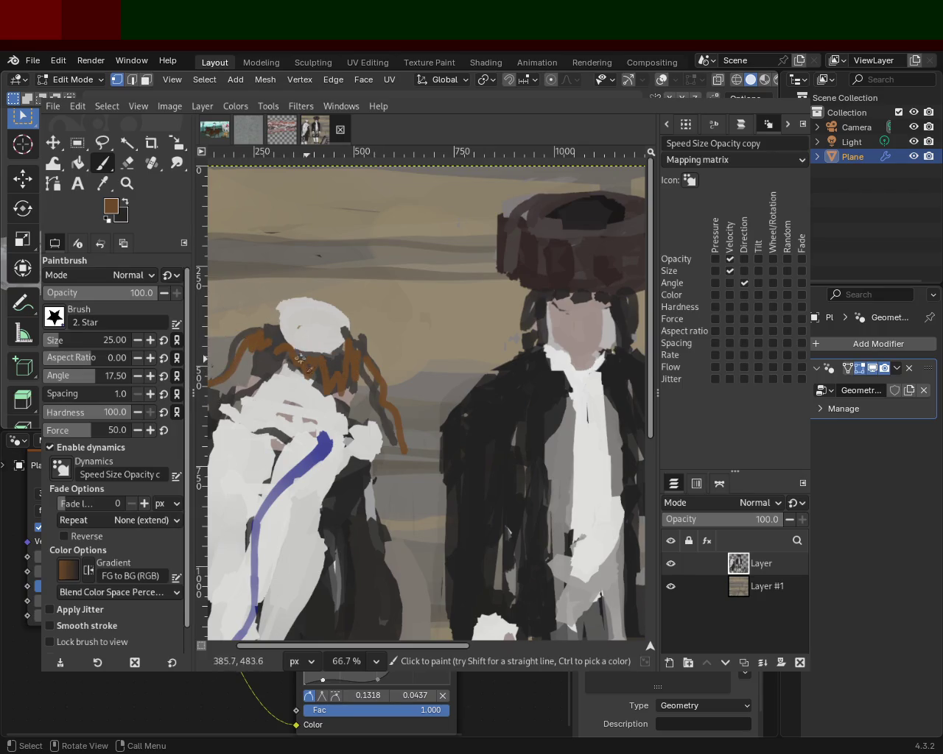
pyautogui.keyDown('ctrl'); pyautogui.click(337, 361); pyautogui.keyUp('ctrl')
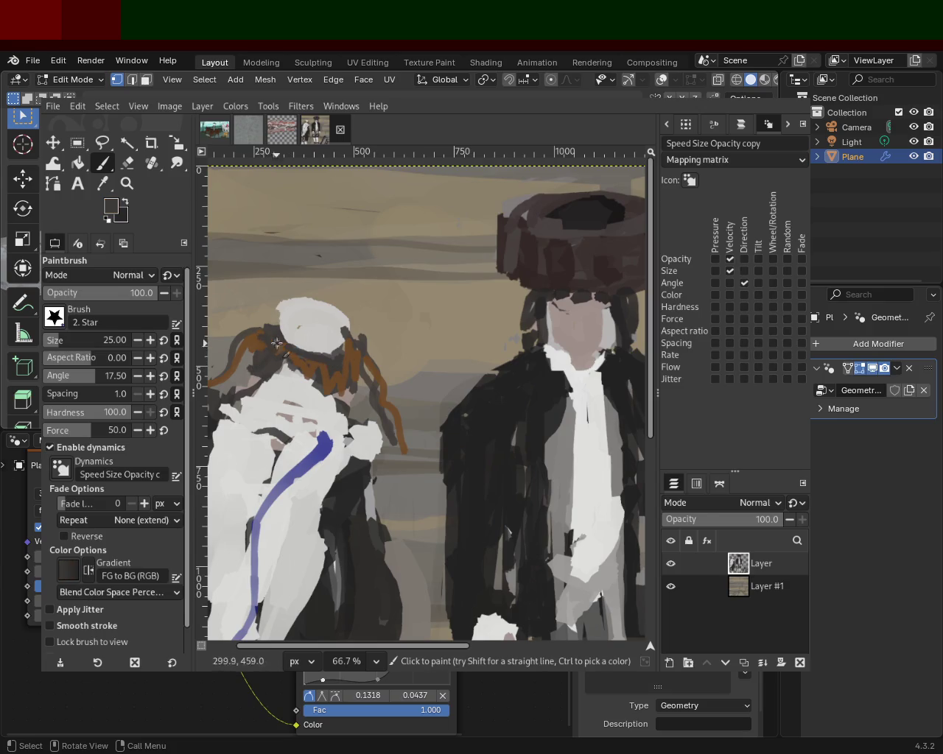
pyautogui.keyDown('ctrl'); pyautogui.click(253, 358); pyautogui.keyUp('ctrl')
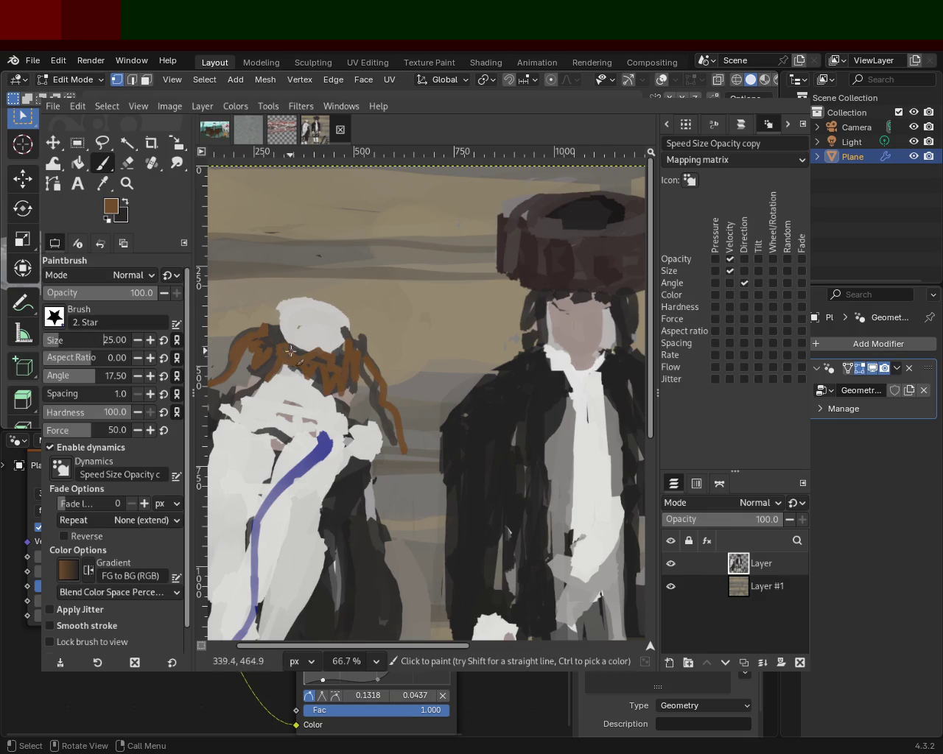
pyautogui.moveTo(279, 348); pyautogui.dragTo(333, 353)
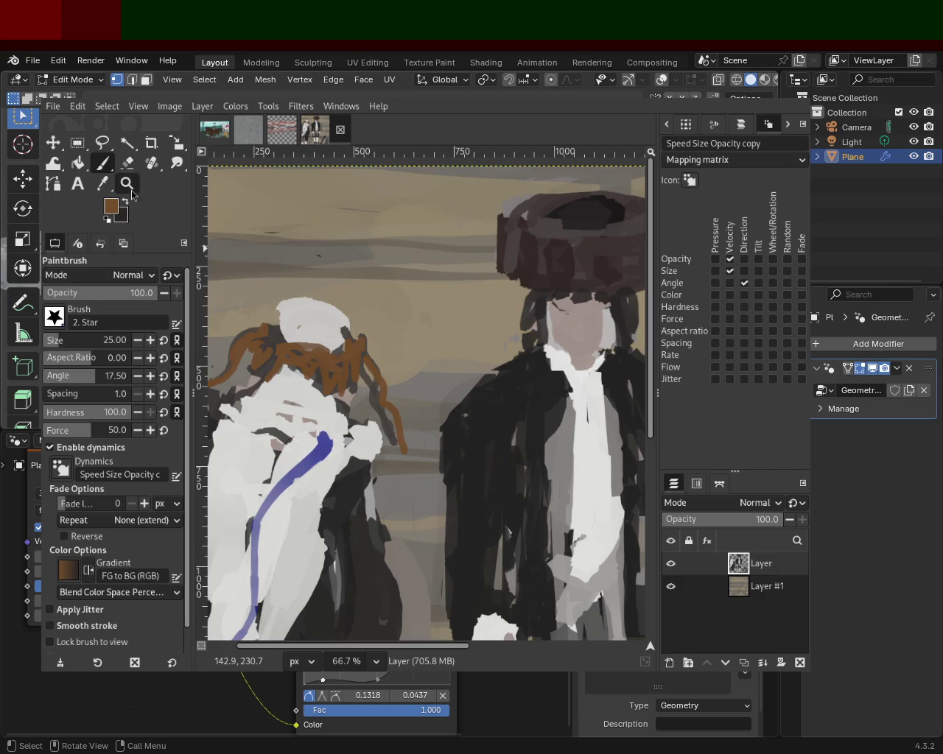
# Zoom out and save the painting as 54.xcf
pyautogui.click(127, 183)
pyautogui.scroll(-5, 453, 415)
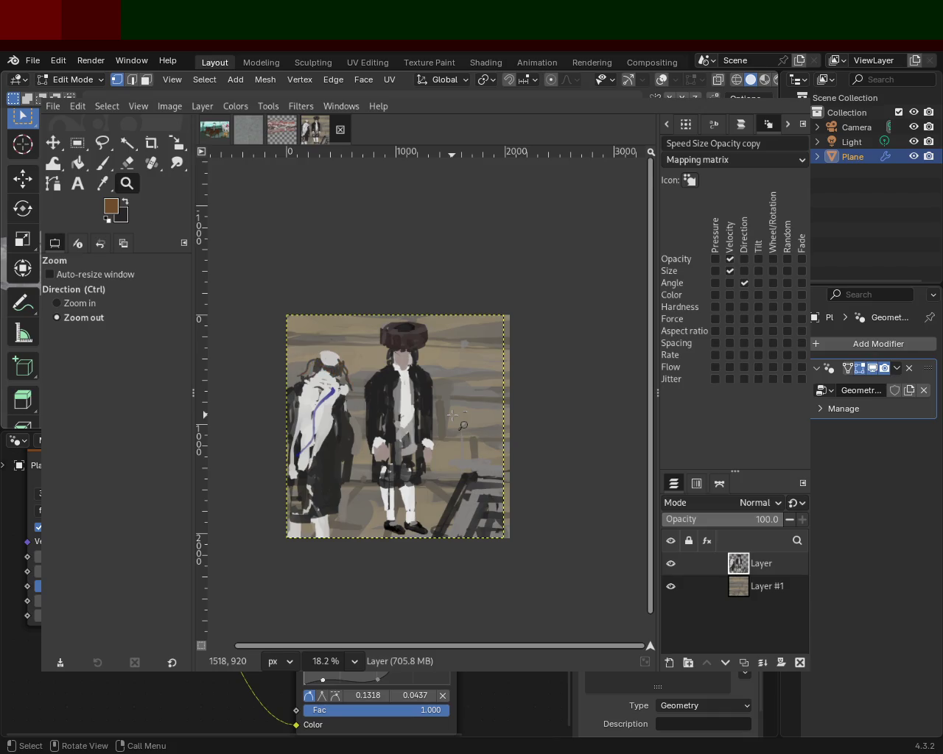
pyautogui.hotkey('ctrl', 's')
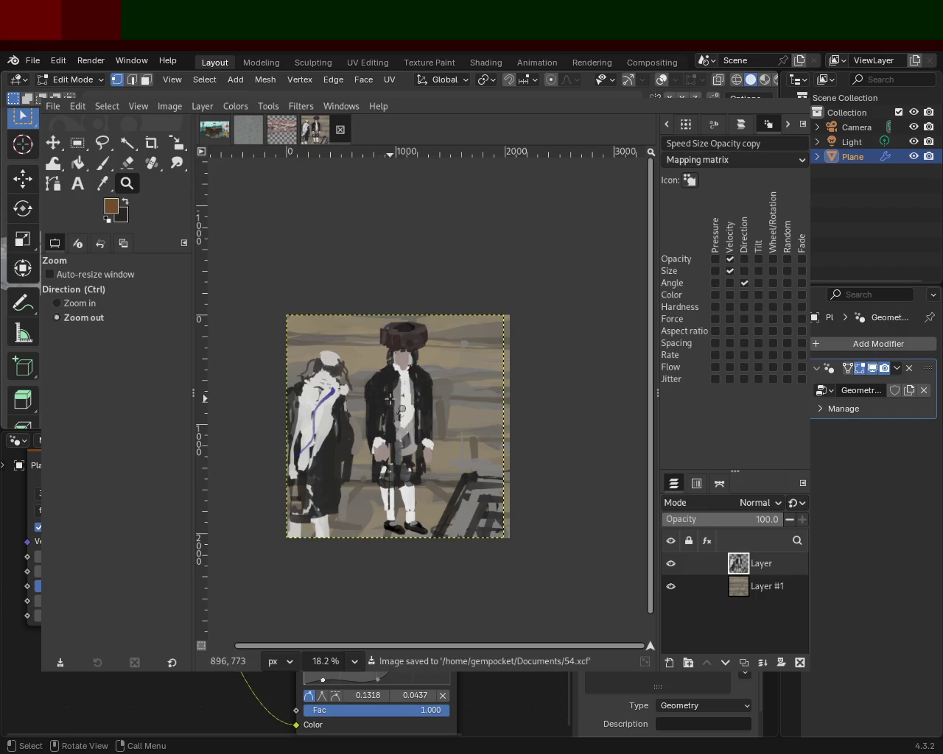
pyautogui.scroll(-1, 383, 346)
pyautogui.scroll(3, 384, 345)
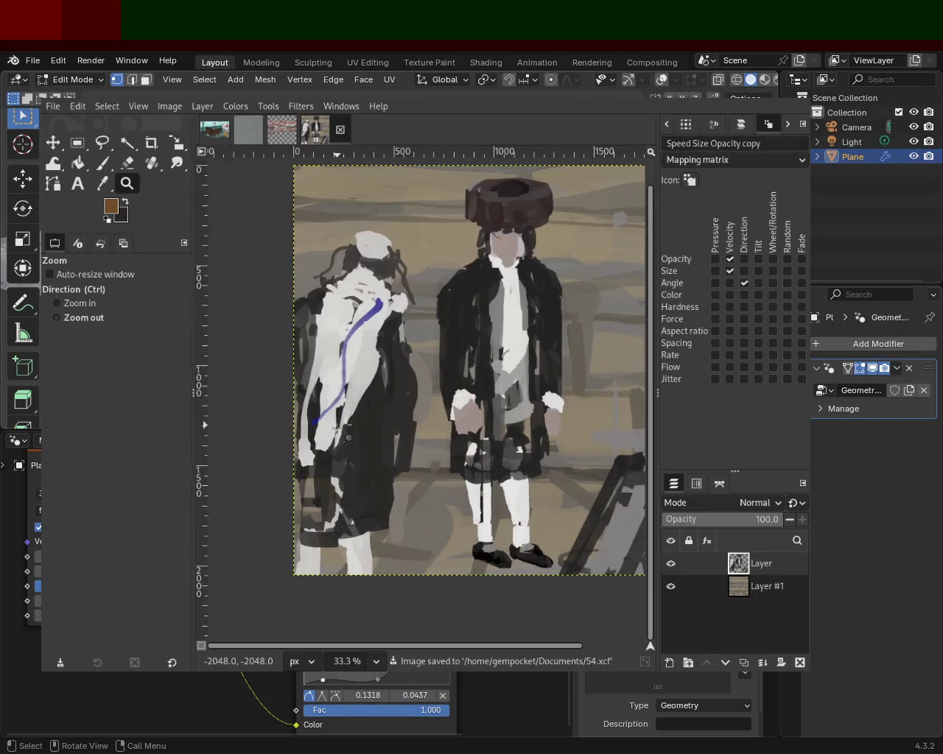
pyautogui.scroll(-1, 303, 429)
pyautogui.scroll(1, 302, 429)
pyautogui.scroll(-1, 302, 428)
pyautogui.scroll(1, 386, 384)
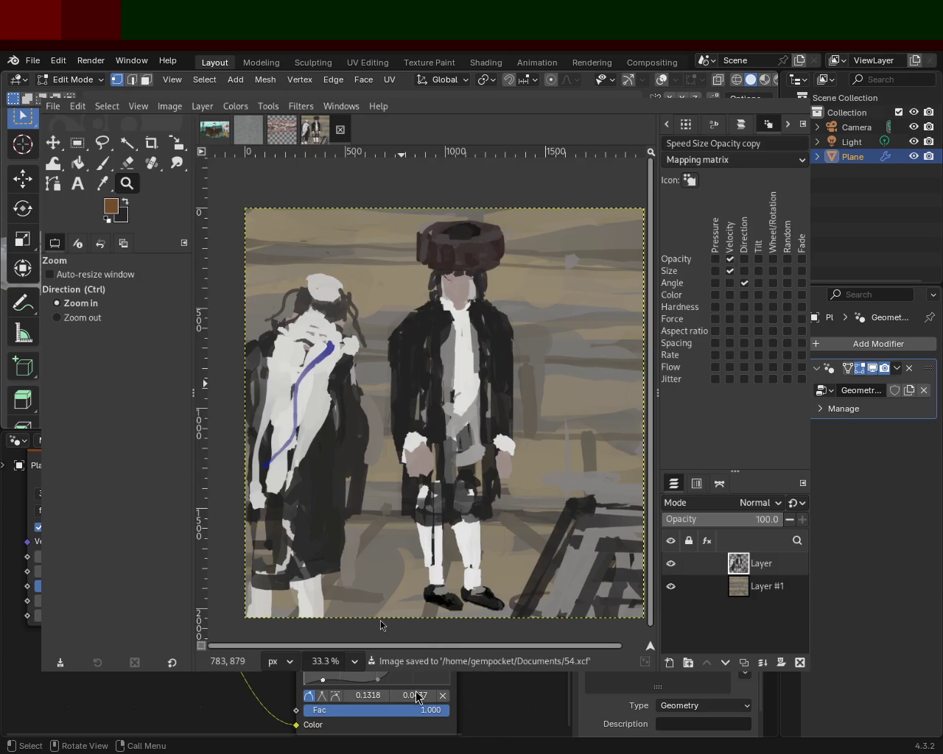
pyautogui.scroll(-2, 301, 348)
pyautogui.scroll(1, 353, 347)
pyautogui.scroll(-1, 383, 348)
pyautogui.scroll(1, 401, 347)
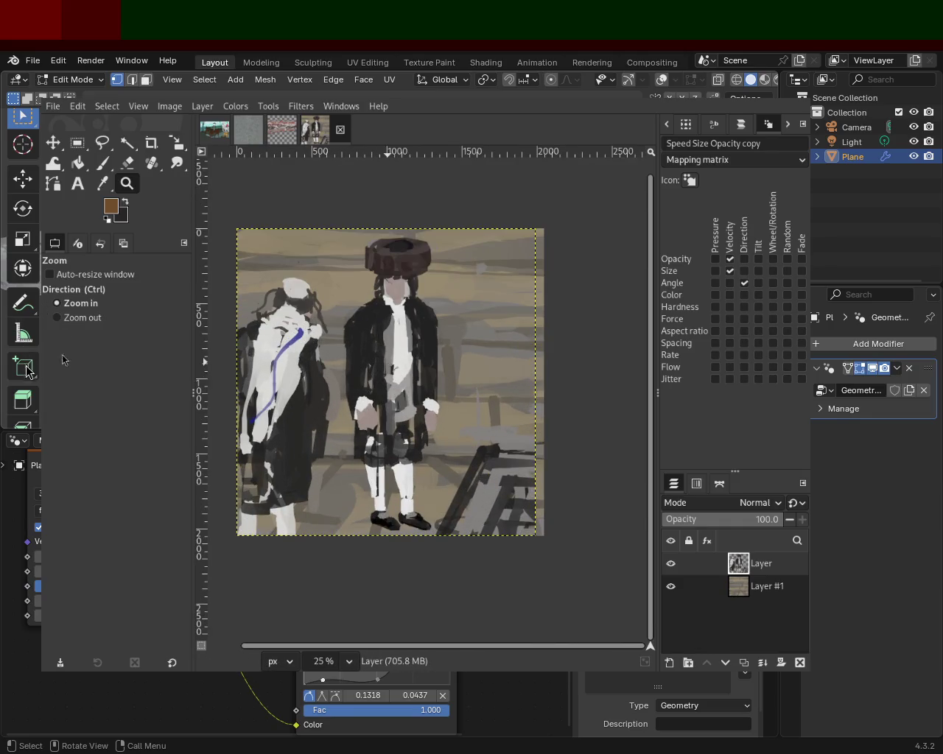
# Move and enlarge the image window to fill most of the screen, then zoom the painting to 25%
pyautogui.moveTo(605, 446)
pyautogui.mouseDown()
pyautogui.moveTo(476, 249)
pyautogui.moveTo(456, 255)
pyautogui.mouseUp()
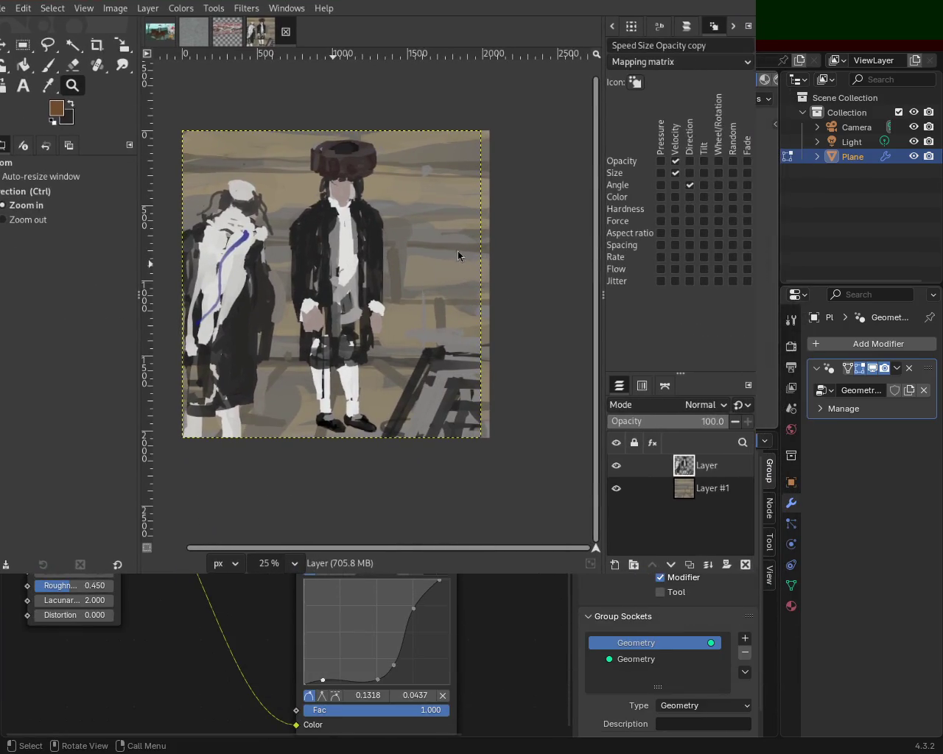
pyautogui.moveTo(510, 299); pyautogui.dragTo(771, 499)
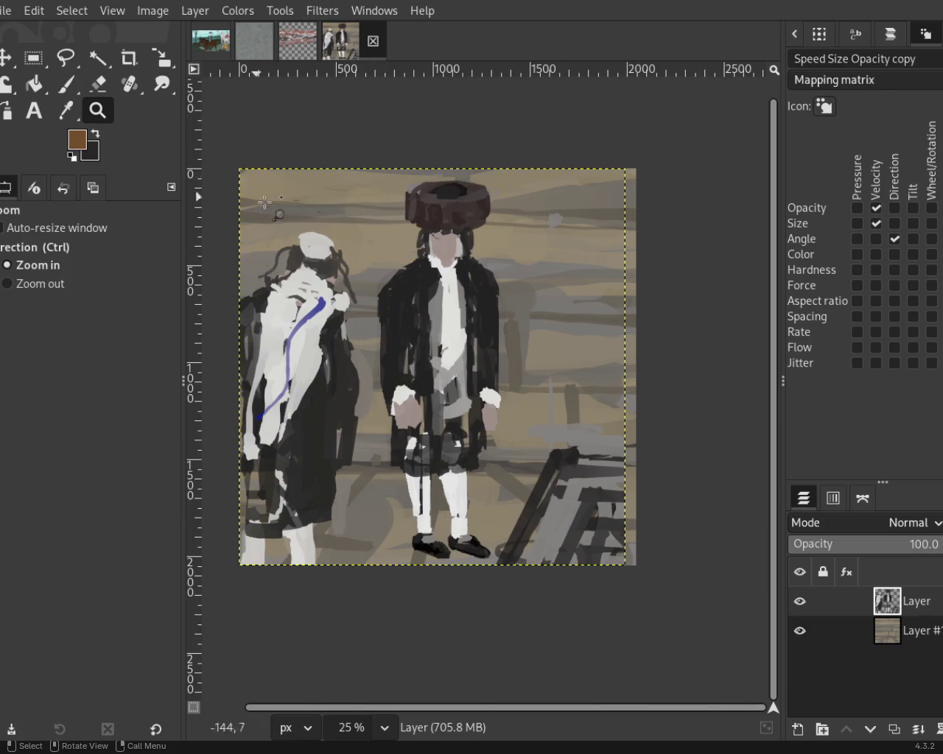
pyautogui.keyDown('ctrl'); pyautogui.click(371, 428); pyautogui.keyUp('ctrl')
pyautogui.click(372, 430)
pyautogui.click(372, 431)
pyautogui.keyDown('ctrl'); pyautogui.click(382, 440); pyautogui.keyUp('ctrl')
pyautogui.click(421, 376)
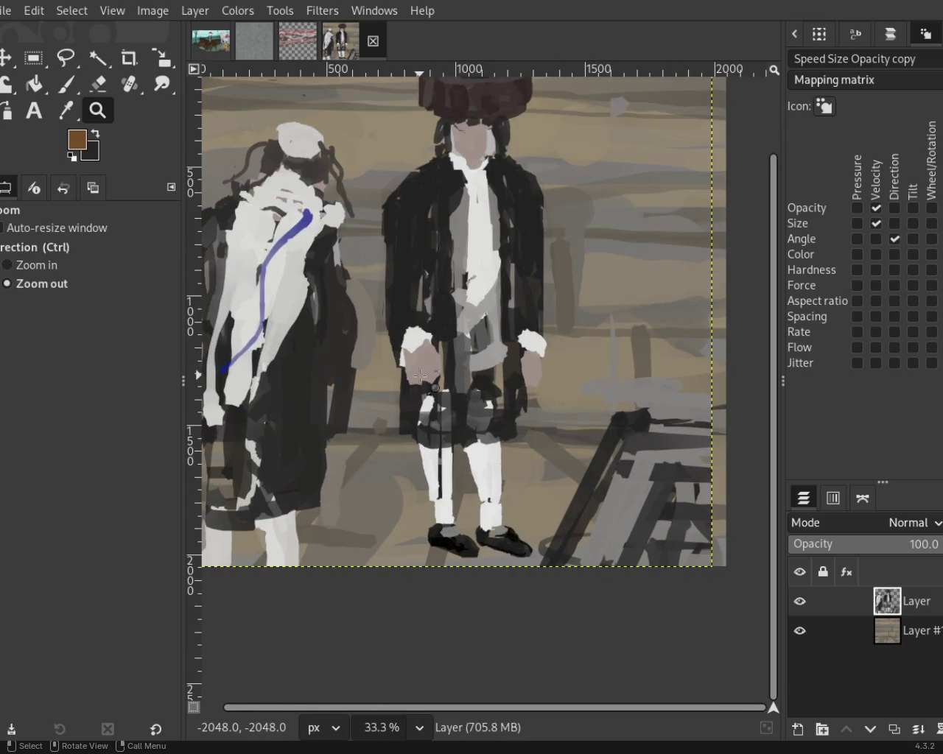
pyautogui.keyDown('ctrl'); pyautogui.click(420, 376); pyautogui.keyUp('ctrl')
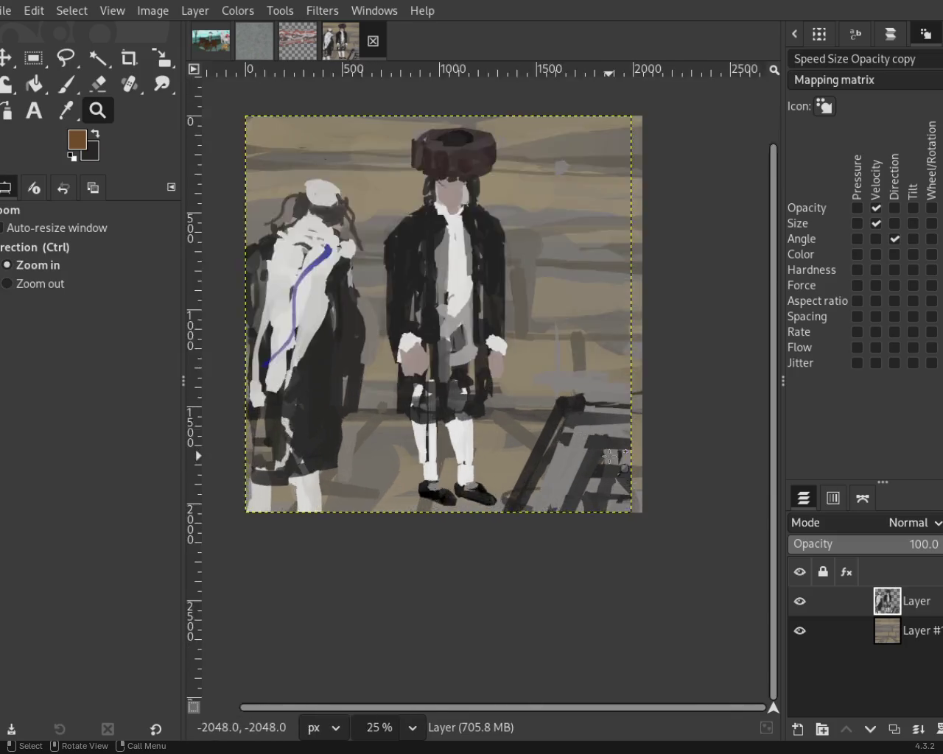
pyautogui.hotkey('shift', '2')
pyautogui.click(78, 85)
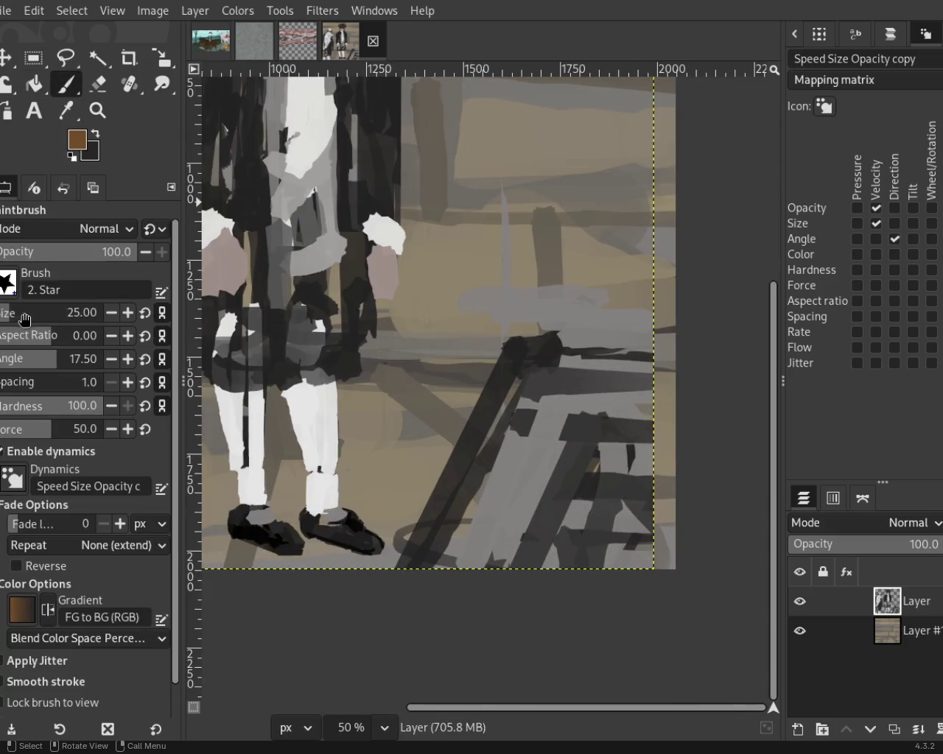
# Enlarge the Star brush to size 143 and try brown, grey and near-white strokes, undoing each
pyautogui.moveTo(25, 319); pyautogui.dragTo(31, 317)
pyautogui.moveTo(523, 396); pyautogui.dragTo(579, 390)
pyautogui.hotkey('ctrl', 'z')
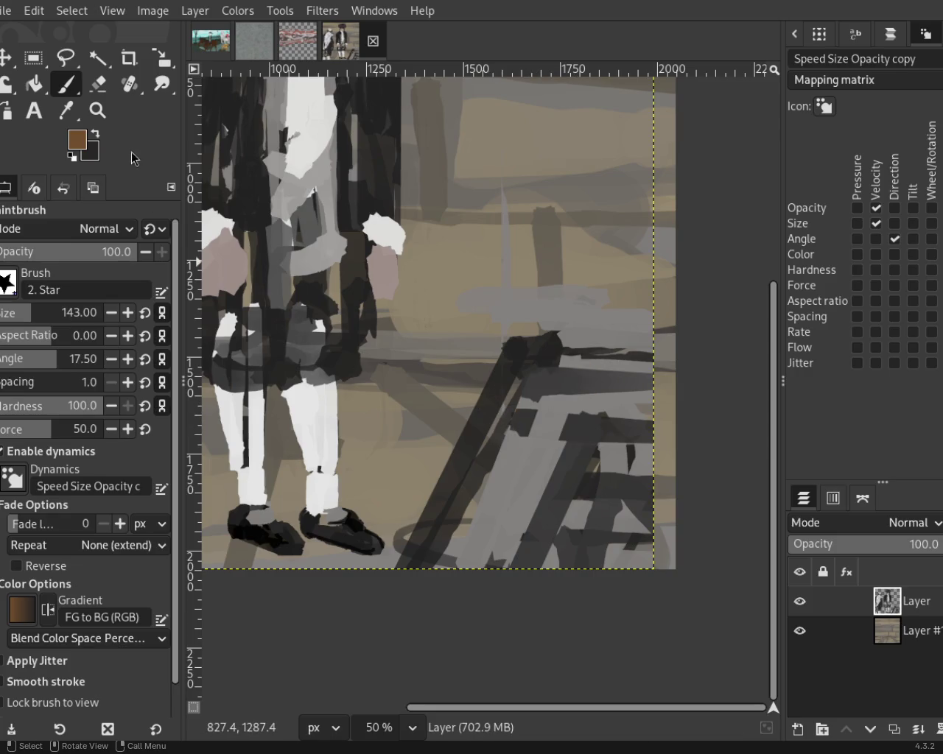
pyautogui.keyDown('ctrl'); pyautogui.click(273, 379); pyautogui.keyUp('ctrl')
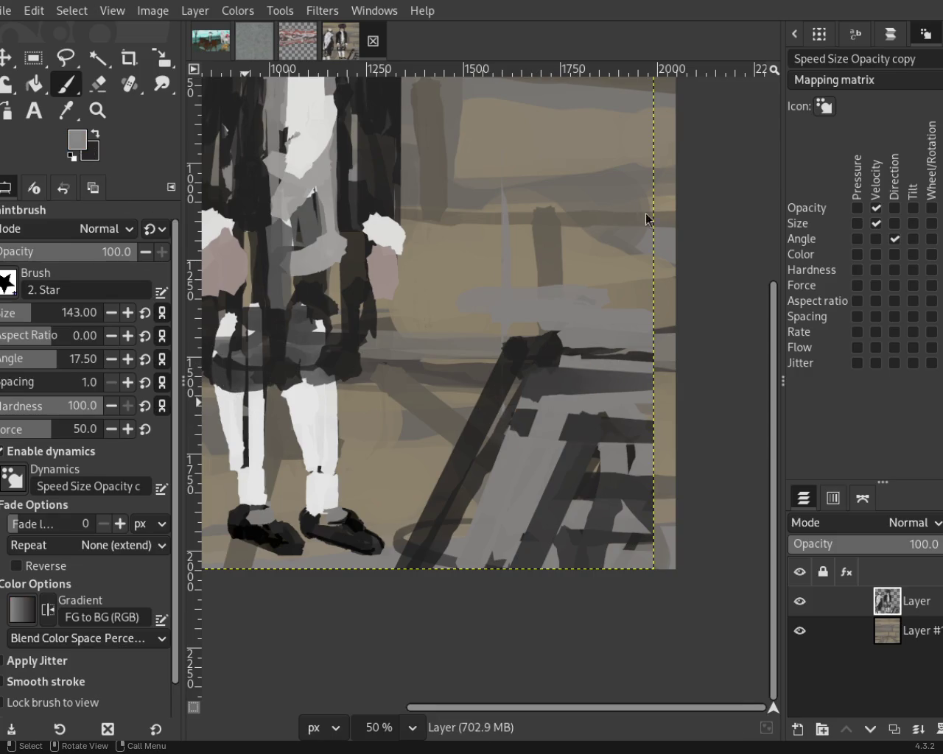
pyautogui.moveTo(508, 442)
pyautogui.mouseDown()
pyautogui.moveTo(557, 381)
pyautogui.moveTo(534, 455)
pyautogui.mouseUp()
pyautogui.hotkey('ctrl', 'z')
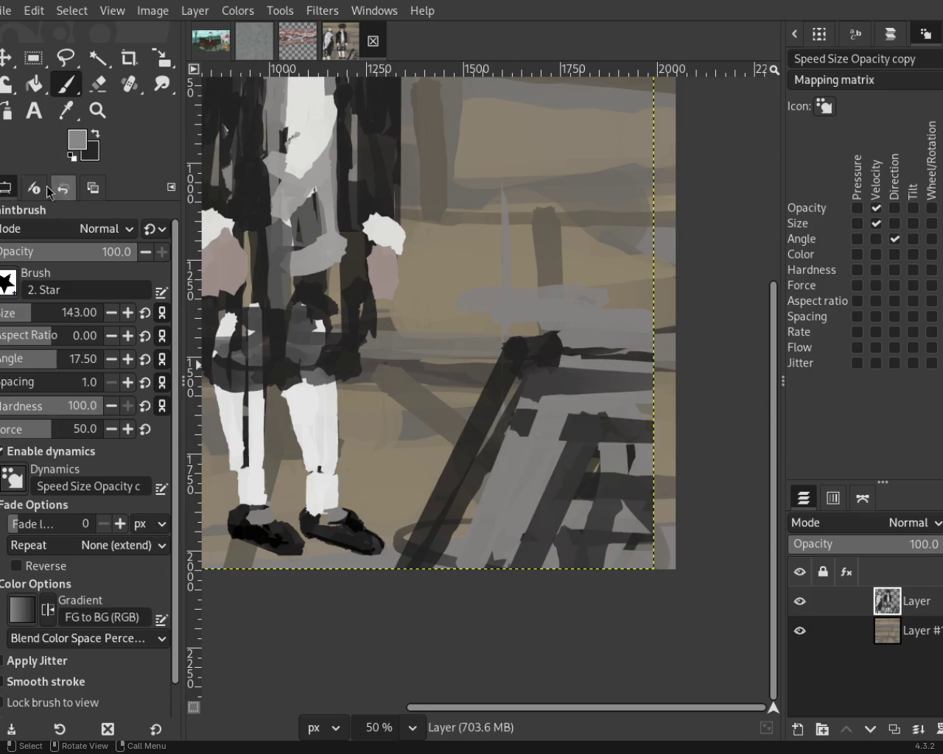
pyautogui.keyDown('ctrl'); pyautogui.click(294, 298); pyautogui.keyUp('ctrl')
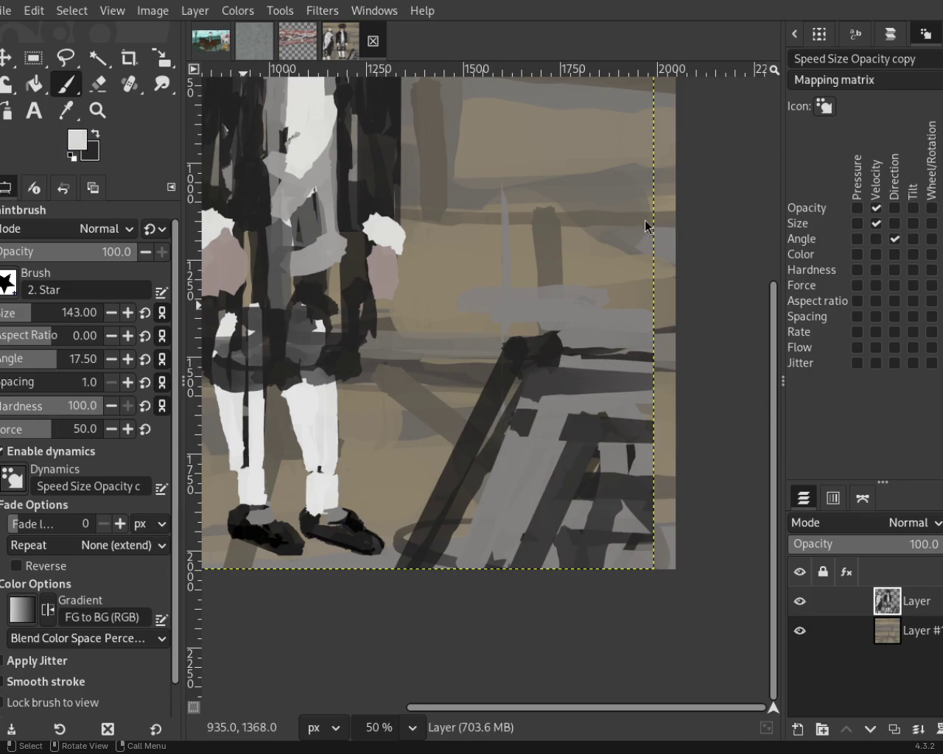
pyautogui.moveTo(549, 398)
pyautogui.mouseDown()
pyautogui.moveTo(508, 516)
pyautogui.moveTo(545, 417)
pyautogui.moveTo(451, 419)
pyautogui.mouseUp()
pyautogui.hotkey('ctrl', 'z')
pyautogui.hotkey('ctrl', 'z')
# Paint a near-white band across the chair and fill the lower-right corner with light beige-green
pyautogui.keyDown('shift'); pyautogui.click(708, 507); pyautogui.keyUp('shift')
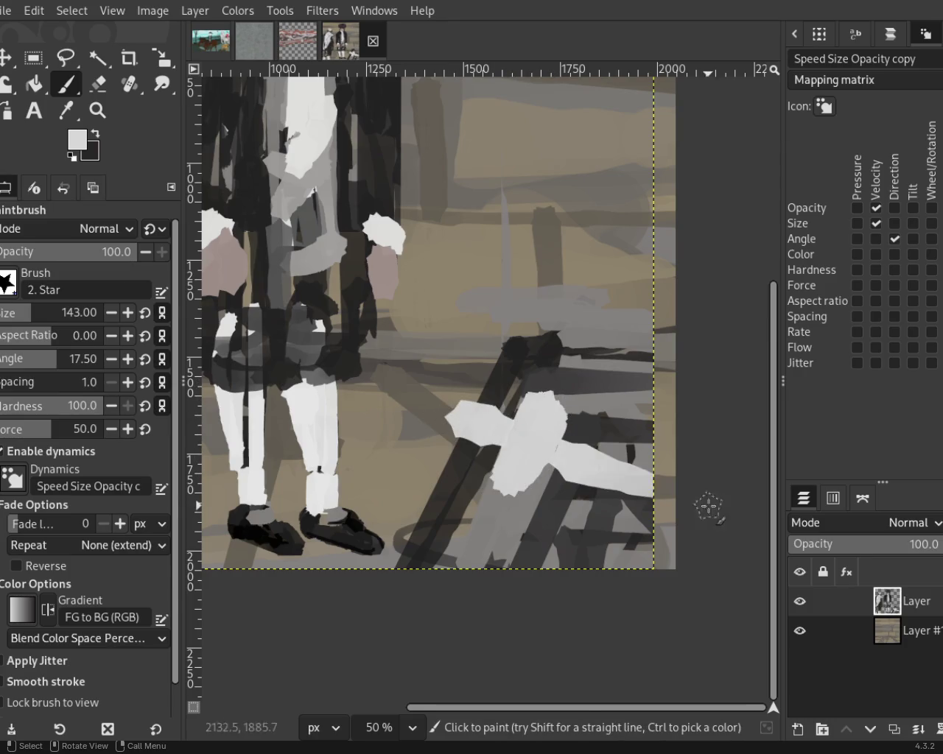
pyautogui.moveTo(604, 432); pyautogui.dragTo(633, 442)
pyautogui.click(490, 541)
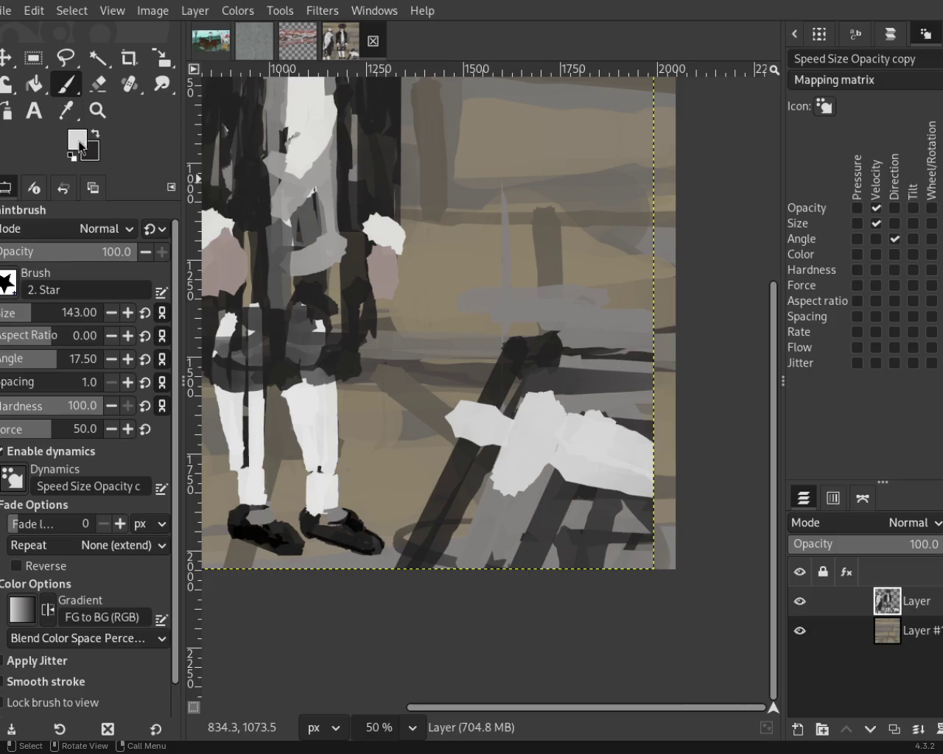
pyautogui.keyDown('ctrl'); pyautogui.click(336, 375); pyautogui.keyUp('ctrl')
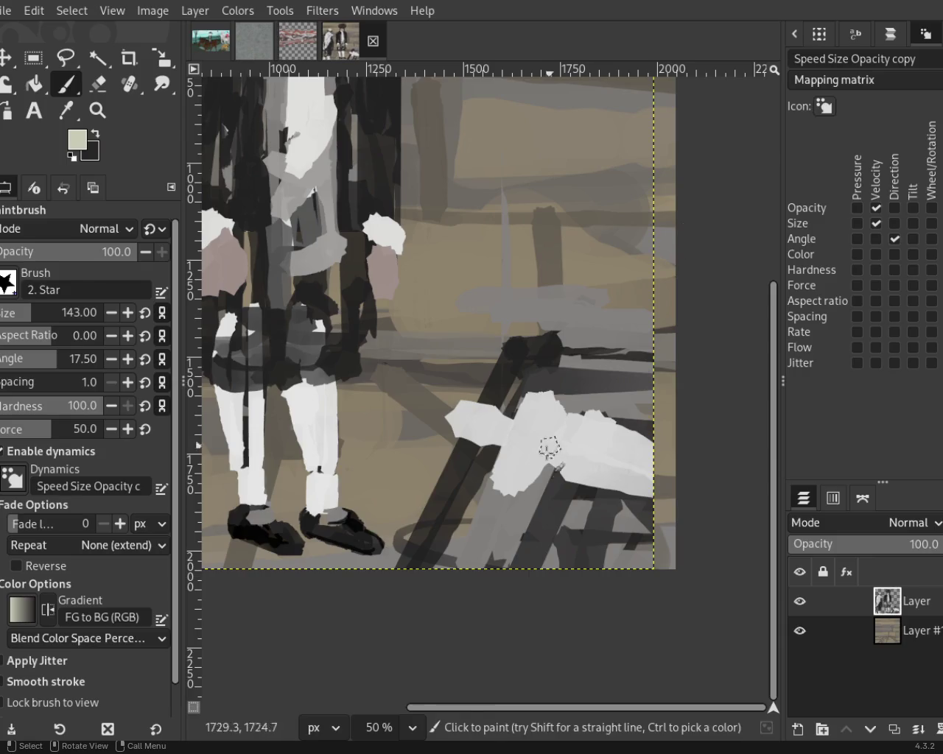
pyautogui.click(571, 499)
pyautogui.moveTo(533, 573)
pyautogui.mouseDown()
pyautogui.moveTo(558, 542)
pyautogui.moveTo(596, 568)
pyautogui.moveTo(631, 573)
pyautogui.moveTo(584, 551)
pyautogui.mouseUp()
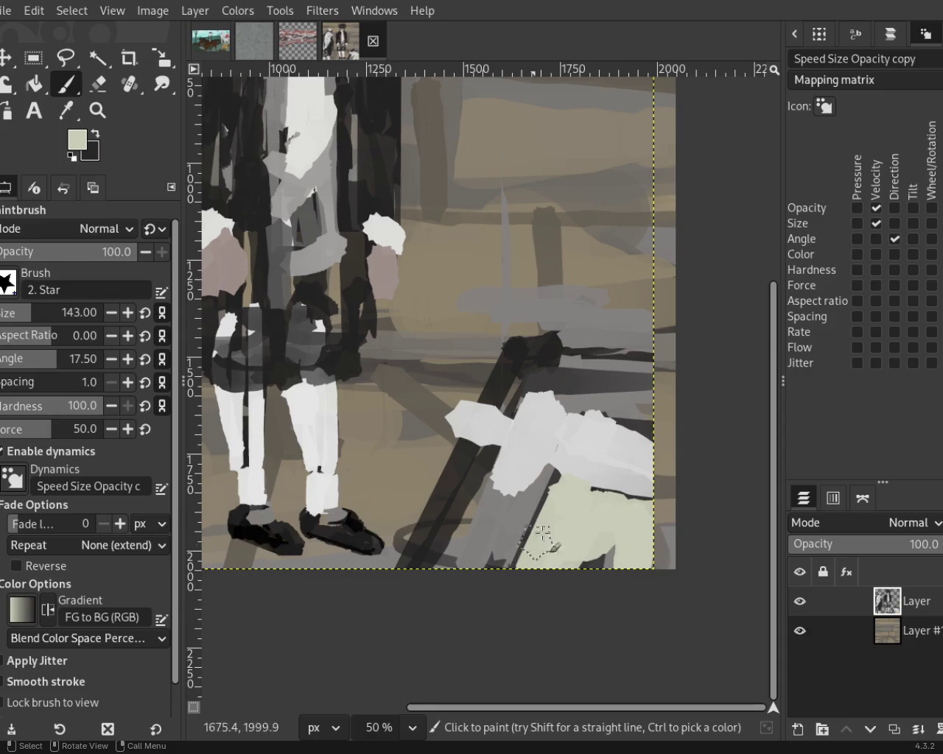
# Try medium-grey shading strokes across the white cloth, undoing each attempt
pyautogui.keyDown('ctrl'); pyautogui.click(525, 434); pyautogui.keyUp('ctrl')
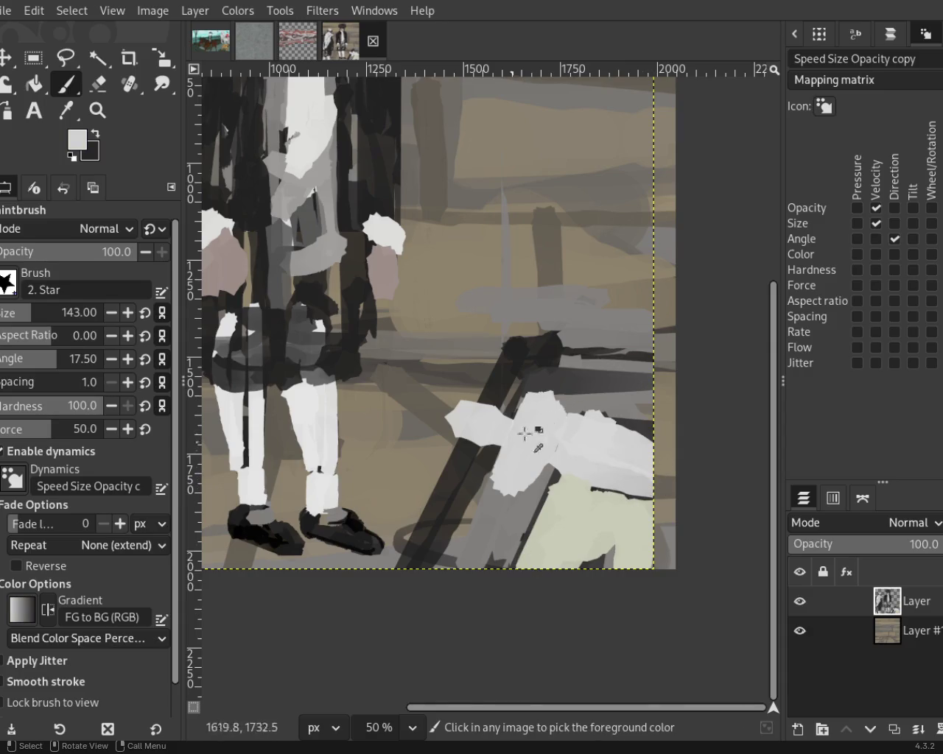
pyautogui.keyDown('ctrl'); pyautogui.click(613, 381); pyautogui.keyUp('ctrl')
pyautogui.moveTo(572, 438)
pyautogui.mouseDown()
pyautogui.moveTo(566, 452)
pyautogui.moveTo(626, 479)
pyautogui.mouseUp()
pyautogui.hotkey('ctrl', 'z')
pyautogui.moveTo(529, 426); pyautogui.dragTo(542, 460)
pyautogui.hotkey('ctrl', 'z')
pyautogui.moveTo(538, 401); pyautogui.dragTo(516, 479)
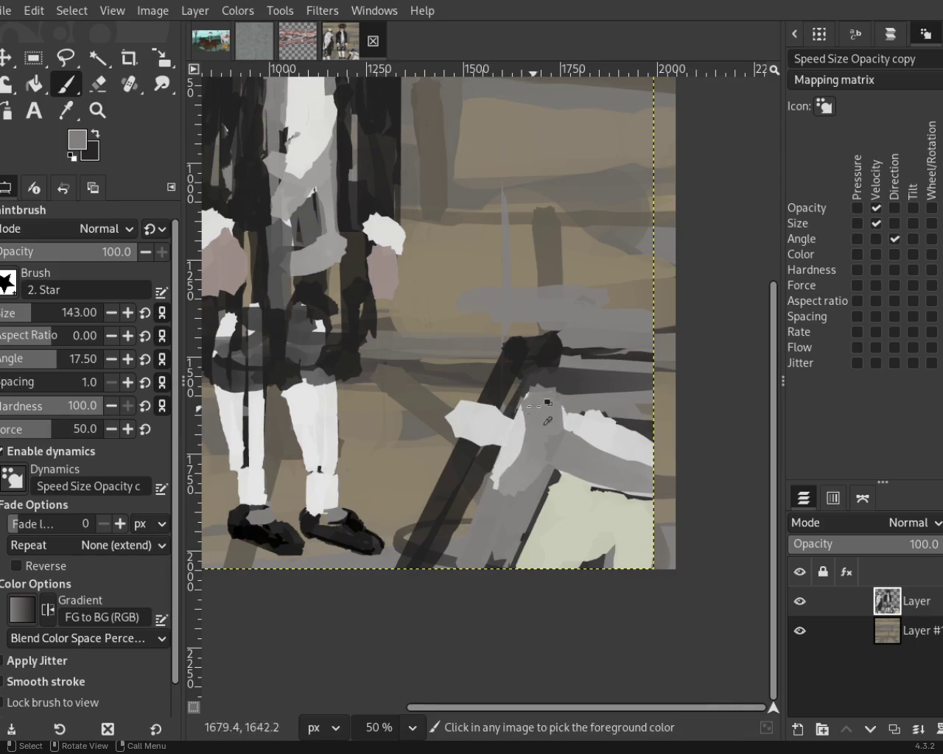
pyautogui.hotkey('ctrl', 'z')
# Sample light grey from the cloth and test light strokes on it, undoing them
pyautogui.keyDown('ctrl'); pyautogui.click(570, 355); pyautogui.keyUp('ctrl')
pyautogui.hotkey('ctrl', 'z')
pyautogui.keyDown('ctrl'); pyautogui.click(526, 439); pyautogui.keyUp('ctrl')
pyautogui.moveTo(515, 420)
pyautogui.mouseDown()
pyautogui.moveTo(492, 436)
pyautogui.moveTo(514, 486)
pyautogui.mouseUp()
pyautogui.hotkey('ctrl', 'z')
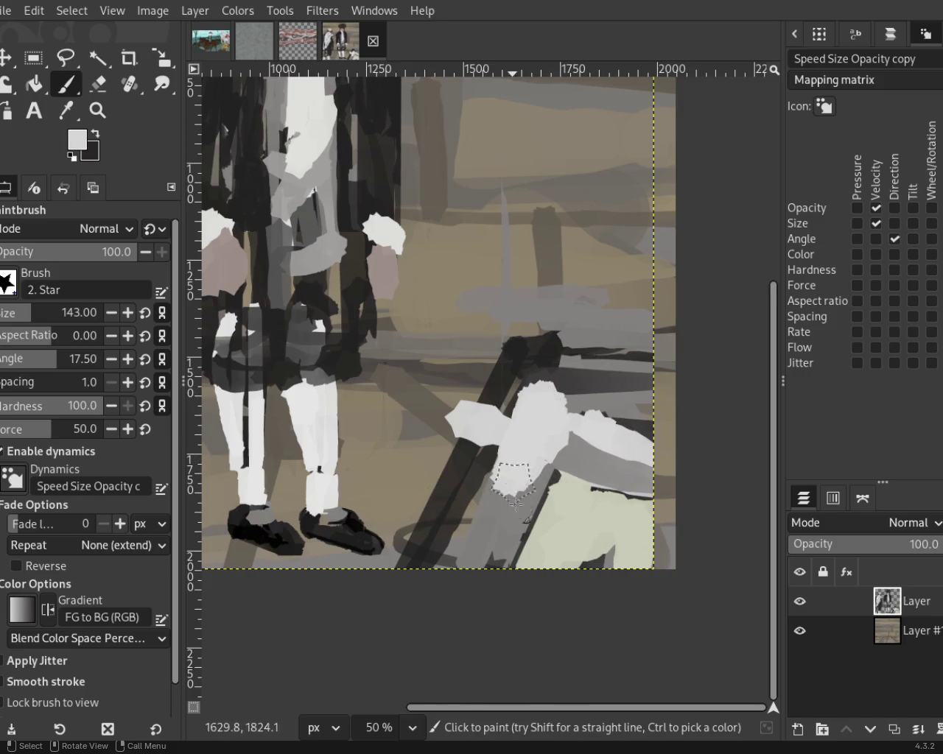
# Cover the grey band with cream paint and add mid grey along its top edge
pyautogui.keyDown('ctrl'); pyautogui.click(560, 509); pyautogui.keyUp('ctrl')
pyautogui.moveTo(563, 479)
pyautogui.mouseDown()
pyautogui.moveTo(575, 532)
pyautogui.moveTo(695, 505)
pyautogui.mouseUp()
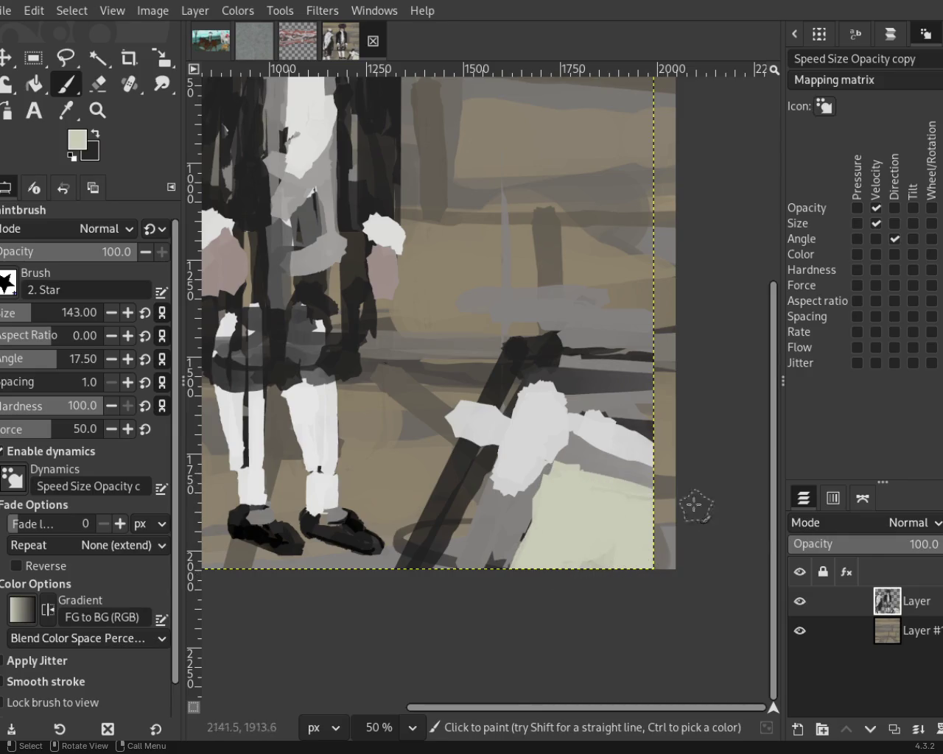
pyautogui.keyDown('ctrl'); pyautogui.click(582, 464); pyautogui.keyUp('ctrl')
pyautogui.moveTo(582, 464); pyautogui.dragTo(684, 516)
pyautogui.hotkey('ctrl', 'z')
pyautogui.moveTo(586, 465); pyautogui.dragTo(747, 526)
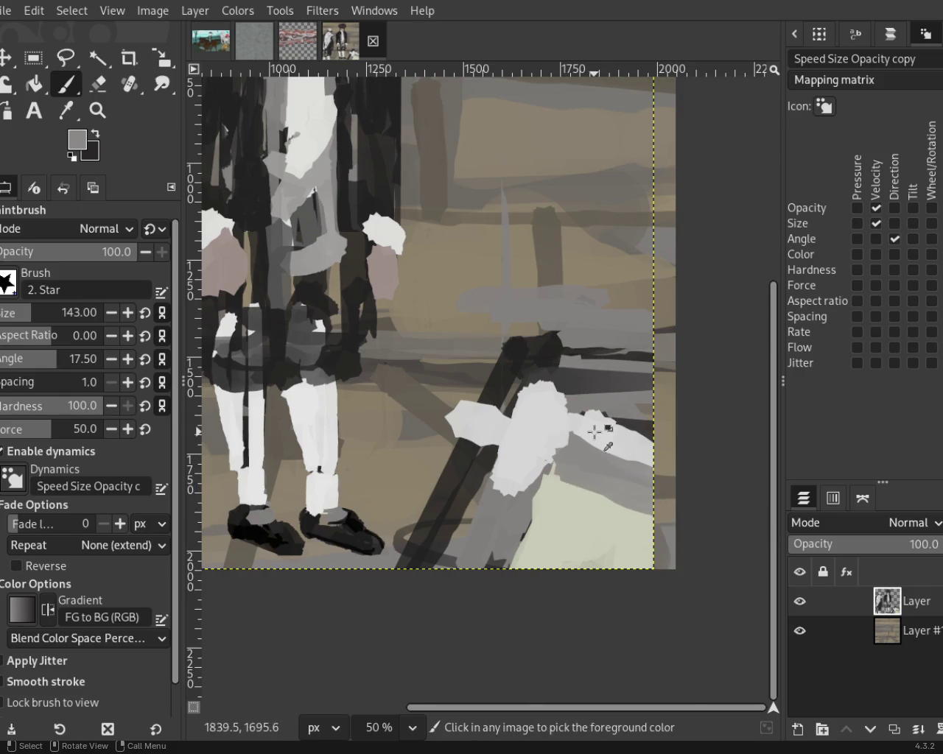
# Paint light colour over the grey band beside the cloth and along the bottom edge
pyautogui.keyDown('ctrl'); pyautogui.click(594, 433); pyautogui.keyUp('ctrl')
pyautogui.moveTo(594, 432); pyautogui.dragTo(648, 442)
pyautogui.keyDown('ctrl'); pyautogui.click(519, 541); pyautogui.keyUp('ctrl')
pyautogui.keyDown('ctrl'); pyautogui.click(502, 468); pyautogui.keyUp('ctrl')
pyautogui.moveTo(506, 547)
pyautogui.mouseDown()
pyautogui.moveTo(458, 523)
pyautogui.moveTo(606, 581)
pyautogui.mouseUp()
pyautogui.hotkey('ctrl', 'z')
pyautogui.moveTo(494, 548); pyautogui.dragTo(640, 601)
pyautogui.moveTo(471, 549)
pyautogui.mouseDown()
pyautogui.moveTo(423, 545)
pyautogui.moveTo(475, 560)
pyautogui.mouseUp()
pyautogui.hotkey('ctrl', 'z')
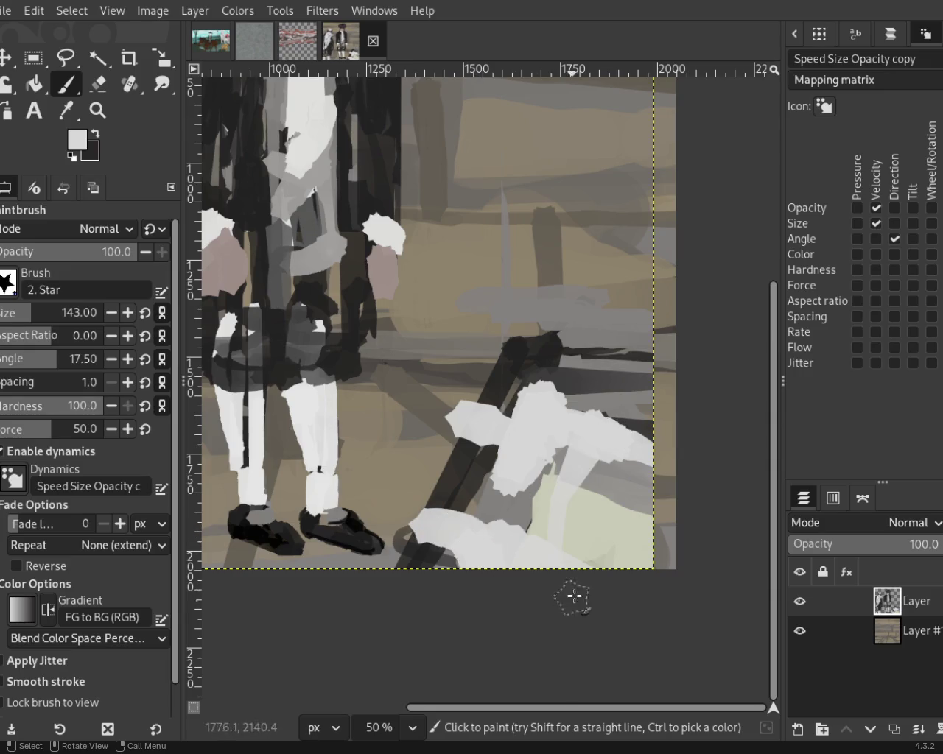
# Paint a curved grey shadow and two dark strokes down the right side of the cloth
pyautogui.keyDown('ctrl'); pyautogui.click(598, 413); pyautogui.keyUp('ctrl')
pyautogui.moveTo(628, 400)
pyautogui.mouseDown()
pyautogui.moveTo(560, 564)
pyautogui.moveTo(548, 568)
pyautogui.moveTo(652, 489)
pyautogui.moveTo(593, 589)
pyautogui.mouseUp()
pyautogui.hotkey('ctrl', 'z')
pyautogui.hotkey('ctrl', 'z')
pyautogui.keyDown('ctrl'); pyautogui.click(498, 383); pyautogui.keyUp('ctrl')
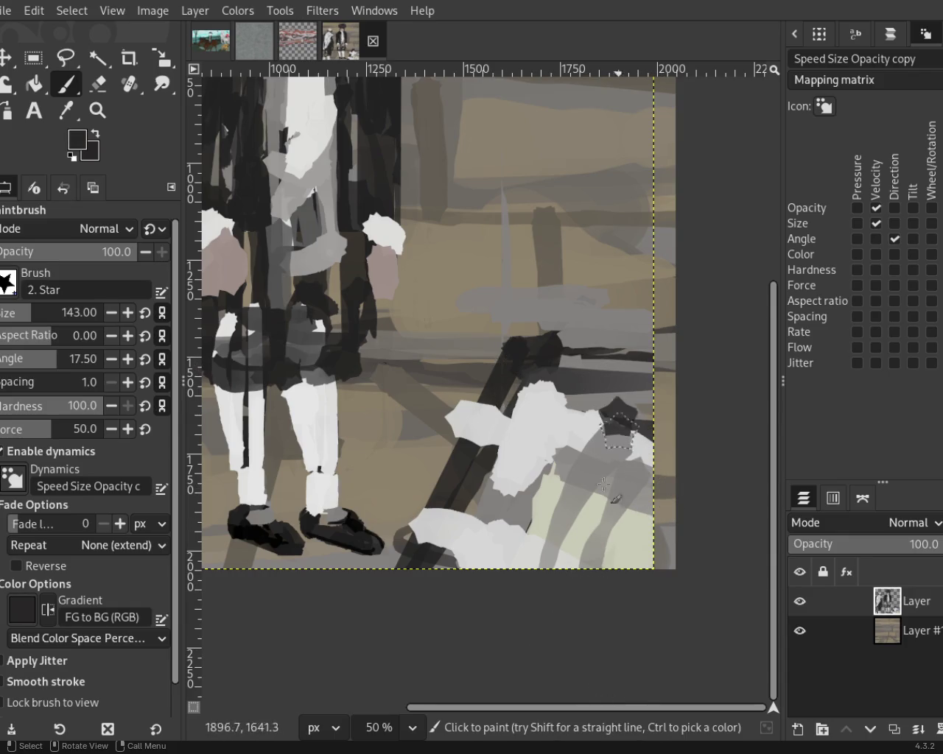
pyautogui.moveTo(619, 413); pyautogui.dragTo(589, 560)
pyautogui.moveTo(662, 479); pyautogui.dragTo(640, 564)
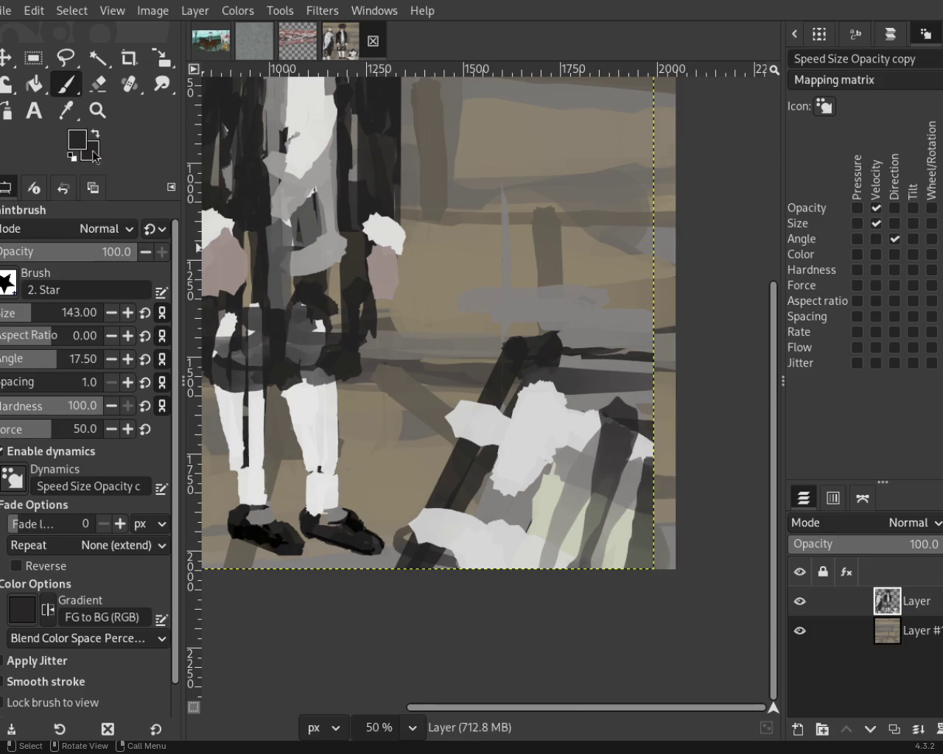
# Try near-black strokes at the lower right and undo them
pyautogui.keyDown('ctrl'); pyautogui.click(435, 434); pyautogui.keyUp('ctrl')
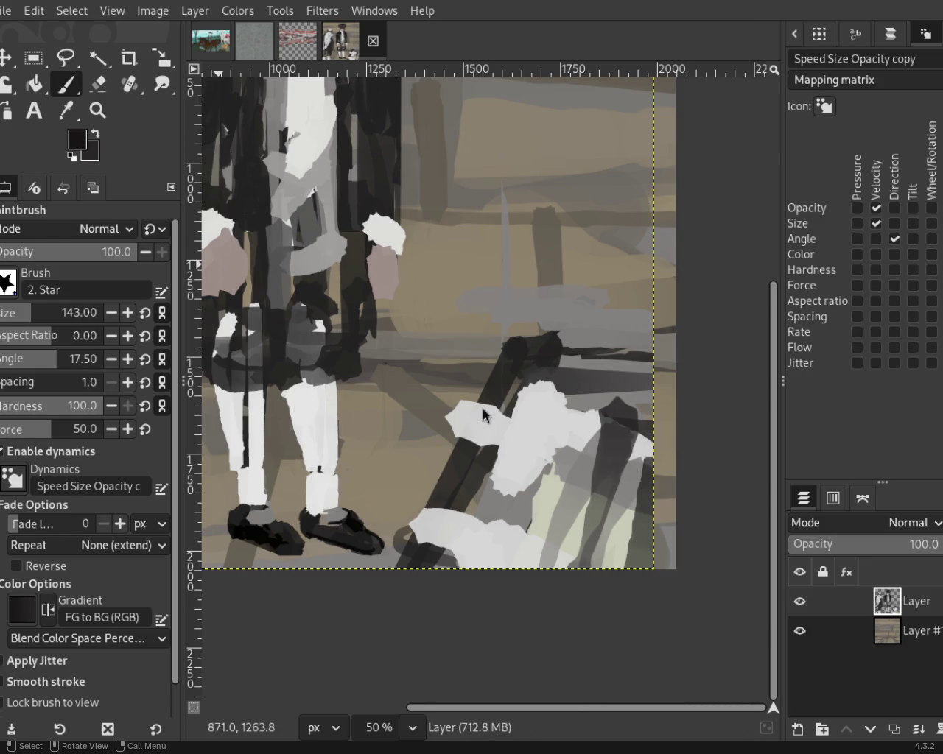
pyautogui.moveTo(641, 411); pyautogui.dragTo(554, 601)
pyautogui.moveTo(585, 413); pyautogui.dragTo(516, 589)
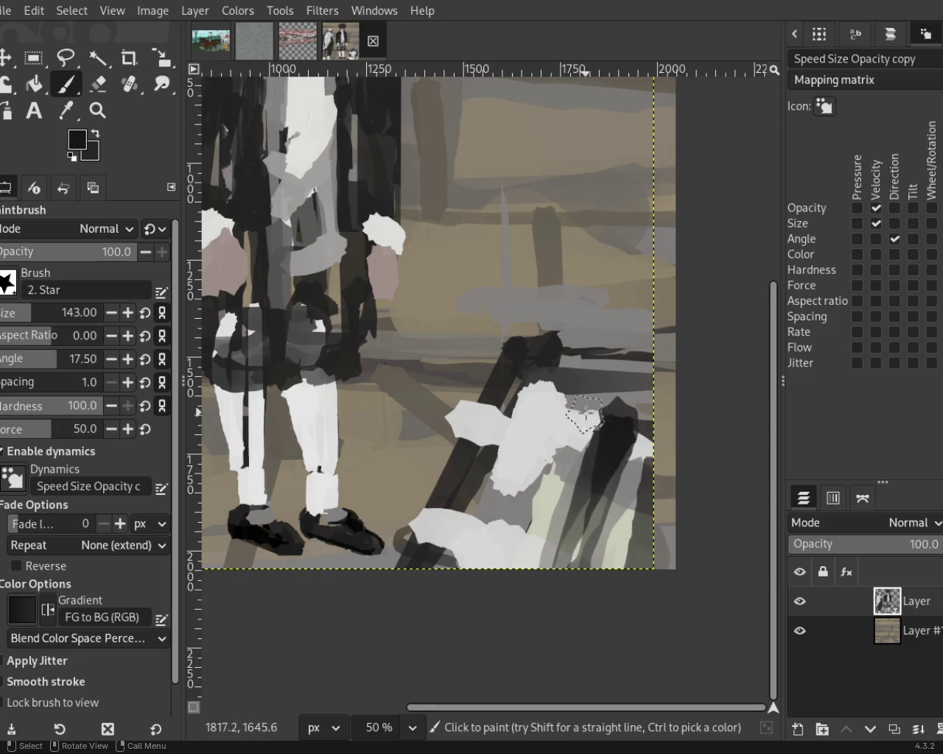
pyautogui.hotkey('ctrl', 'z')
pyautogui.hotkey('ctrl', 'z')
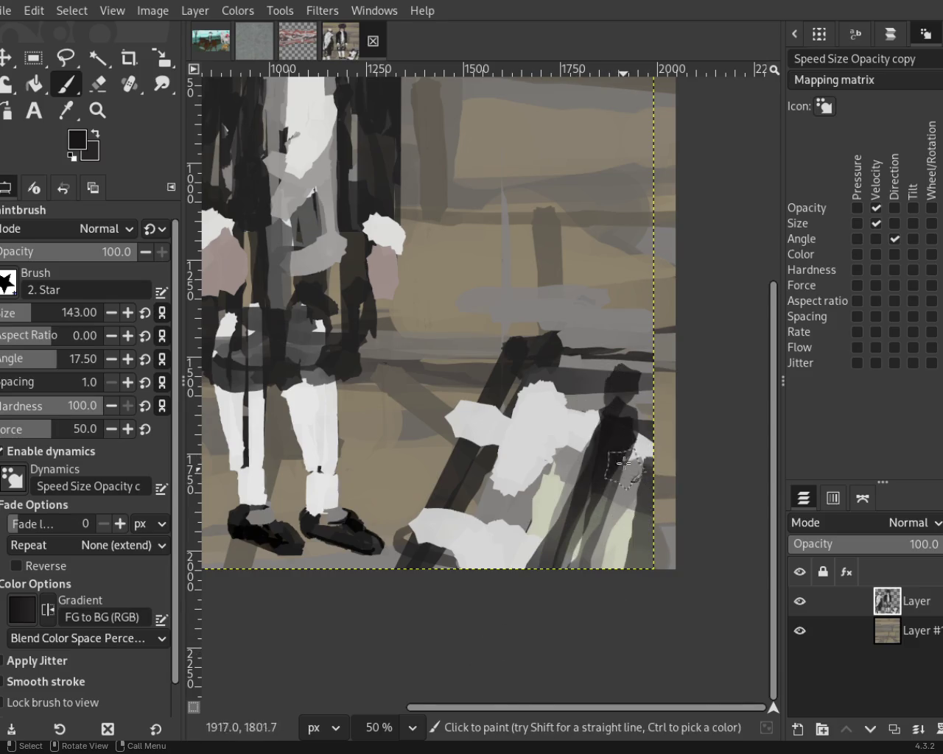
# Drop trial pale edge strokes and paint mid grey to the right of the cloth
pyautogui.keyDown('ctrl'); pyautogui.click(626, 542); pyautogui.keyUp('ctrl')
pyautogui.moveTo(628, 436); pyautogui.dragTo(582, 566)
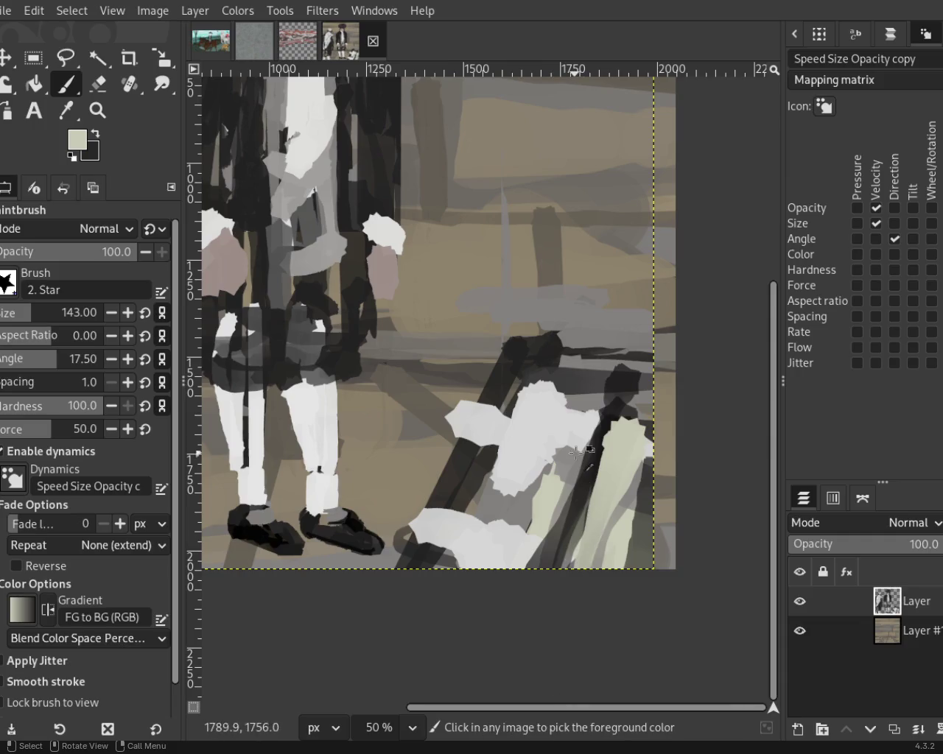
pyautogui.moveTo(600, 431); pyautogui.dragTo(563, 497)
pyautogui.hotkey('ctrl', 'z')
pyautogui.hotkey('ctrl', 'z')
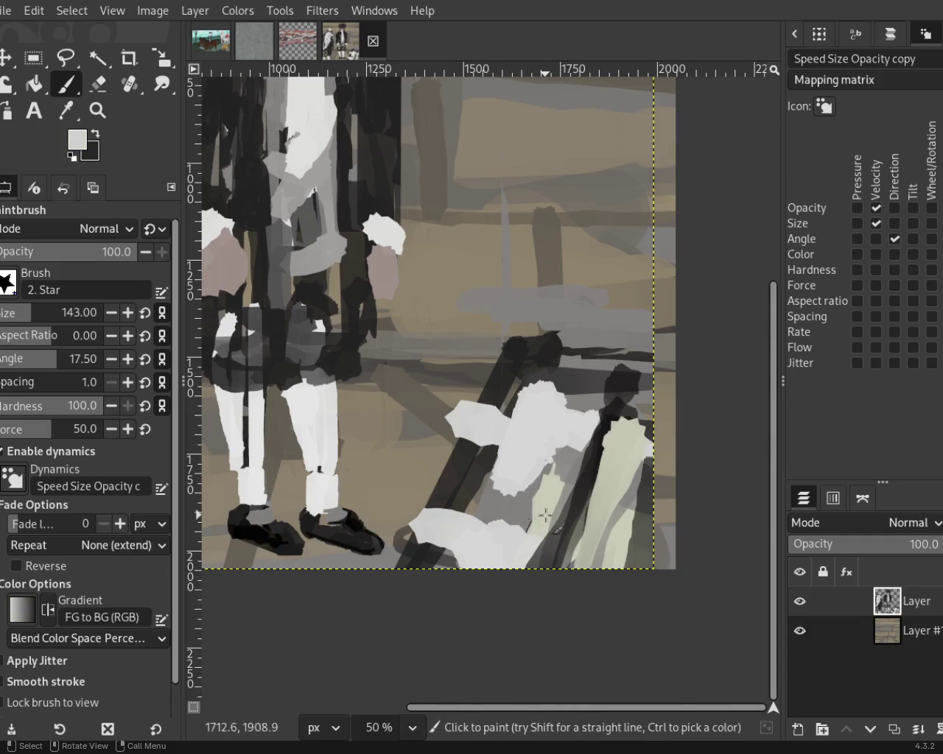
pyautogui.keyDown('ctrl'); pyautogui.click(556, 468); pyautogui.keyUp('ctrl')
pyautogui.moveTo(556, 468); pyautogui.dragTo(553, 527)
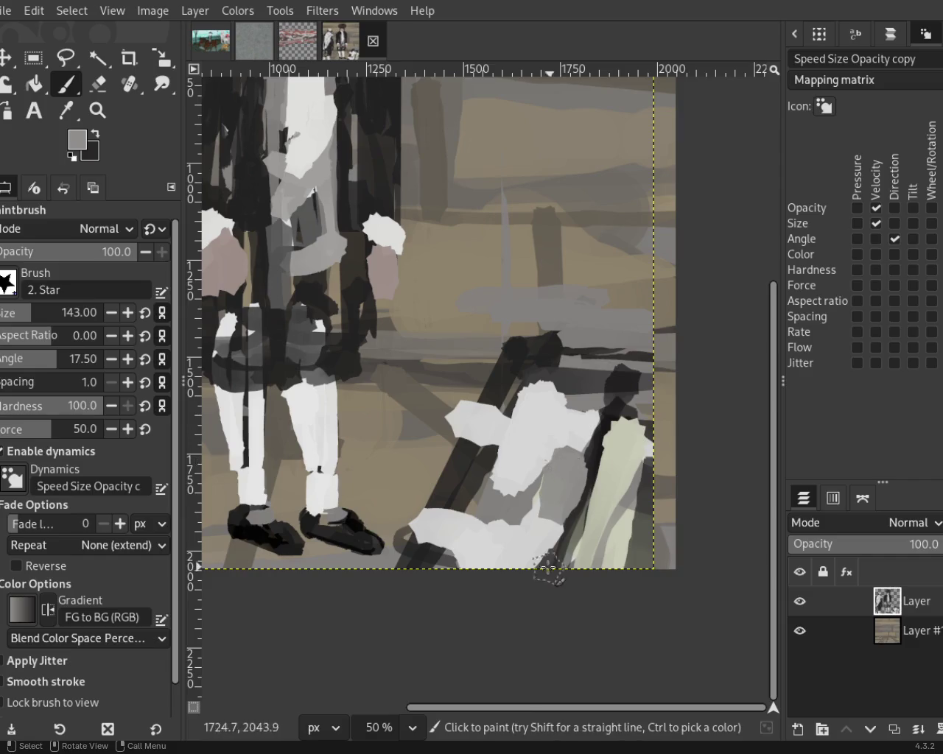
# Zoom the view to 50% on the chair at the lower right
pyautogui.press('z')
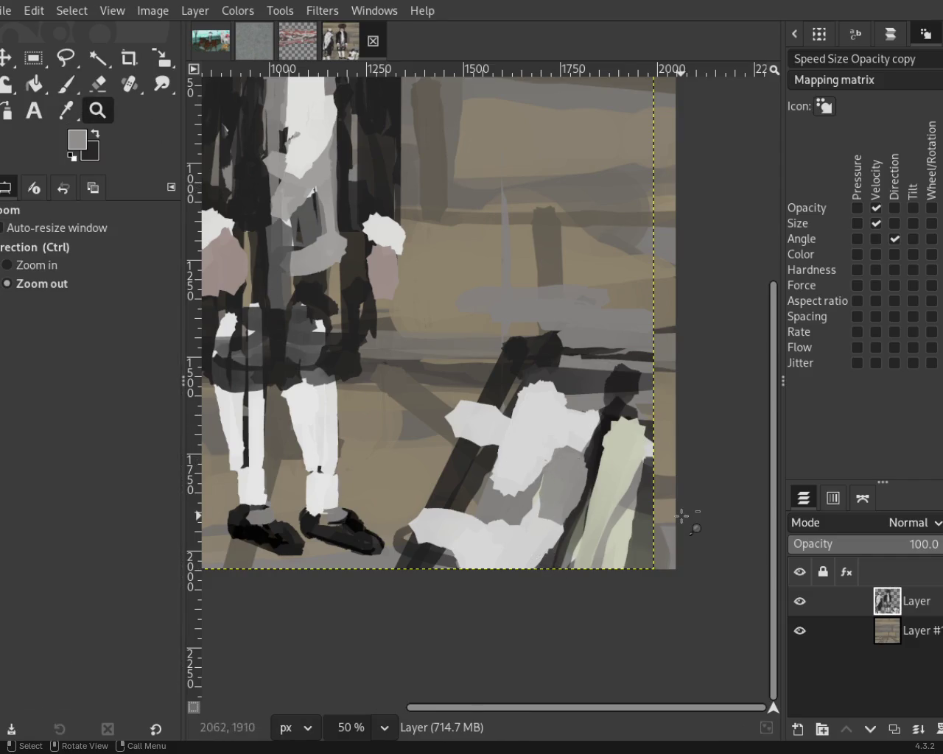
pyautogui.keyDown('ctrl'); pyautogui.click(685, 515); pyautogui.keyUp('ctrl')
pyautogui.click(684, 515)
pyautogui.keyDown('ctrl'); pyautogui.click(523, 498); pyautogui.keyUp('ctrl')
pyautogui.click(540, 486)
pyautogui.keyDown('ctrl'); pyautogui.click(692, 519); pyautogui.keyUp('ctrl')
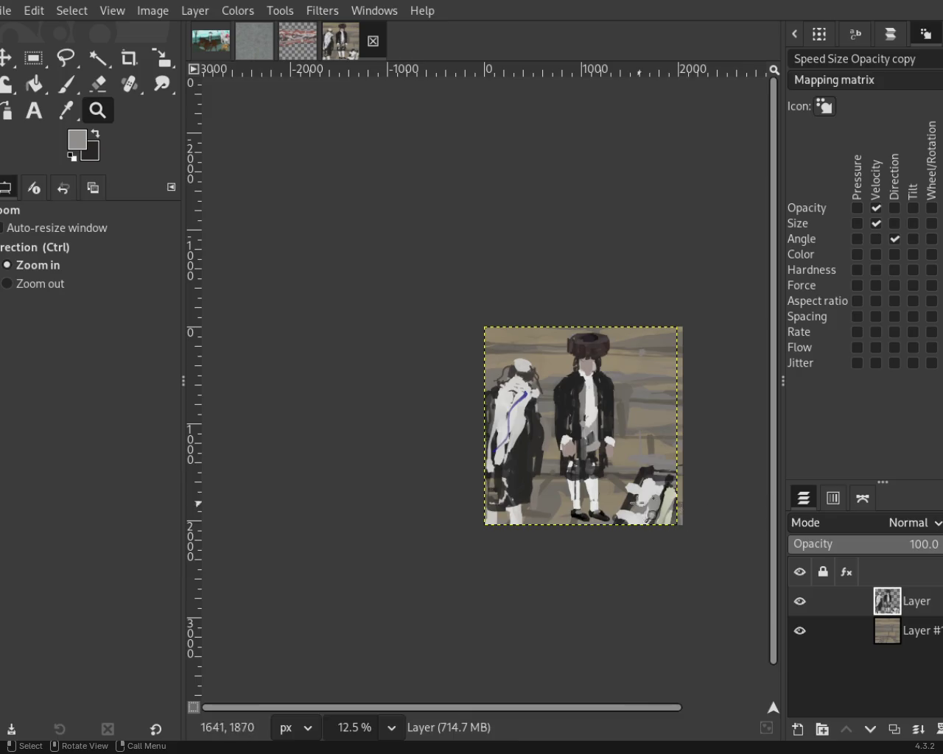
pyautogui.keyDown('ctrl'); pyautogui.click(635, 486); pyautogui.keyUp('ctrl')
pyautogui.keyDown('ctrl'); pyautogui.click(636, 494); pyautogui.keyUp('ctrl')
pyautogui.keyDown('ctrl'); pyautogui.click(637, 494); pyautogui.keyUp('ctrl')
pyautogui.click(626, 460)
pyautogui.click(614, 472)
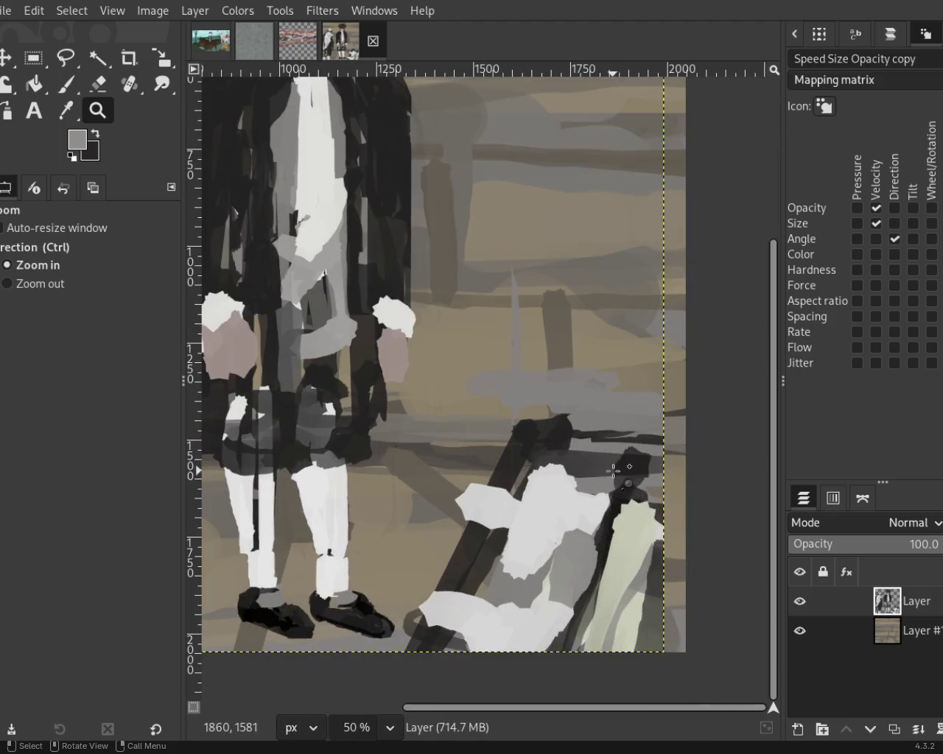
# Sample a dark colour with the brush and draw a straight dark vertical post
pyautogui.press('p')
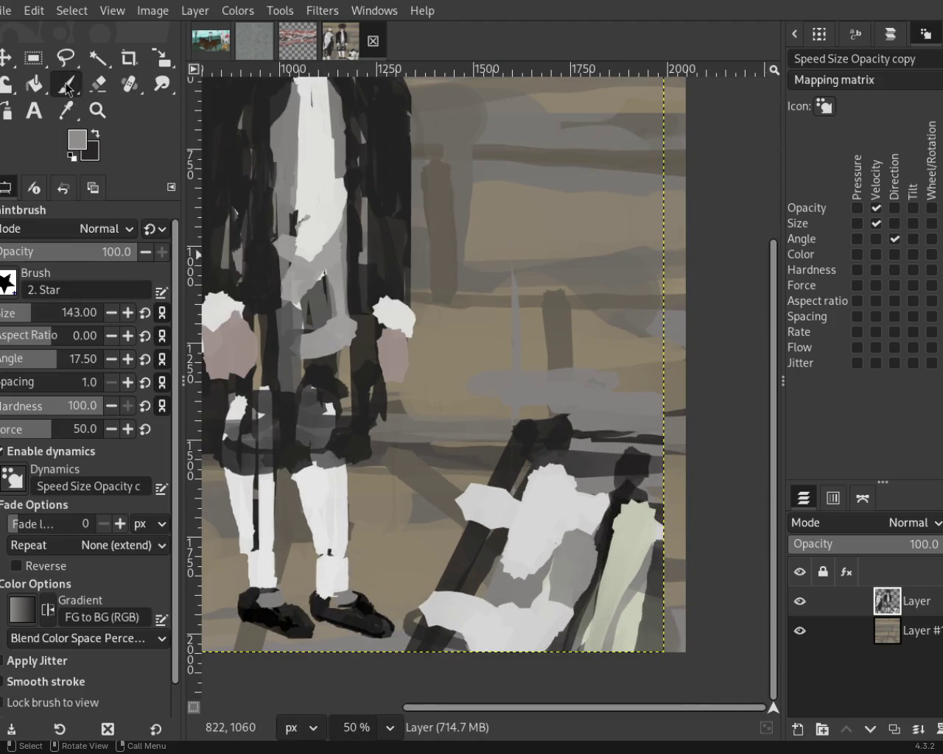
pyautogui.keyDown('ctrl'); pyautogui.click(537, 438); pyautogui.keyUp('ctrl')
pyautogui.moveTo(532, 306); pyautogui.dragTo(545, 151)
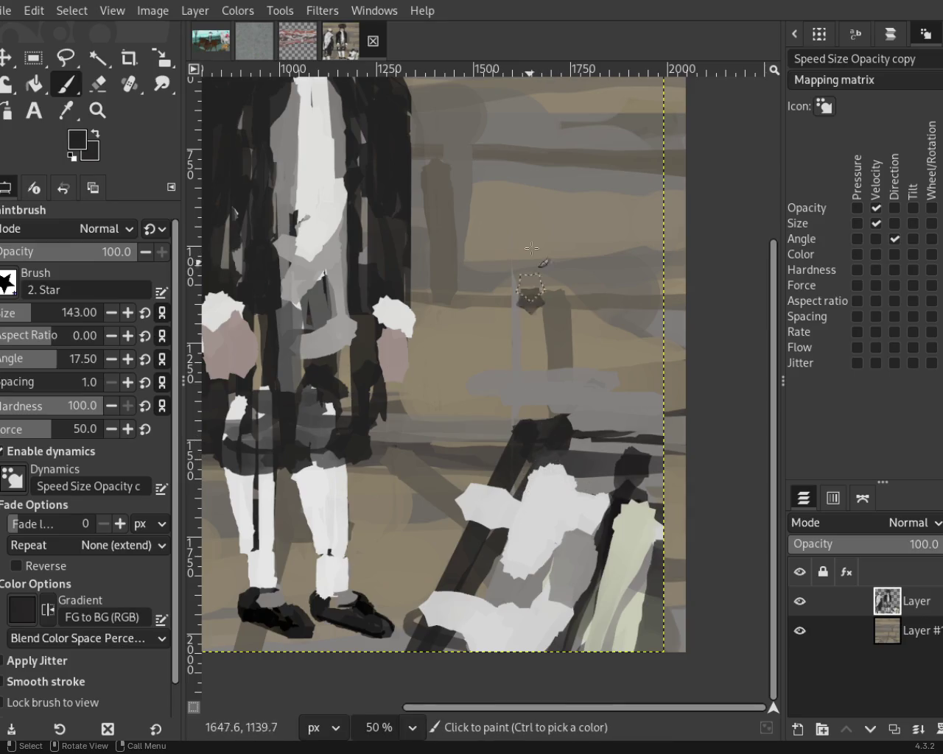
pyautogui.hotkey('ctrl', 'z')
pyautogui.click(545, 361)
pyautogui.click(537, 209)
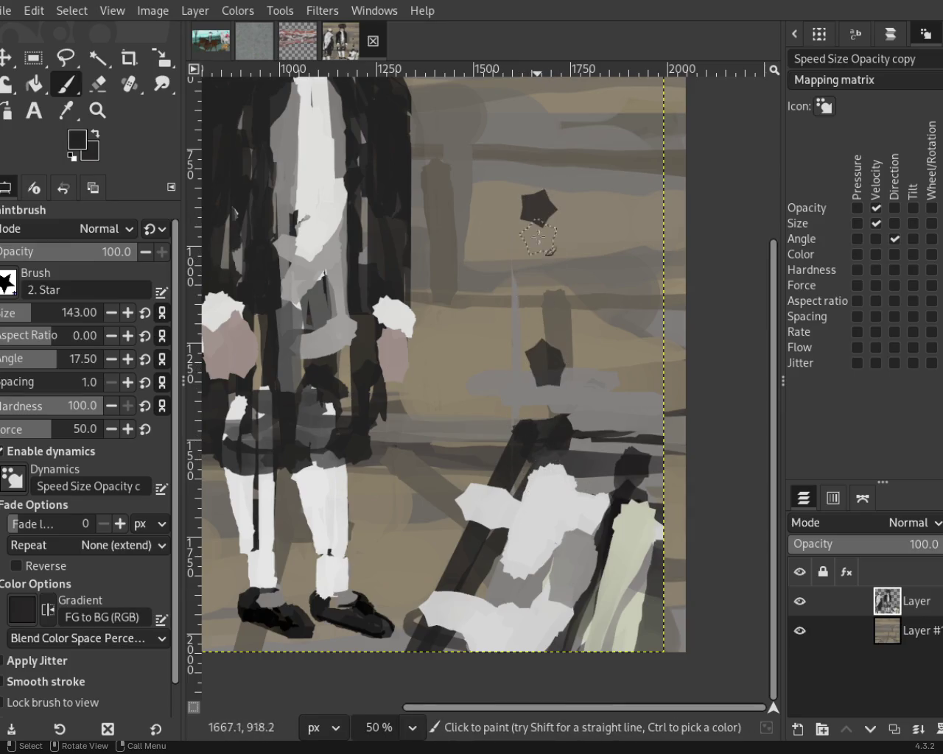
pyautogui.keyDown('shift'); pyautogui.click(541, 390); pyautogui.keyUp('shift')
# Add dark horizontal strokes, a crossbar and a second post to the chair back
pyautogui.moveTo(542, 280); pyautogui.dragTo(747, 246)
pyautogui.moveTo(566, 220); pyautogui.dragTo(751, 218)
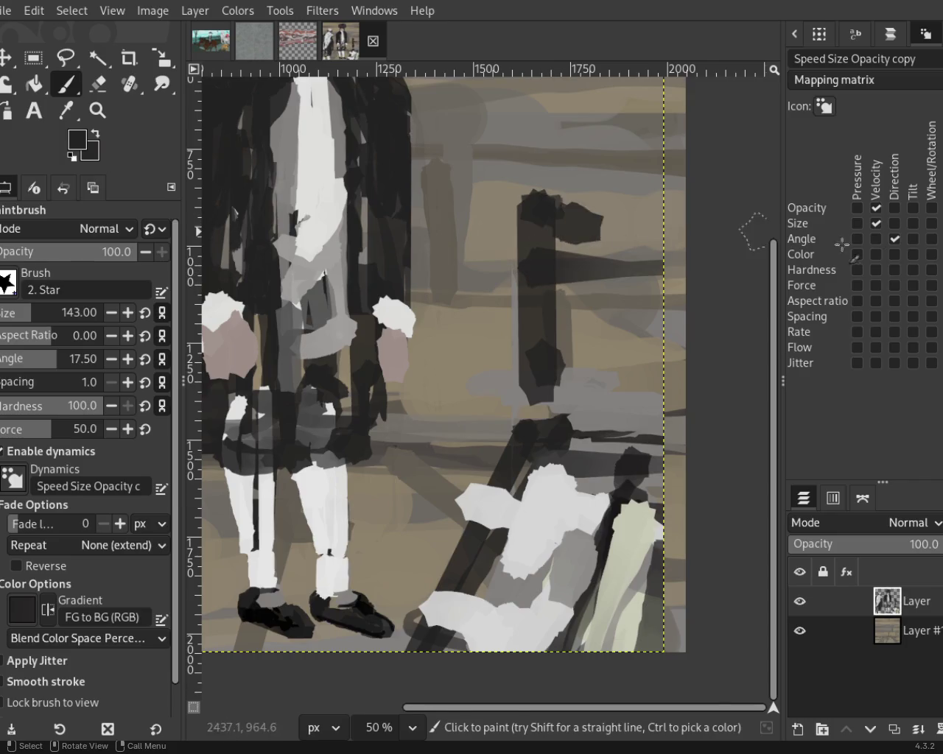
pyautogui.moveTo(652, 254); pyautogui.dragTo(505, 243)
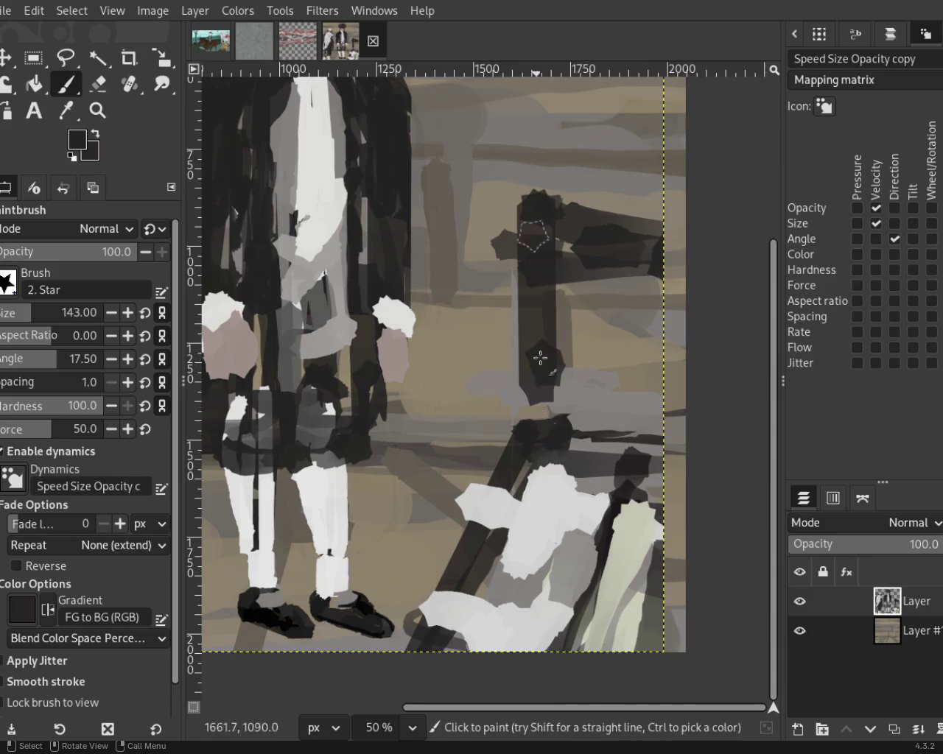
pyautogui.moveTo(543, 319); pyautogui.dragTo(543, 413)
pyautogui.moveTo(578, 258); pyautogui.dragTo(583, 375)
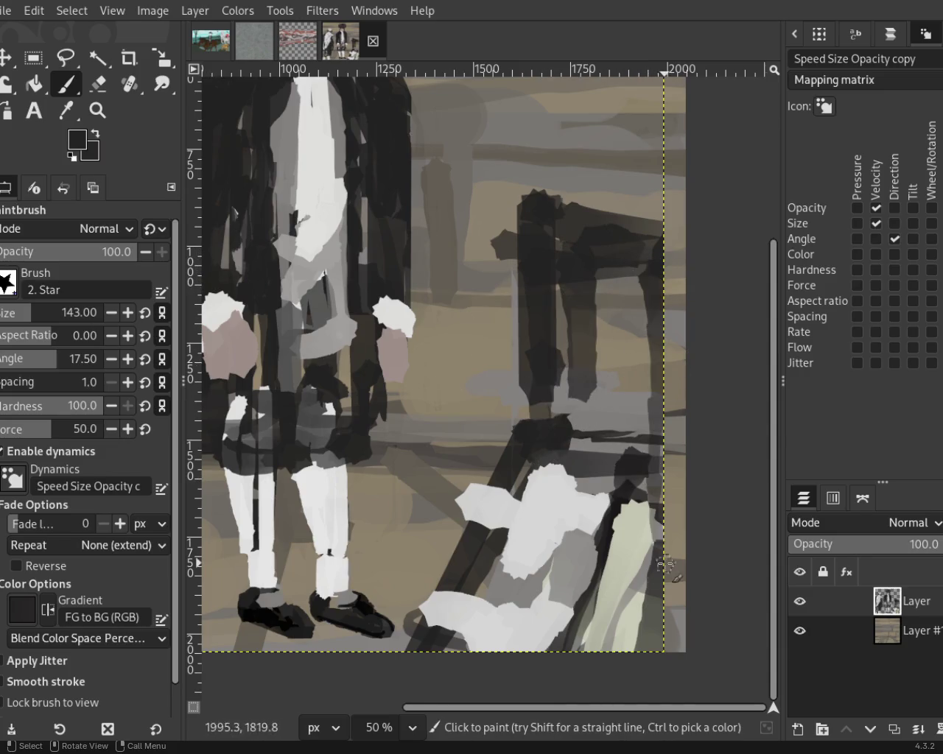
pyautogui.moveTo(641, 314)
pyautogui.mouseDown()
pyautogui.moveTo(667, 359)
pyautogui.moveTo(663, 387)
pyautogui.mouseUp()
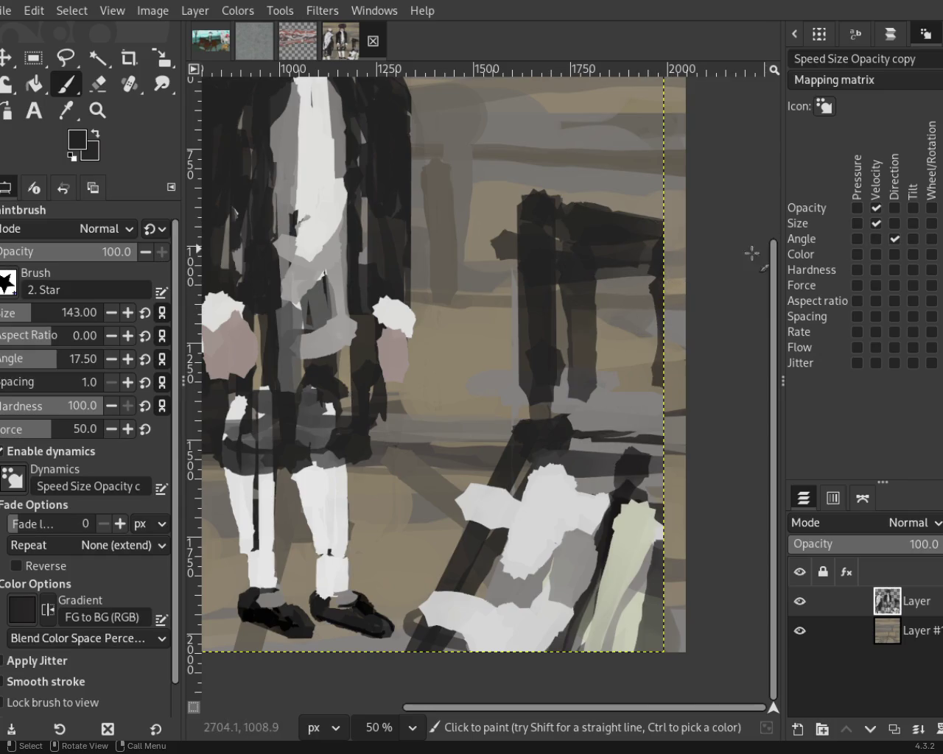
# Paint a dark stroke along the chair's top rail, redrawing it slightly higher
pyautogui.moveTo(571, 220); pyautogui.dragTo(684, 235)
pyautogui.hotkey('ctrl', 'z')
pyautogui.moveTo(578, 220); pyautogui.dragTo(725, 263)
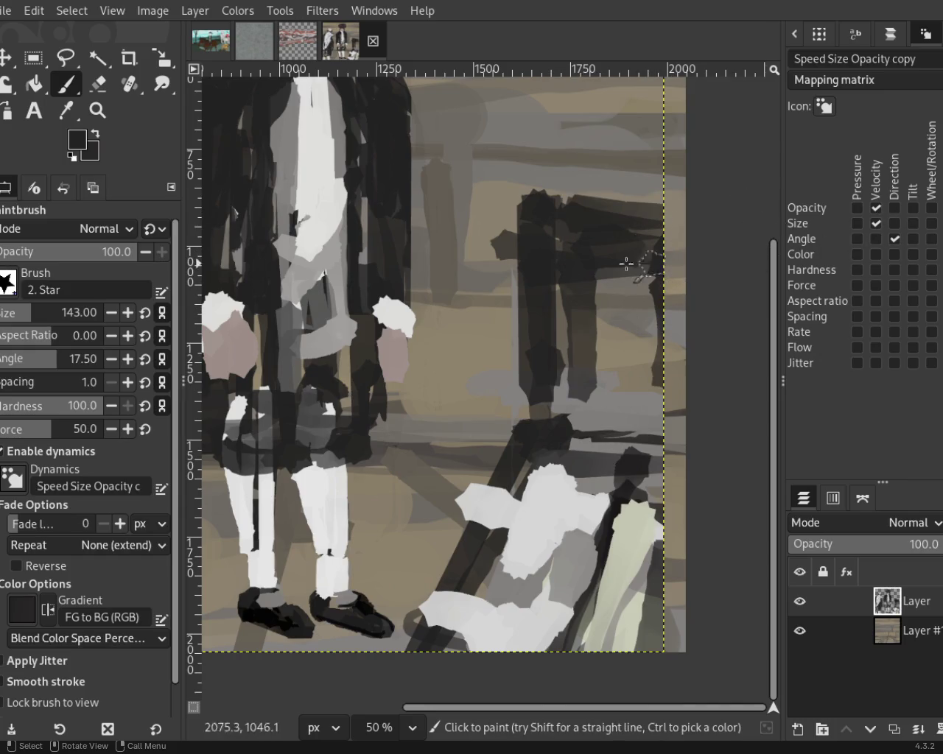
pyautogui.hotkey('ctrl', 'z')
pyautogui.moveTo(567, 206); pyautogui.dragTo(666, 195)
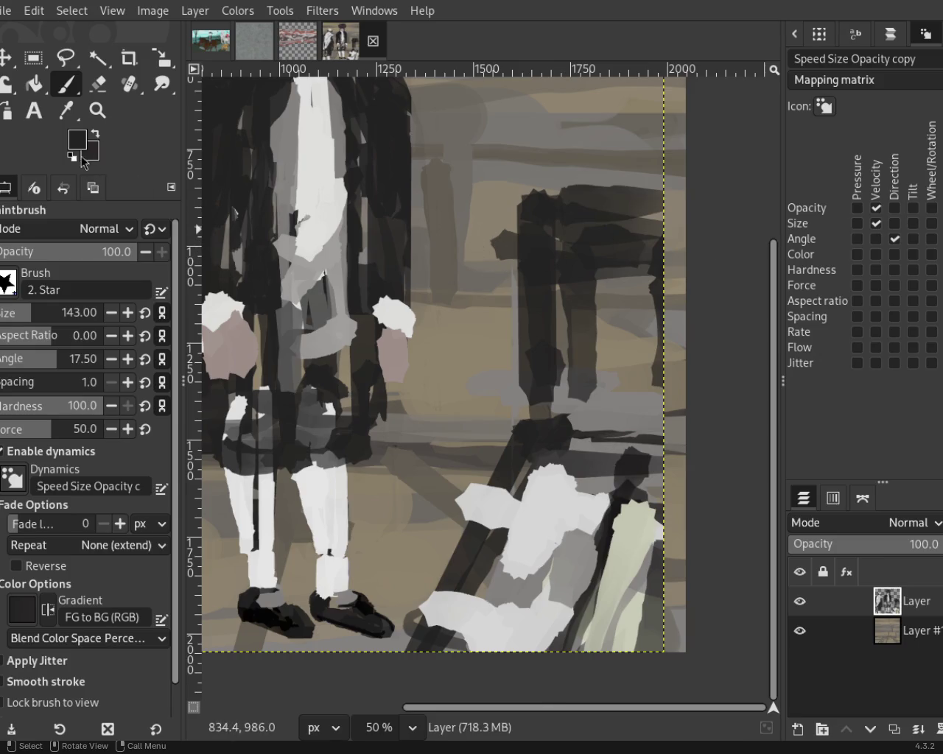
# Try dark red, olive and grey colours on the top rail, settling on light grey
pyautogui.keyDown('ctrl'); pyautogui.click(293, 440); pyautogui.keyUp('ctrl')
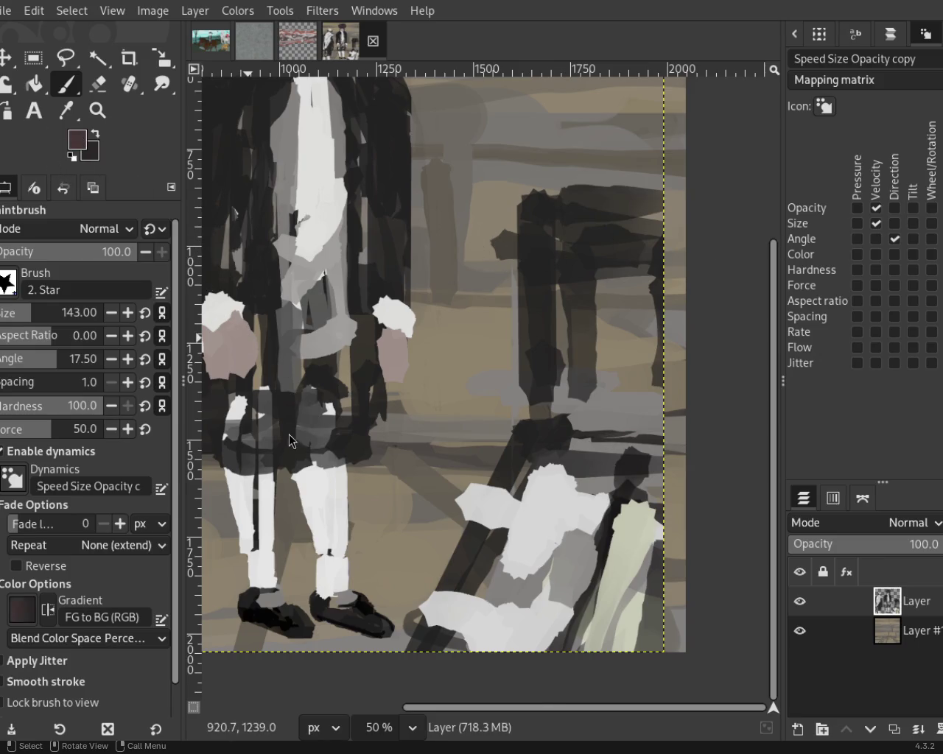
pyautogui.keyDown('ctrl'); pyautogui.click(441, 440); pyautogui.keyUp('ctrl')
pyautogui.keyDown('ctrl'); pyautogui.click(549, 293); pyautogui.keyUp('ctrl')
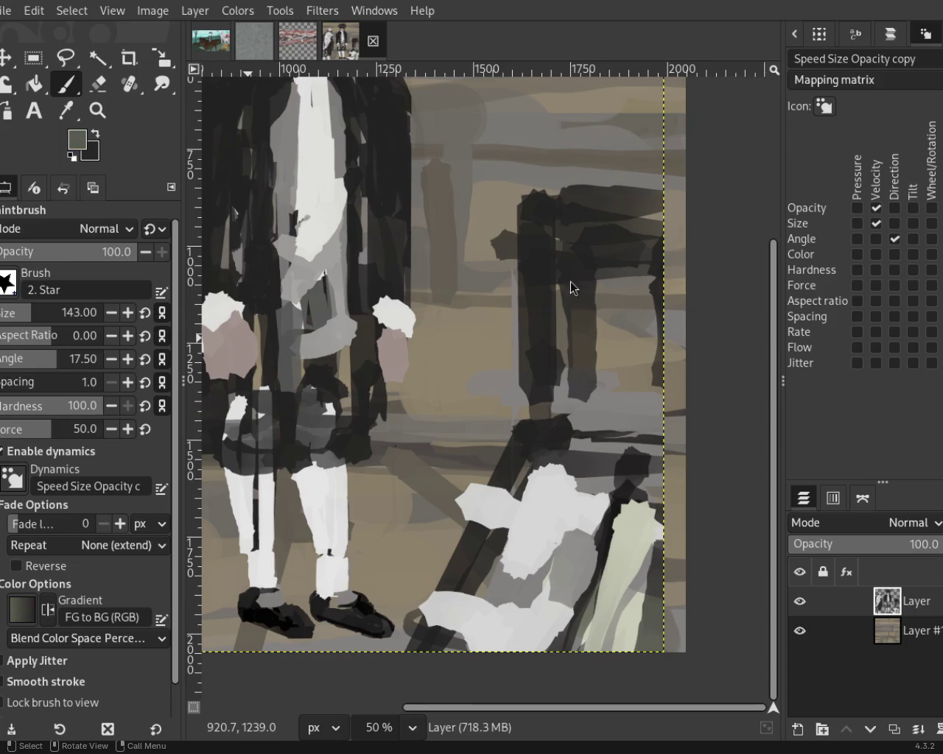
pyautogui.keyDown('ctrl'); pyautogui.click(642, 256); pyautogui.keyUp('ctrl')
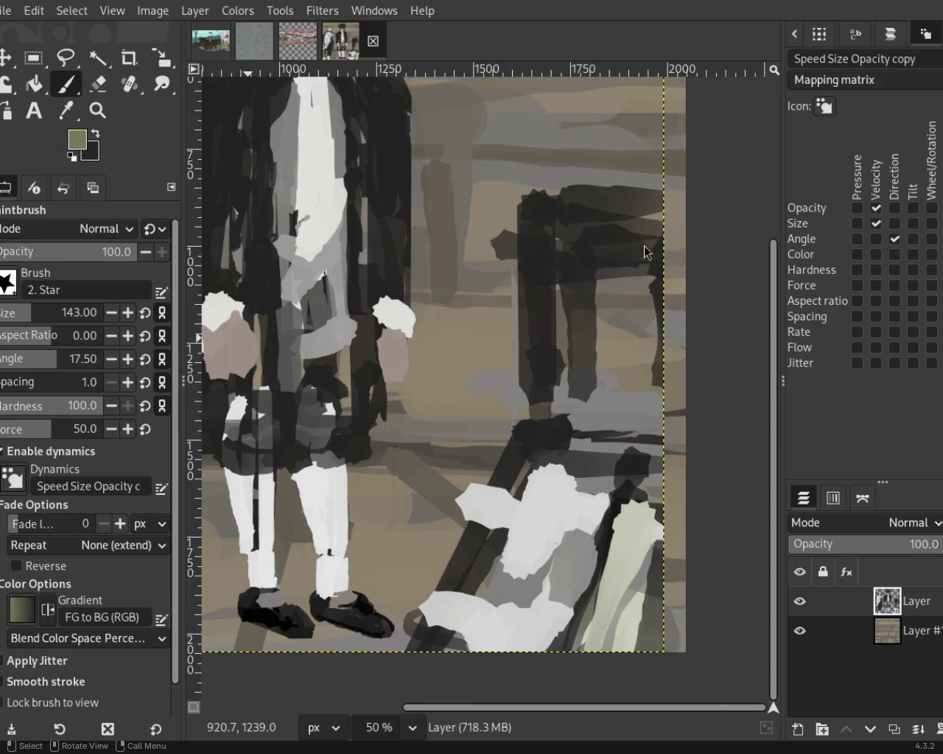
pyautogui.click(589, 223)
pyautogui.hotkey('ctrl', 'z')
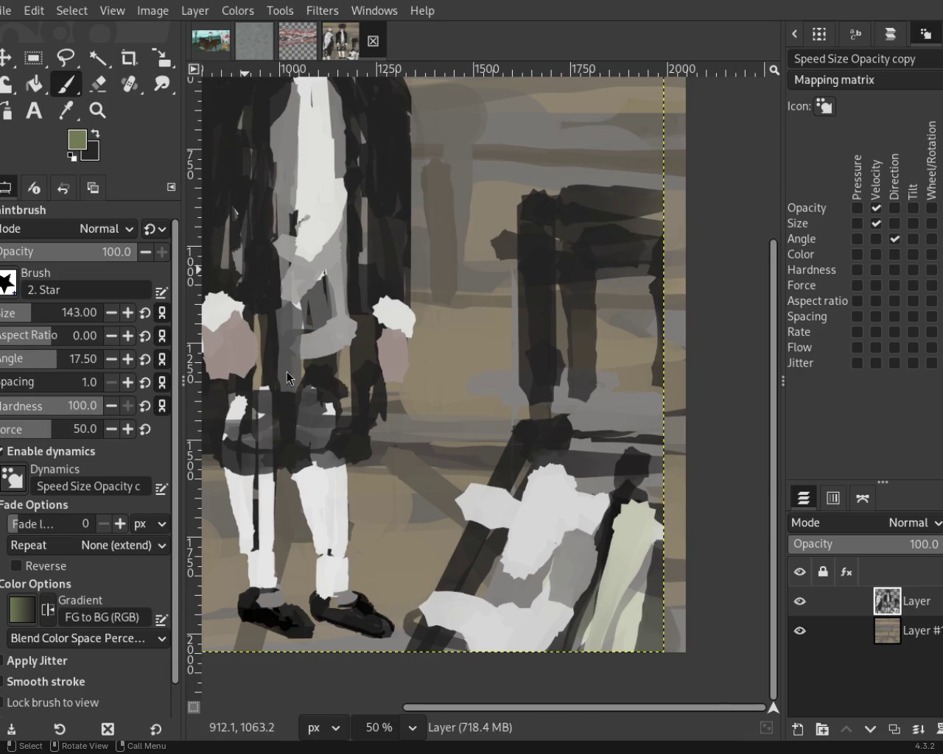
pyautogui.keyDown('ctrl'); pyautogui.click(280, 350); pyautogui.keyUp('ctrl')
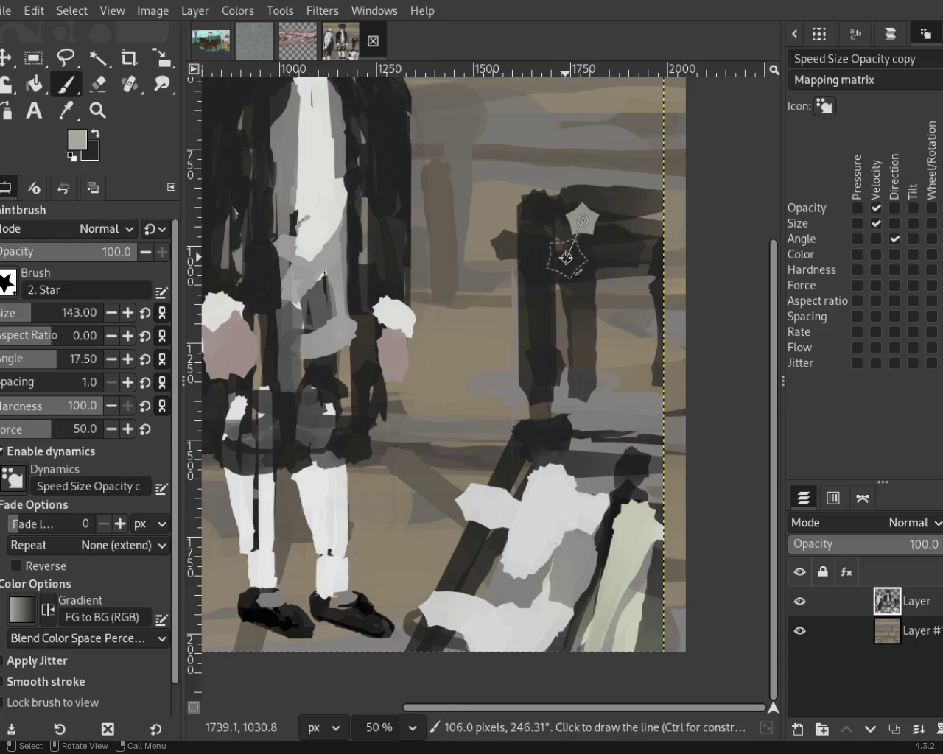
# Dab two light-grey patches on the chair back with a near-black stroke beneath them
pyautogui.keyDown('shift'); pyautogui.click(616, 256); pyautogui.keyUp('shift')
pyautogui.keyDown('shift'); pyautogui.click(618, 227); pyautogui.keyUp('shift')
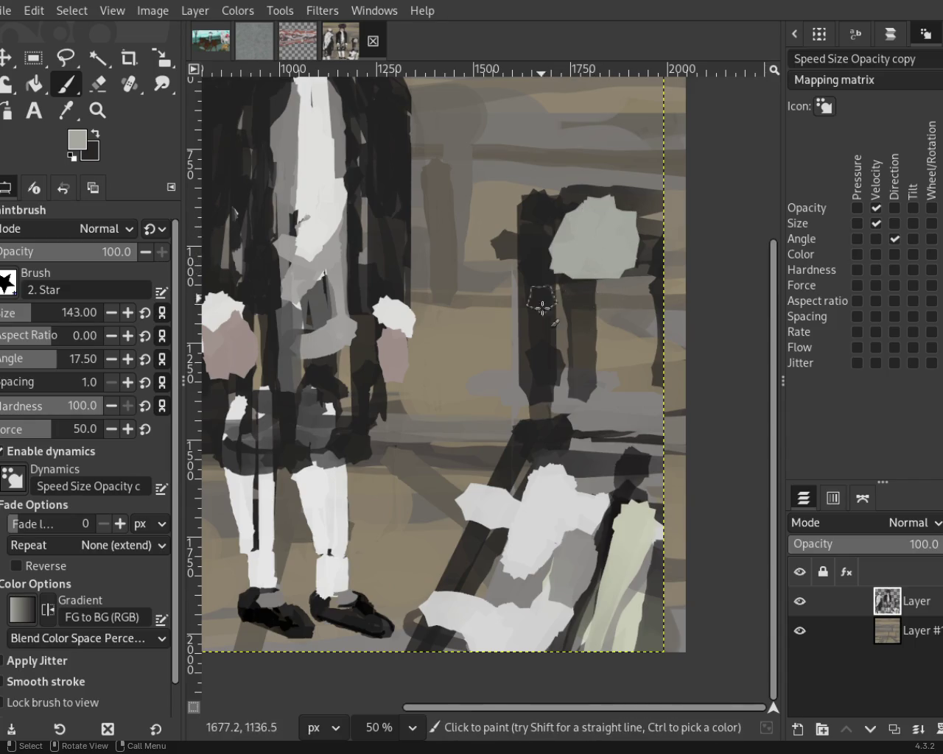
pyautogui.keyDown('ctrl'); pyautogui.click(634, 197); pyautogui.keyUp('ctrl')
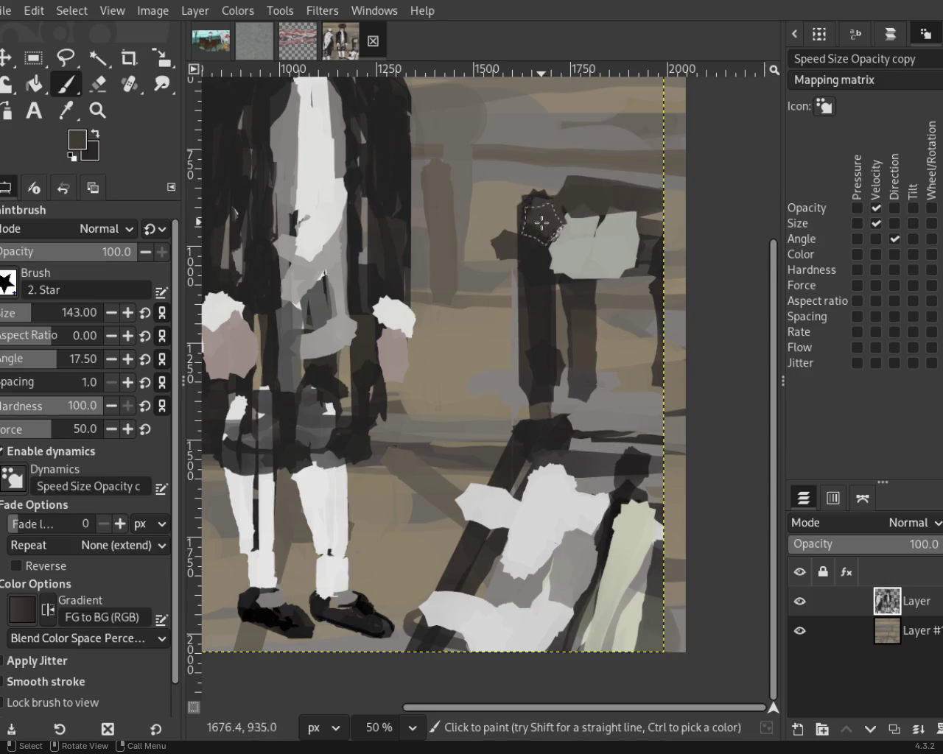
pyautogui.keyDown('ctrl'); pyautogui.click(545, 221); pyautogui.keyUp('ctrl')
pyautogui.moveTo(560, 276); pyautogui.dragTo(649, 277)
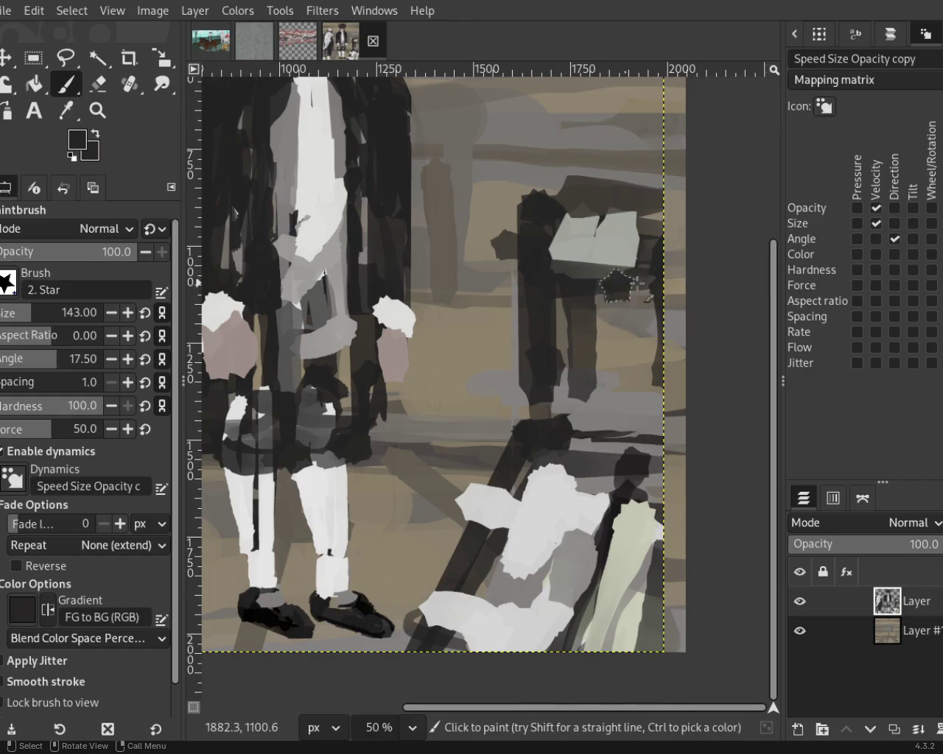
pyautogui.keyDown('ctrl'); pyautogui.click(618, 200); pyautogui.keyUp('ctrl')
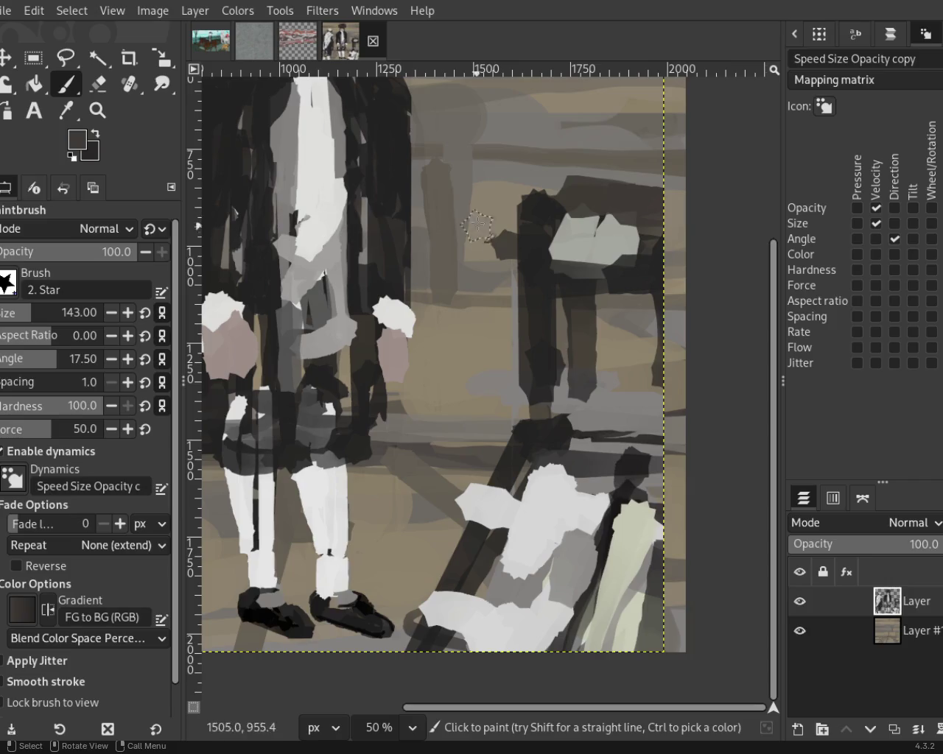
pyautogui.click(98, 83)
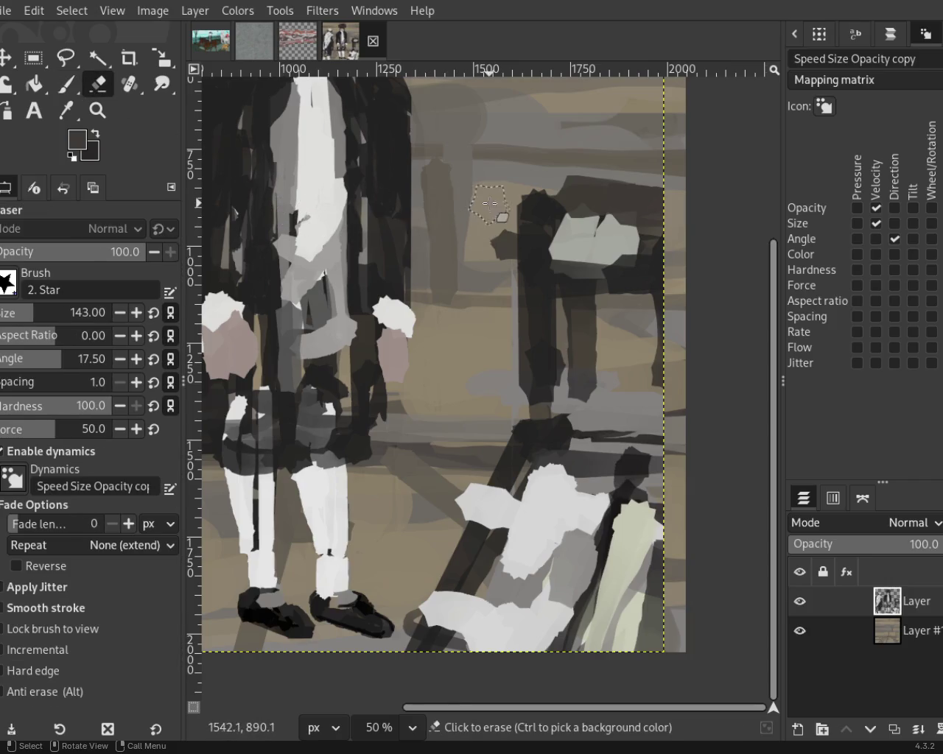
# Erase two straight vertical strips beside the chair's left post to reveal the tan background
pyautogui.keyDown('shift'); pyautogui.click(513, 398); pyautogui.keyUp('shift')
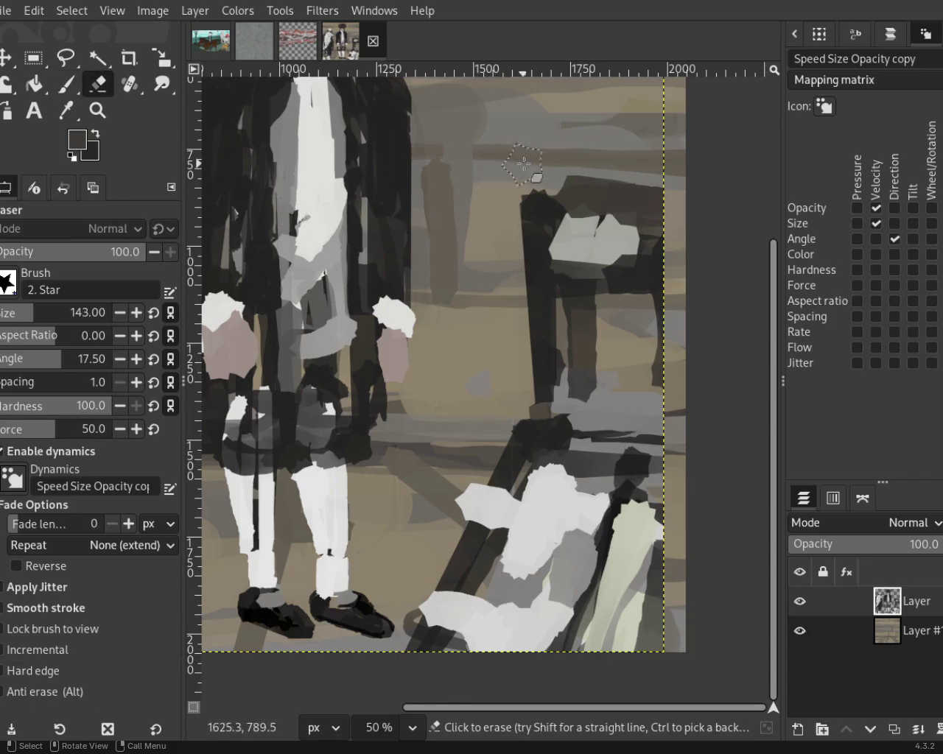
pyautogui.keyDown('shift'); pyautogui.click(500, 390); pyautogui.keyUp('shift')
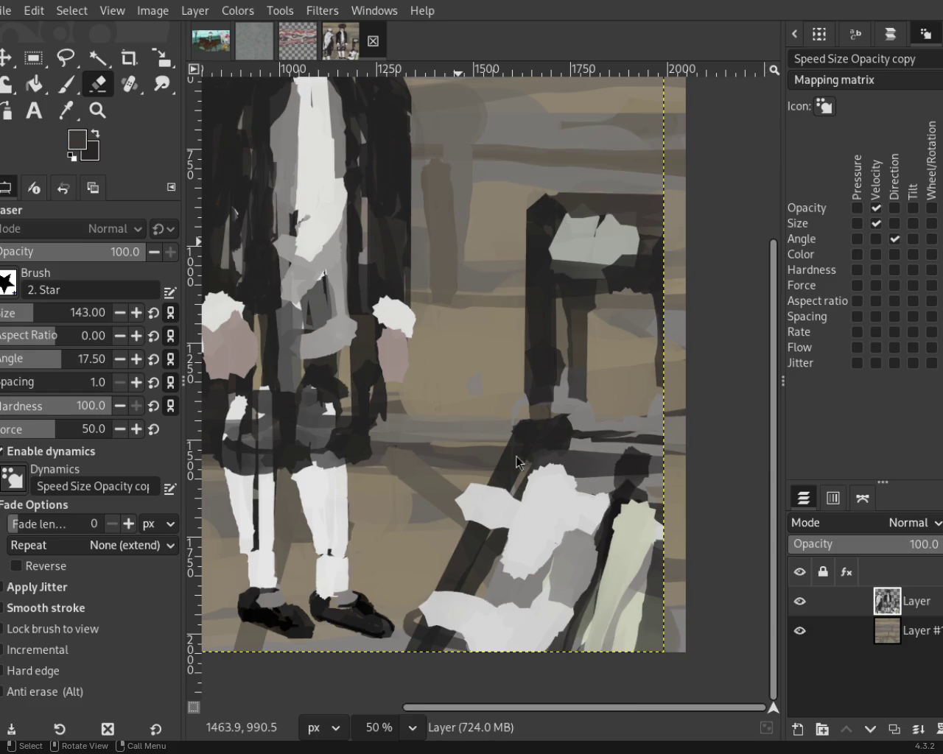
pyautogui.click(98, 110)
pyautogui.scroll(-4, 505, 400)
# Zoom out to 25% to view the whole two-figure painting
pyautogui.scroll(1, 438, 404)
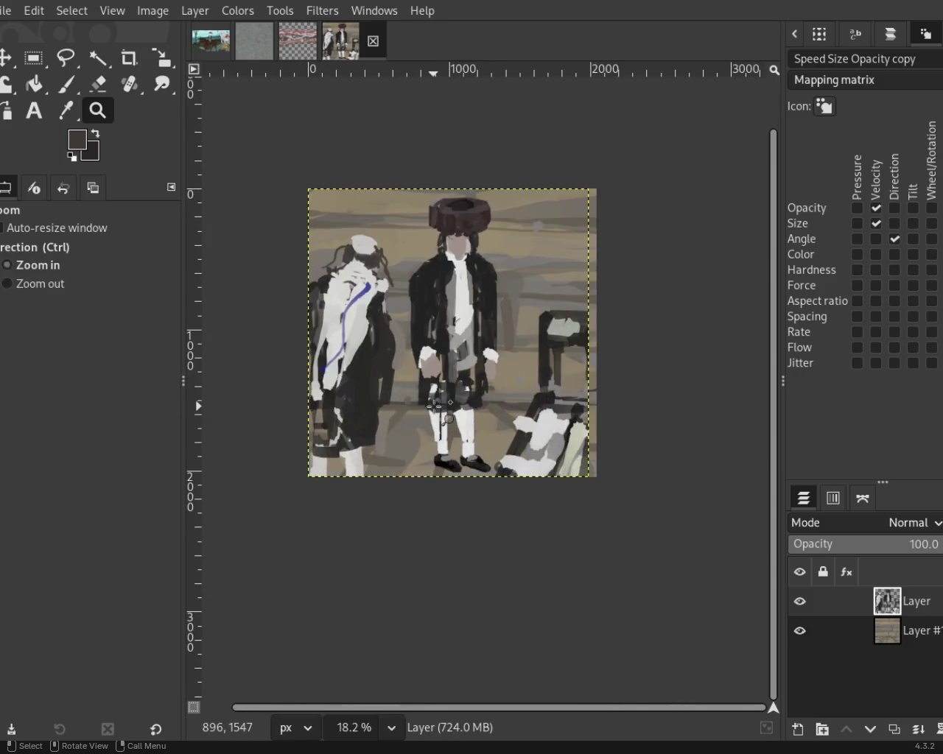
pyautogui.scroll(-1, 434, 404)
pyautogui.scroll(2, 409, 377)
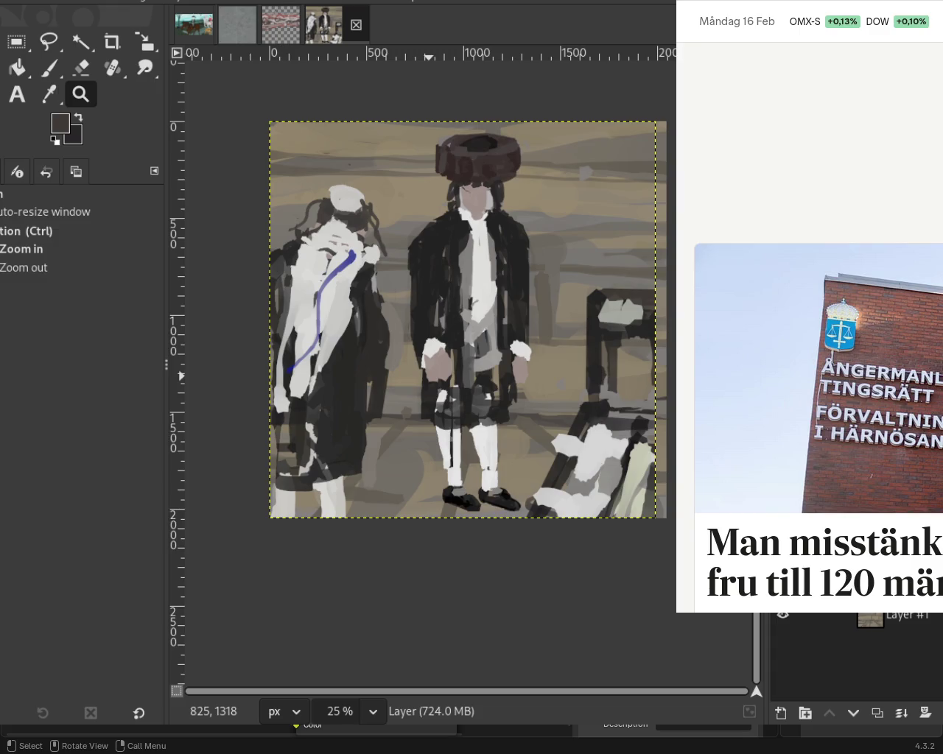
# Scroll down through the SvD news page
pyautogui.scroll(-2, 818, 368)
pyautogui.scroll(-3, 817, 368)
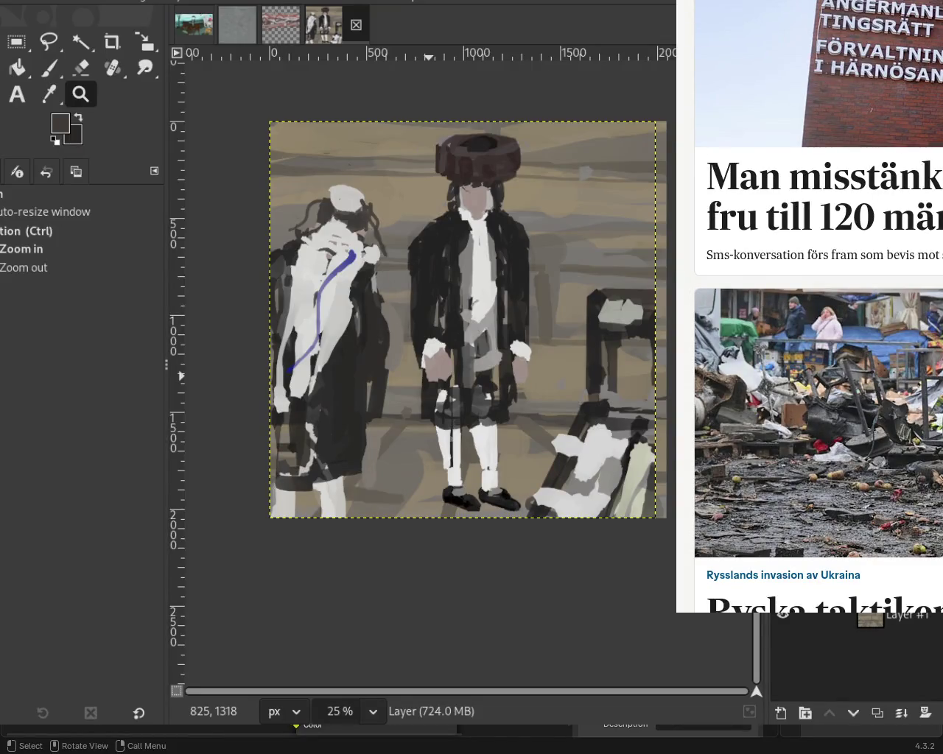
pyautogui.scroll(-1, 817, 368)
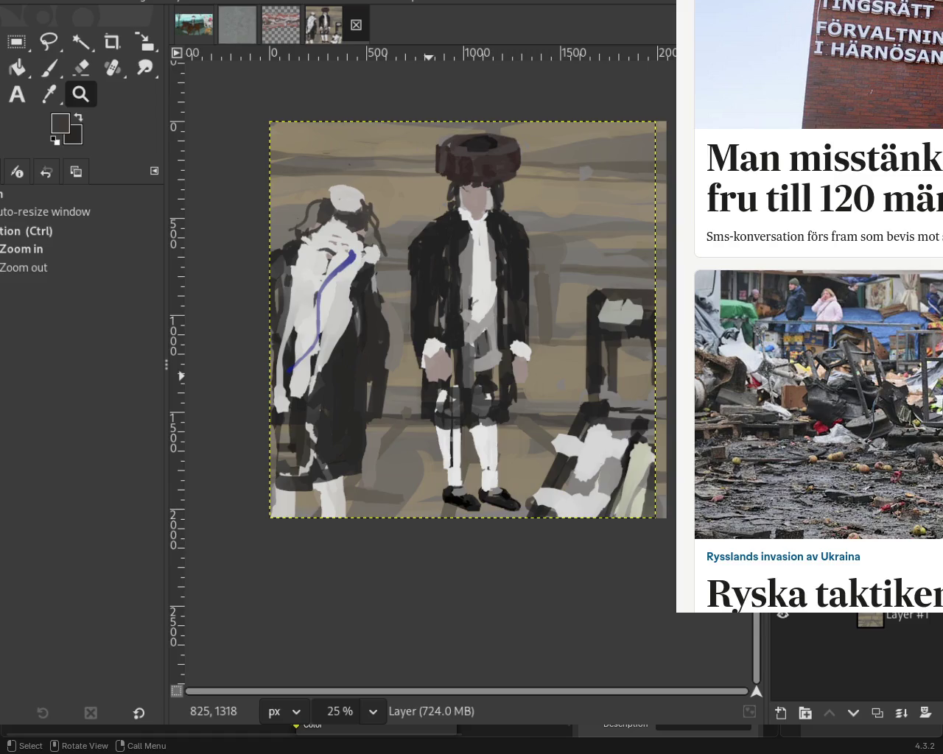
pyautogui.scroll(-2, 818, 294)
pyautogui.scroll(-2, 811, 294)
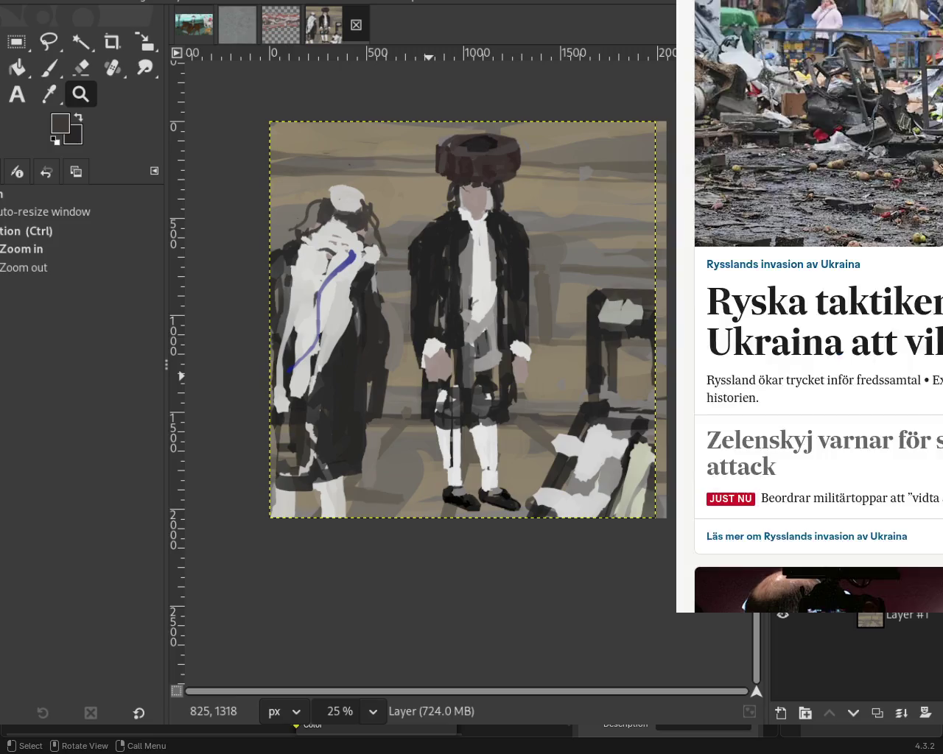
pyautogui.scroll(-3, 811, 295)
pyautogui.scroll(-6, 810, 295)
pyautogui.scroll(-4, 810, 294)
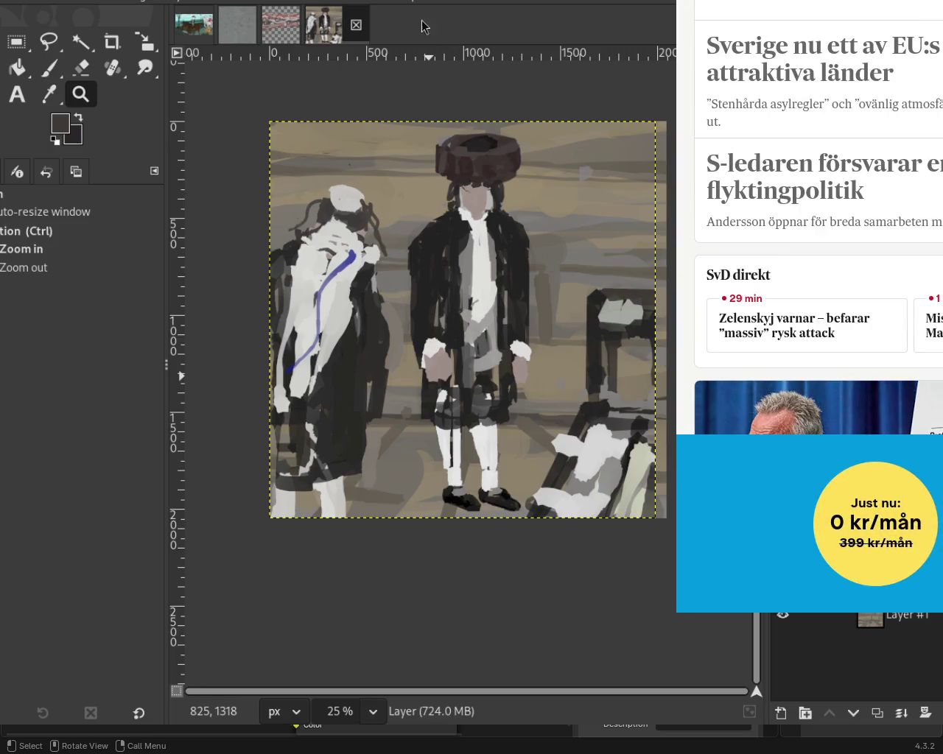
# Load BBC News in a new tab and open the Female Israeli soldiers article
pyautogui.hotkey('ctrl', 't')
pyautogui.write('bbc')
pyautogui.press('Return')
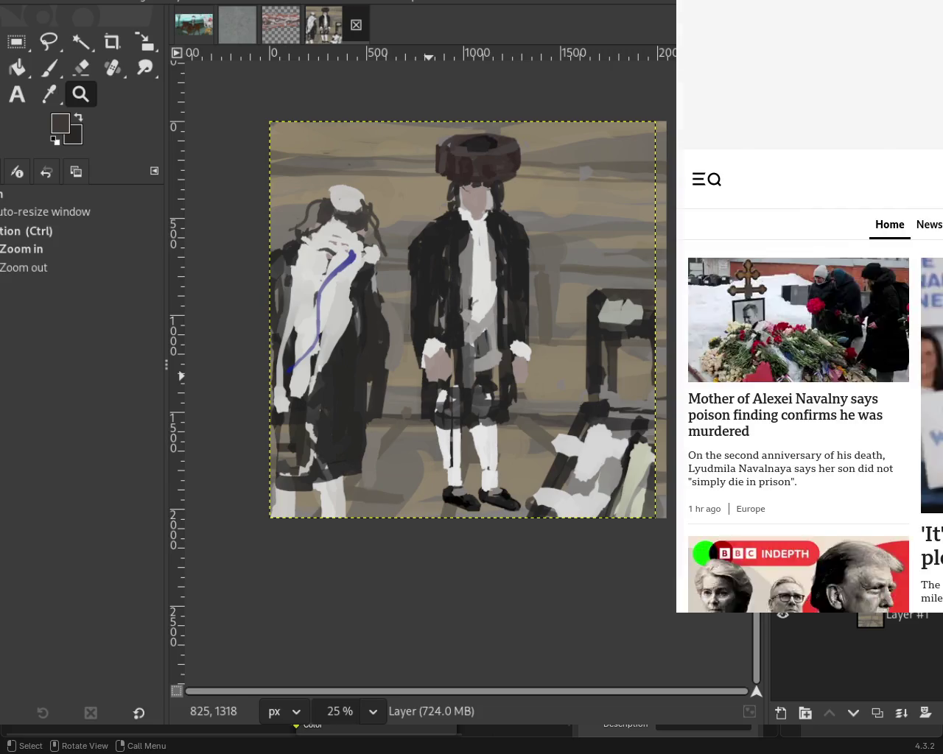
pyautogui.hotkey('ctrl', 'w')
pyautogui.hotkey('ctrl', 'Tab')
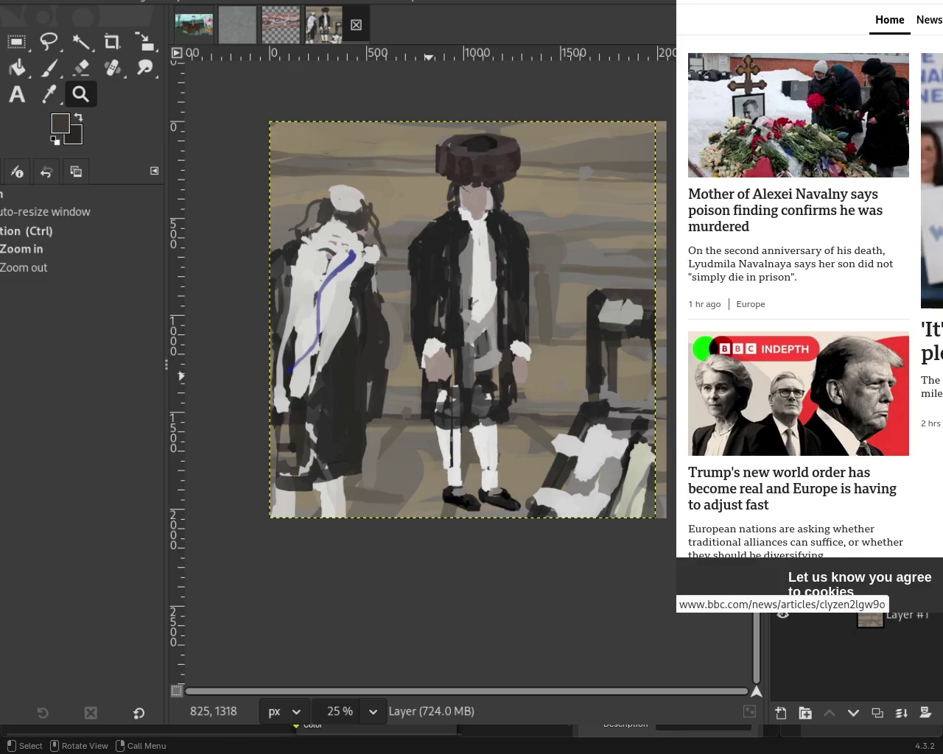
pyautogui.click(932, 181)
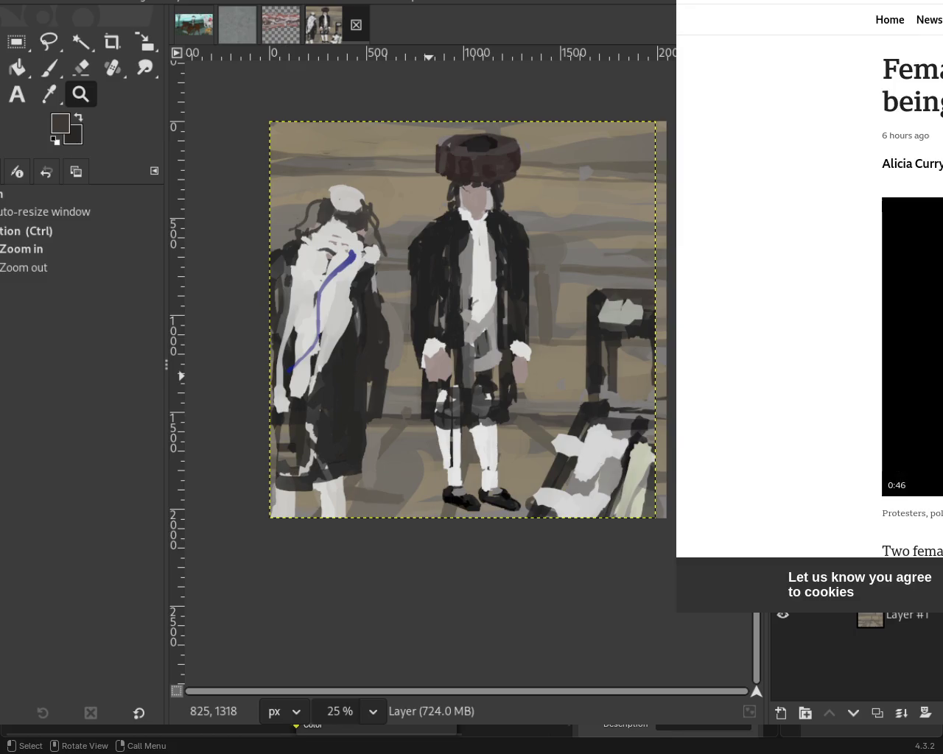
# Arrange the painting and news windows so the article sits over GIMP
pyautogui.moveTo(637, 204); pyautogui.dragTo(353, 271)
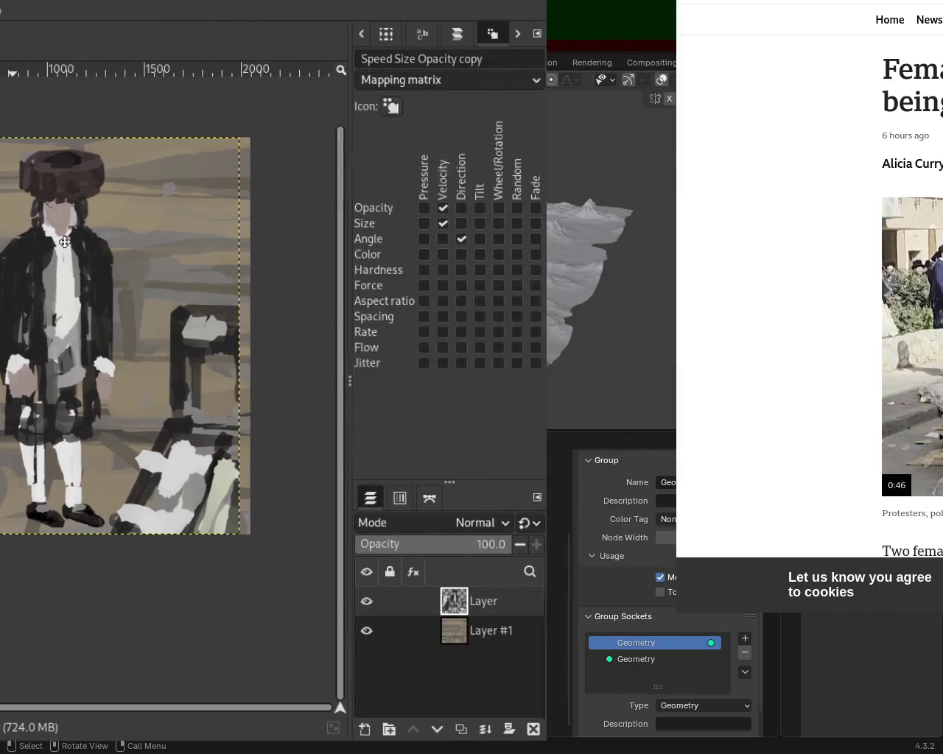
pyautogui.moveTo(456, 302); pyautogui.dragTo(183, 302)
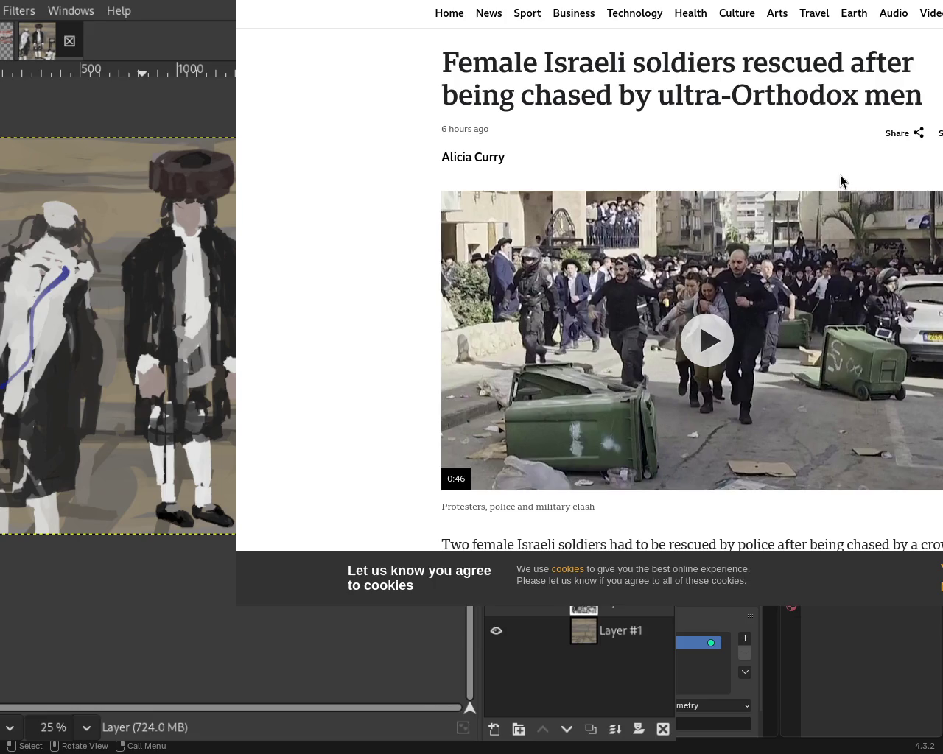
pyautogui.moveTo(840, 181); pyautogui.dragTo(685, 207)
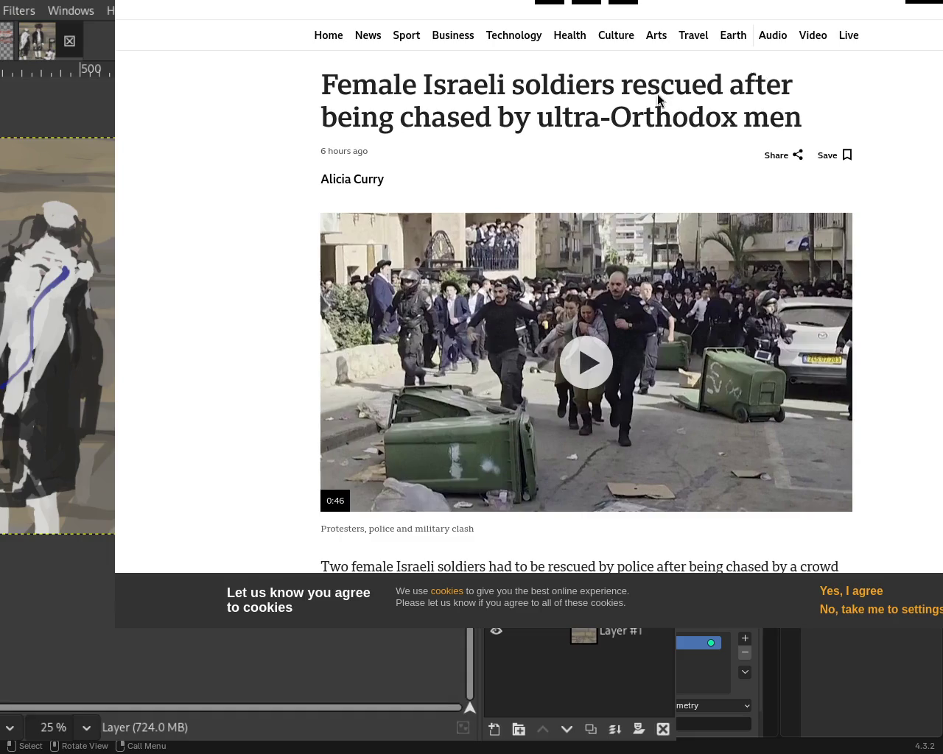
pyautogui.moveTo(664, 96); pyautogui.dragTo(655, 212)
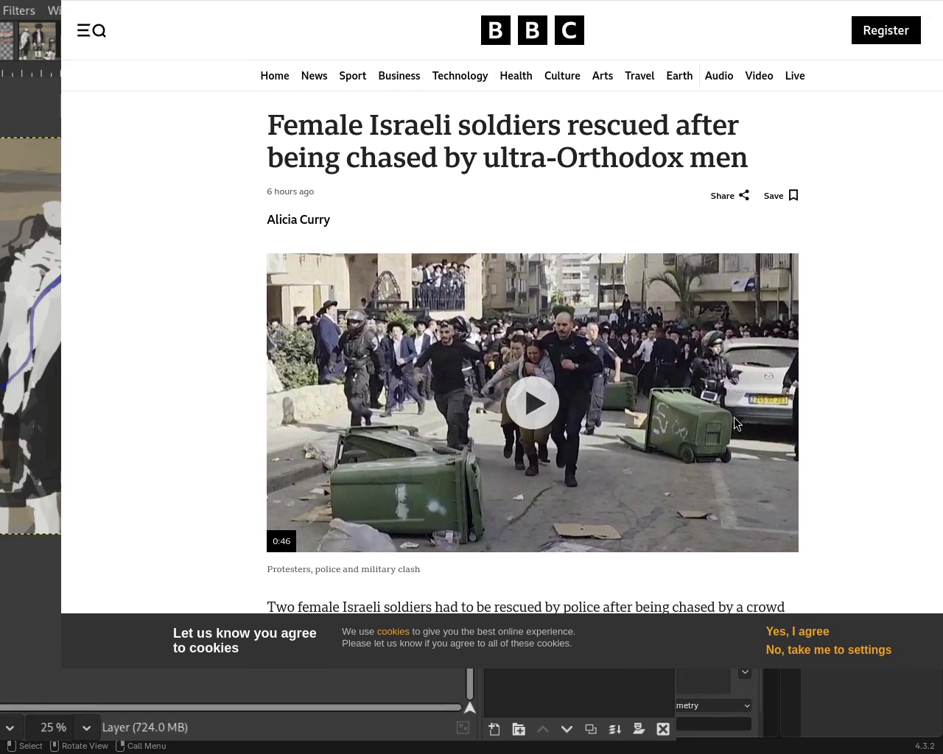
# Play the article's video, pause it at 00:14, and go back to the BBC home page
pyautogui.click(560, 451)
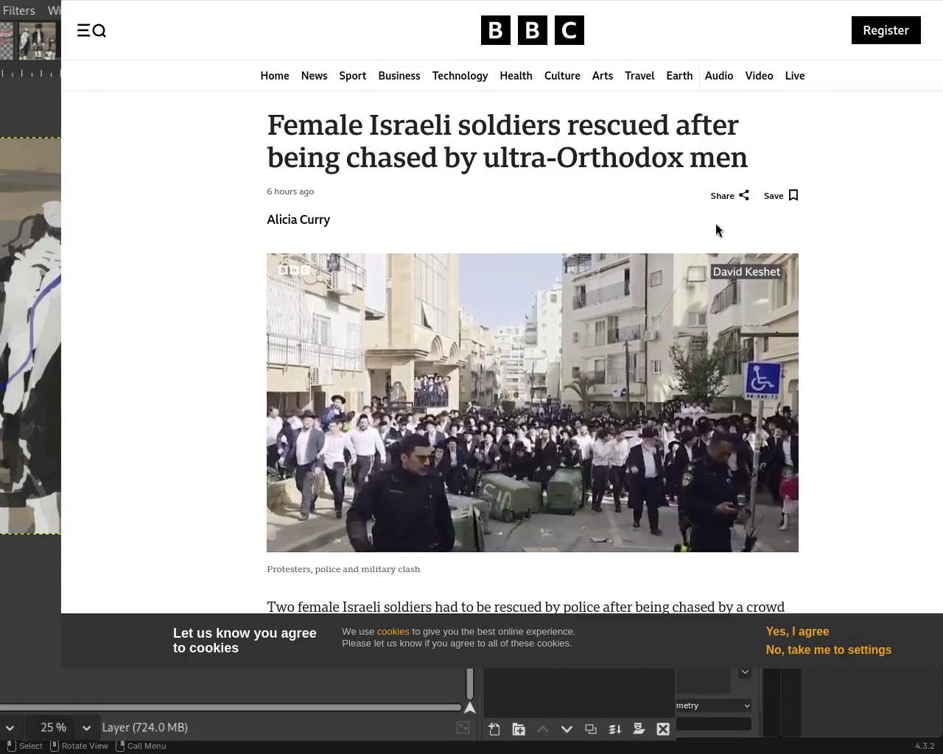
pyautogui.click(488, 473)
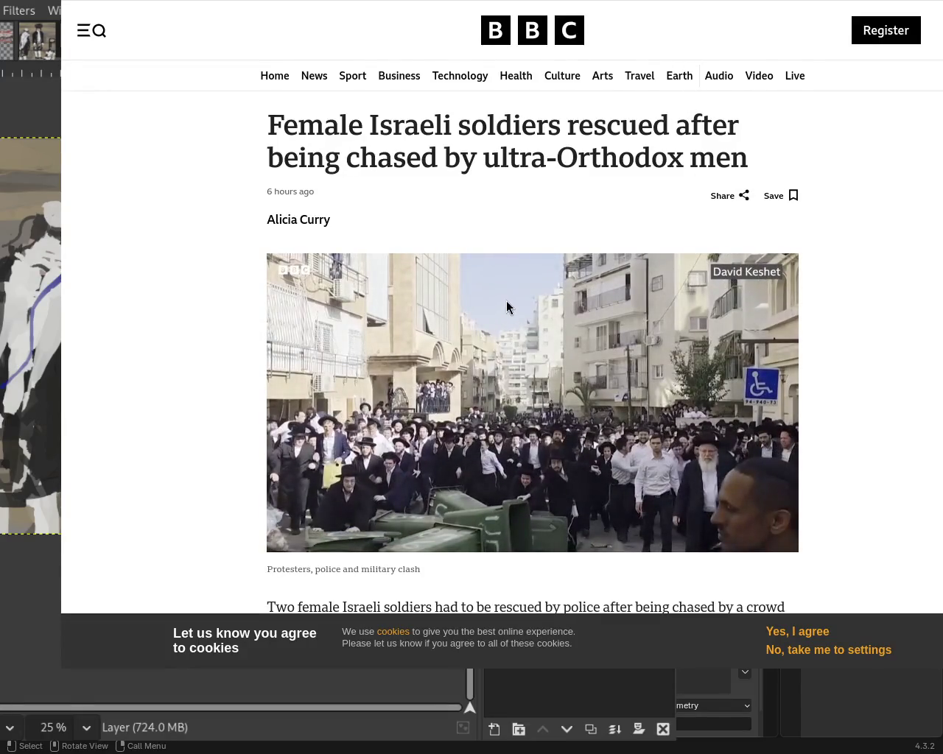
pyautogui.moveTo(505, 308); pyautogui.dragTo(682, 338)
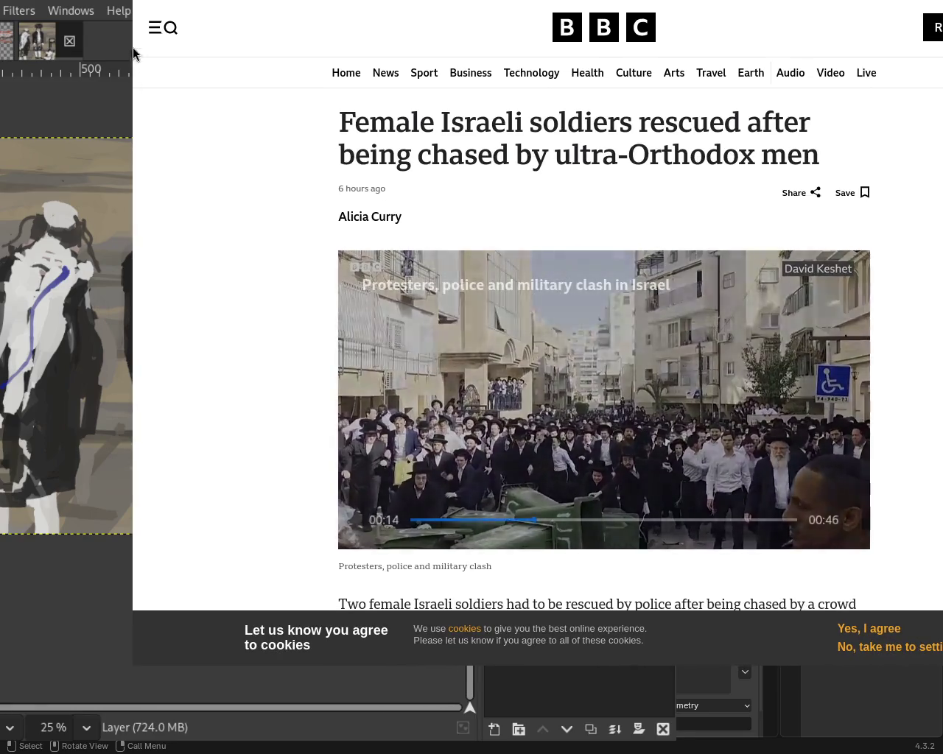
pyautogui.hotkey('alt', 'Left')
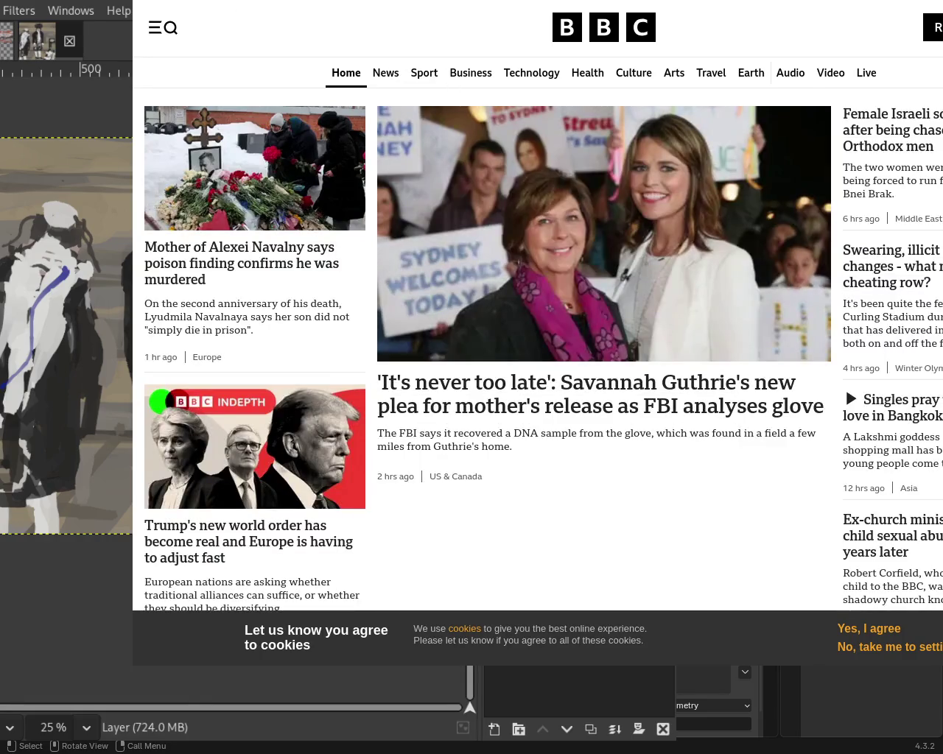
pyautogui.moveTo(685, 151); pyautogui.dragTo(521, 144)
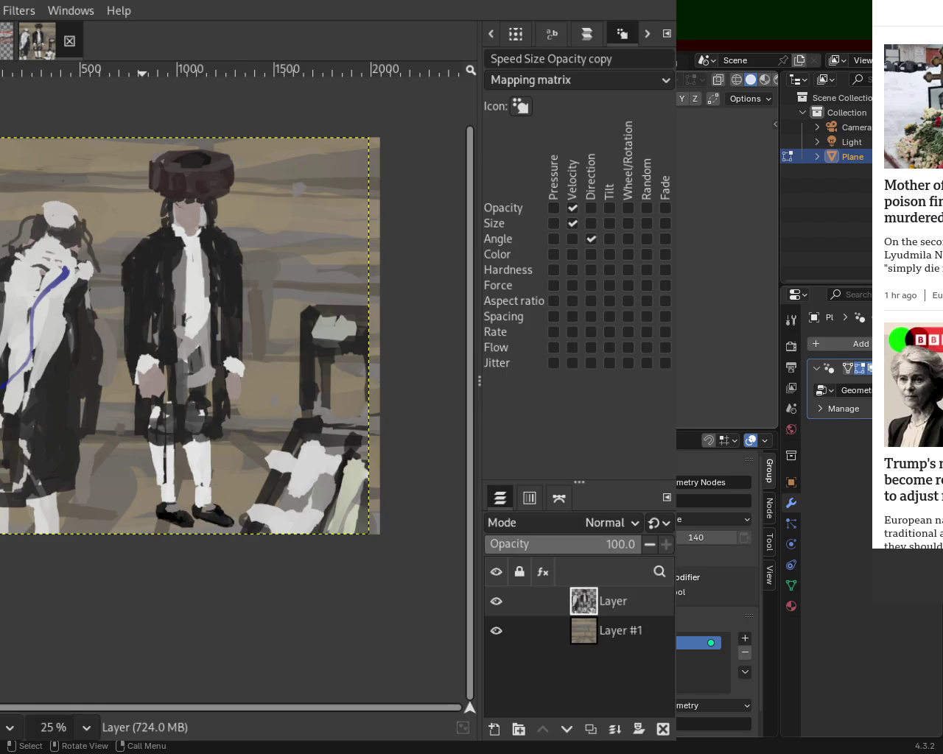
# Shift the GIMP window right to expose the toolbox and menus, then save the painting
pyautogui.scroll(-1, 189, 254)
pyautogui.scroll(1, 186, 280)
pyautogui.scroll(-1, 185, 289)
pyautogui.scroll(-1, 199, 313)
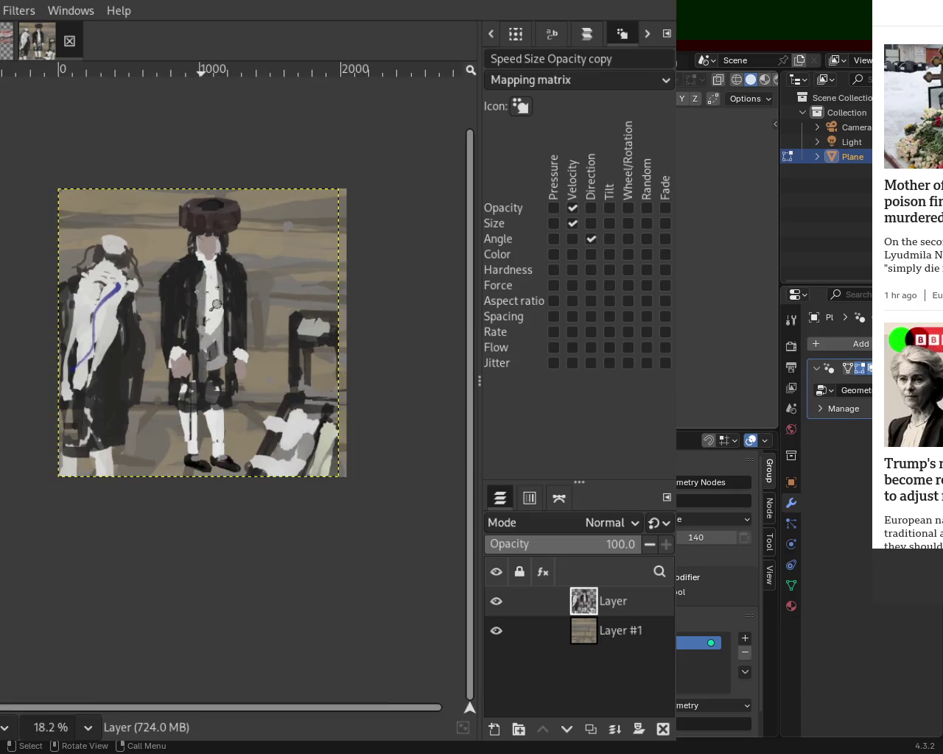
pyautogui.scroll(1, 202, 305)
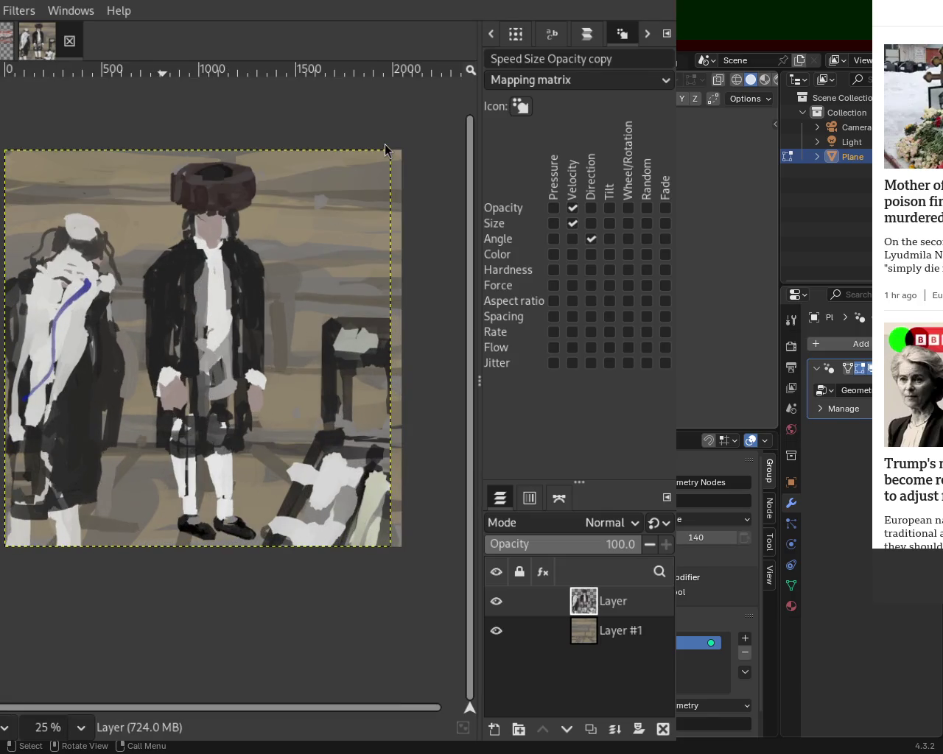
pyautogui.moveTo(84, 353); pyautogui.dragTo(423, 371)
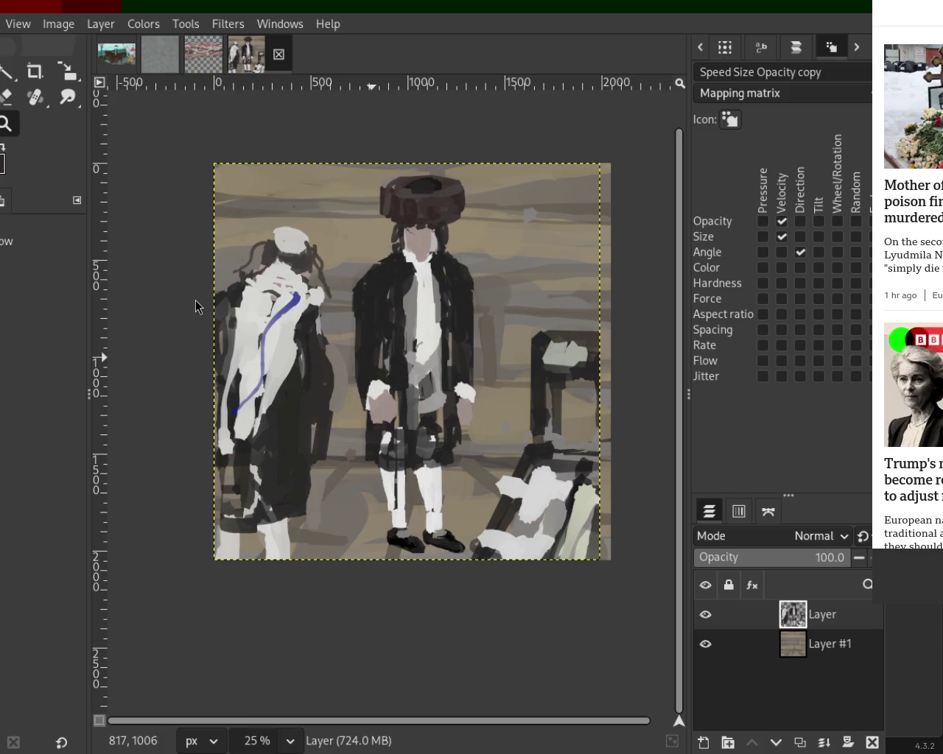
pyautogui.hotkey('ctrl', 's')
# Look over the red-strokes and horse-rider images, then return to the two-figure painting
pyautogui.click(207, 69)
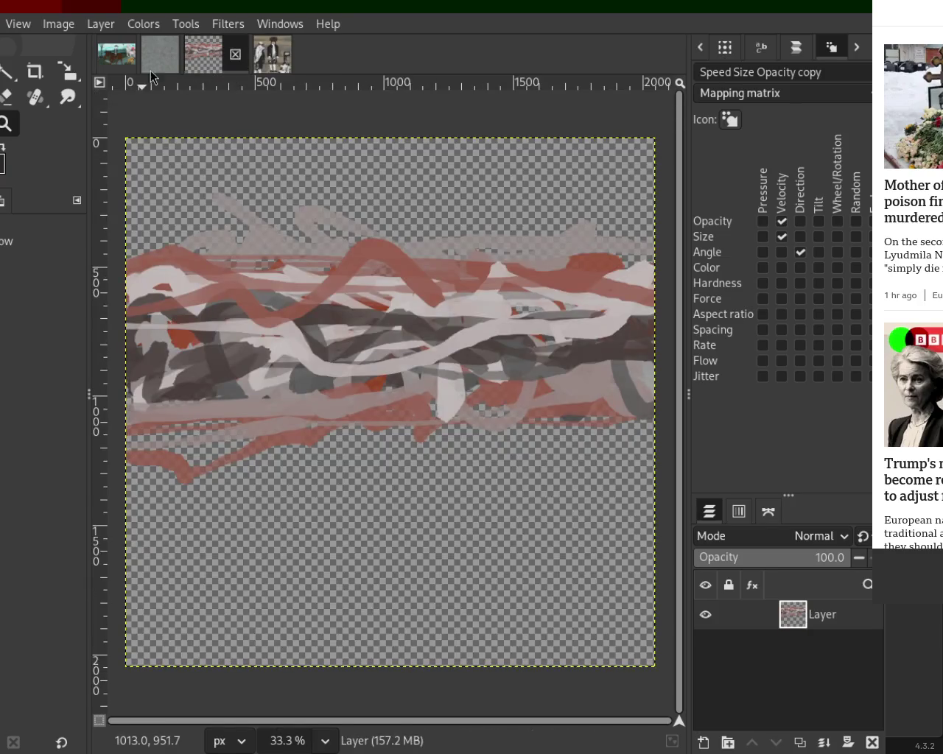
pyautogui.click(127, 67)
pyautogui.click(272, 54)
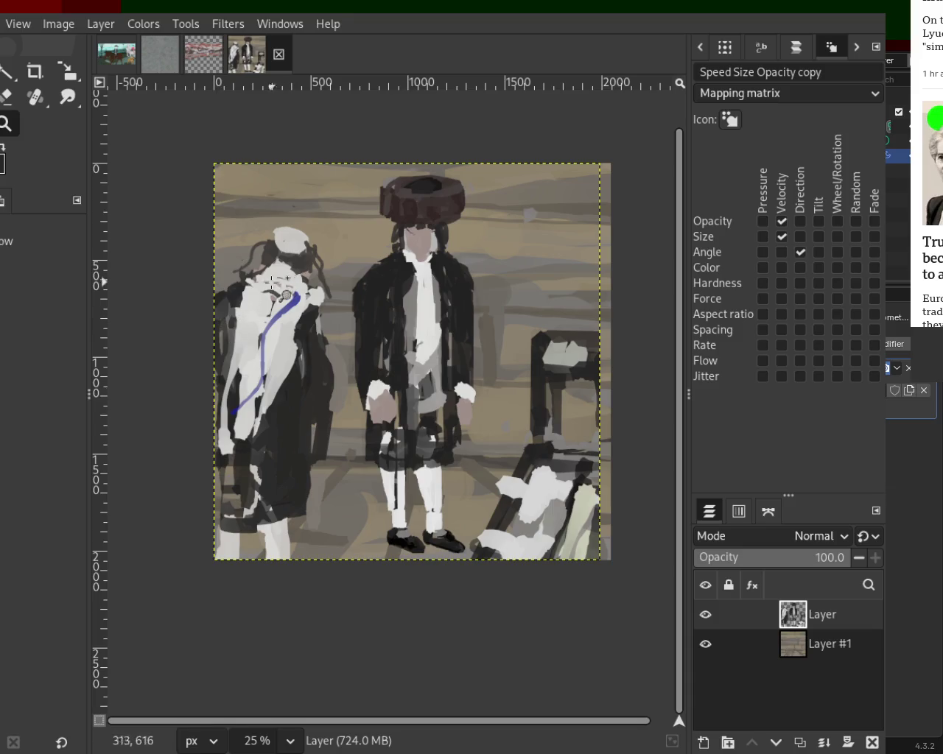
# Zoom in on the white cloth on the chair at lower right
pyautogui.keyDown('ctrl'); pyautogui.click(365, 390); pyautogui.keyUp('ctrl')
pyautogui.click(517, 513)
pyautogui.click(518, 514)
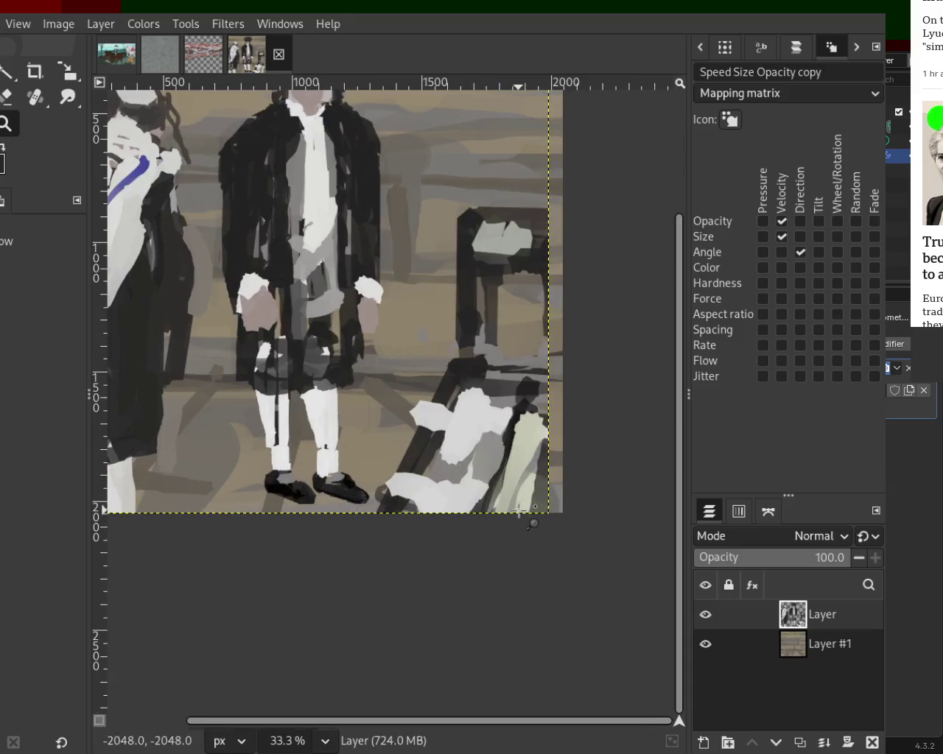
pyautogui.click(511, 508)
pyautogui.click(507, 502)
pyautogui.keyDown('ctrl'); pyautogui.click(502, 496); pyautogui.keyUp('ctrl')
pyautogui.click(501, 496)
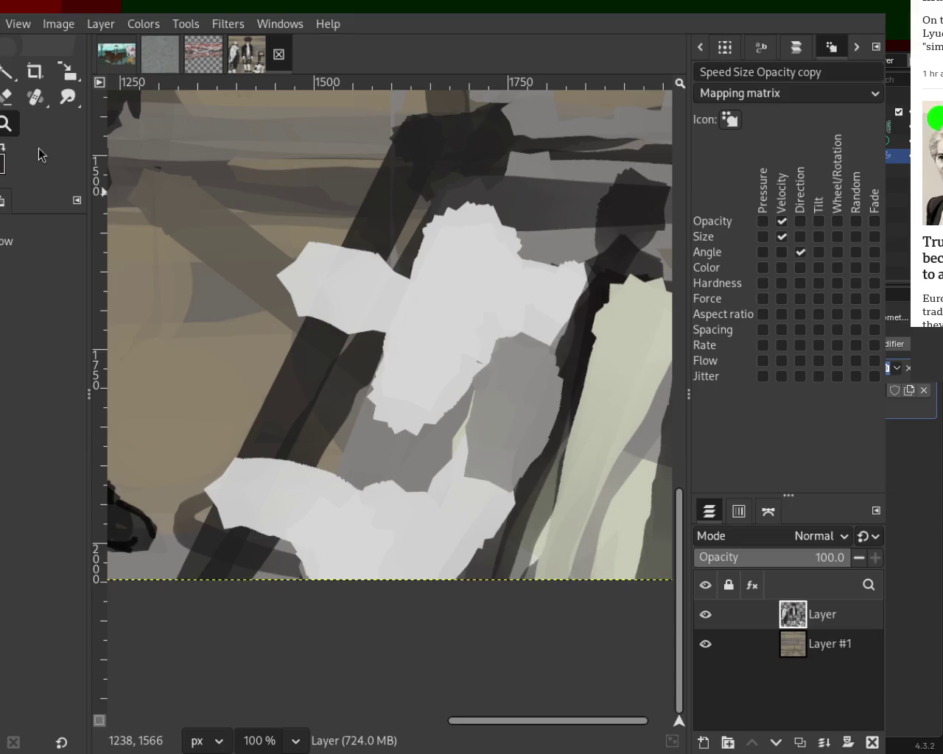
# Paint brown fold lines and edge strokes on the cloth, undoing misplaced ones
pyautogui.press('p')
pyautogui.moveTo(520, 470)
pyautogui.mouseDown()
pyautogui.moveTo(477, 456)
pyautogui.moveTo(424, 410)
pyautogui.mouseUp()
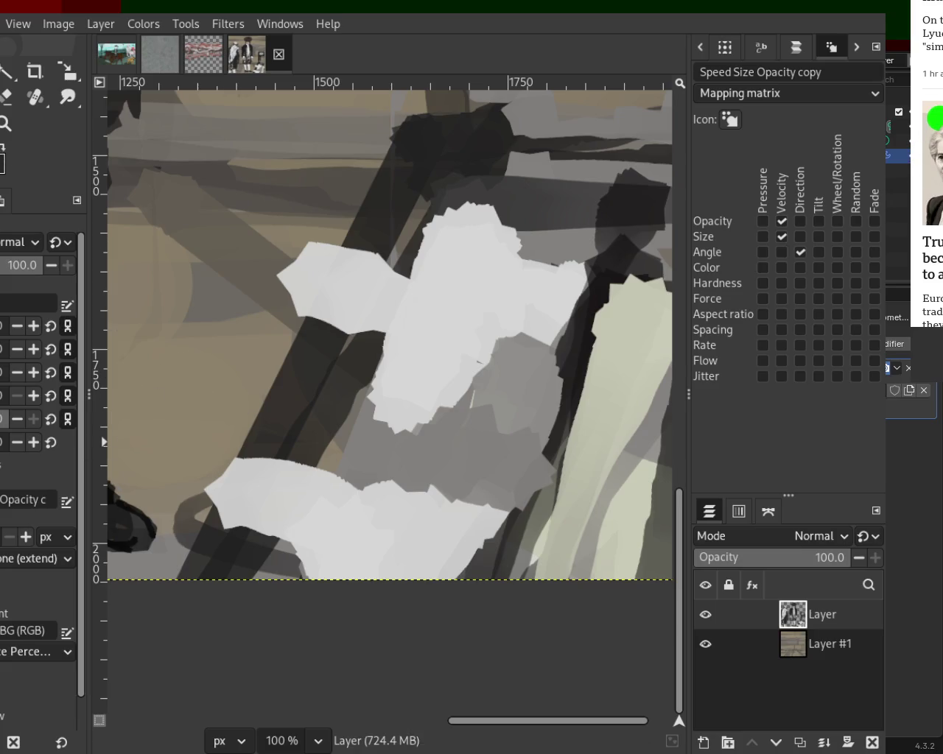
pyautogui.moveTo(488, 243)
pyautogui.mouseDown()
pyautogui.moveTo(474, 295)
pyautogui.moveTo(397, 411)
pyautogui.mouseUp()
pyautogui.hotkey('ctrl', 'z')
pyautogui.hotkey('ctrl', 'z')
pyautogui.moveTo(503, 230); pyautogui.dragTo(440, 383)
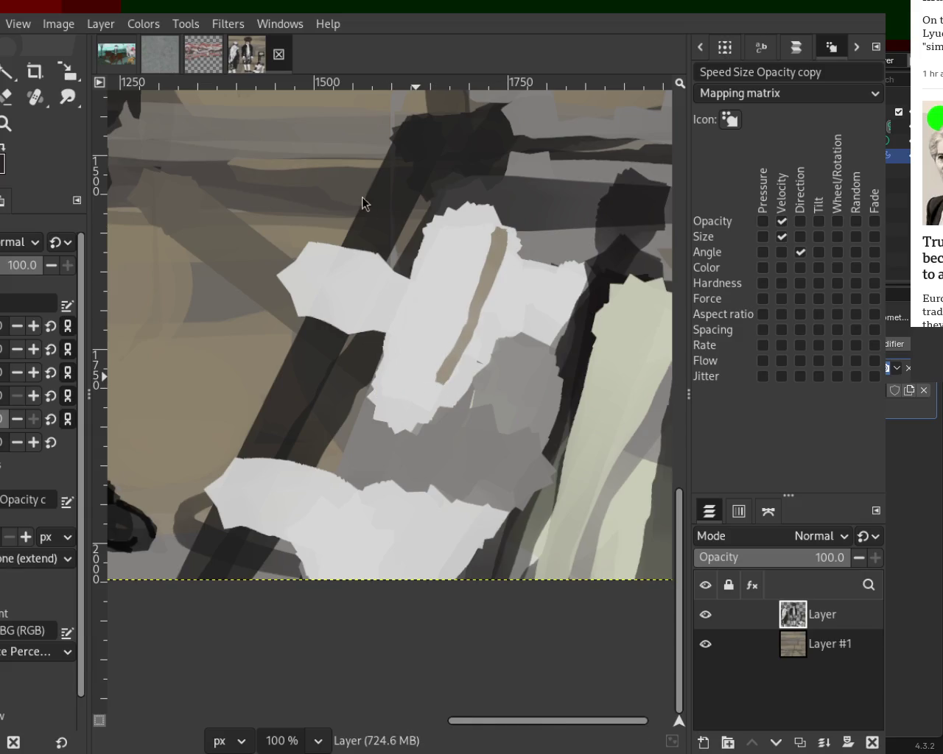
pyautogui.moveTo(503, 225); pyautogui.dragTo(424, 387)
pyautogui.moveTo(486, 204); pyautogui.dragTo(416, 260)
pyautogui.hotkey('ctrl', 'z')
pyautogui.moveTo(442, 214)
pyautogui.mouseDown()
pyautogui.moveTo(413, 309)
pyautogui.moveTo(420, 401)
pyautogui.mouseUp()
pyautogui.hotkey('ctrl', 'z')
pyautogui.moveTo(435, 244)
pyautogui.mouseDown()
pyautogui.moveTo(389, 333)
pyautogui.moveTo(447, 353)
pyautogui.mouseUp()
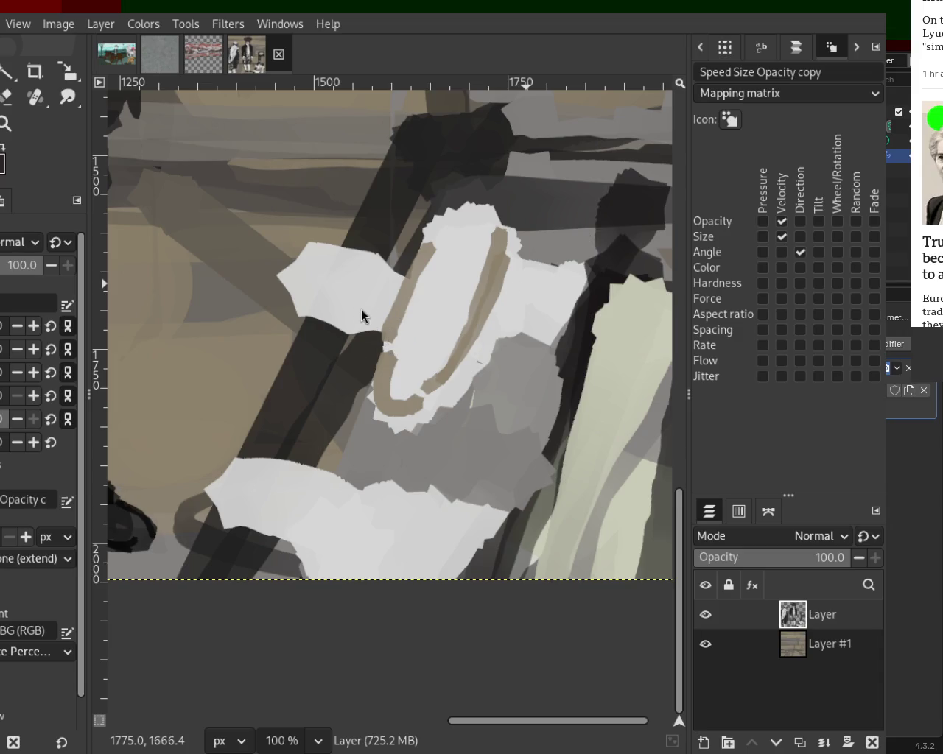
# Paint a tan band along the cloth's top edge and touch up its edges with white
pyautogui.keyDown('ctrl'); pyautogui.click(410, 283); pyautogui.keyUp('ctrl')
pyautogui.moveTo(398, 268); pyautogui.dragTo(320, 243)
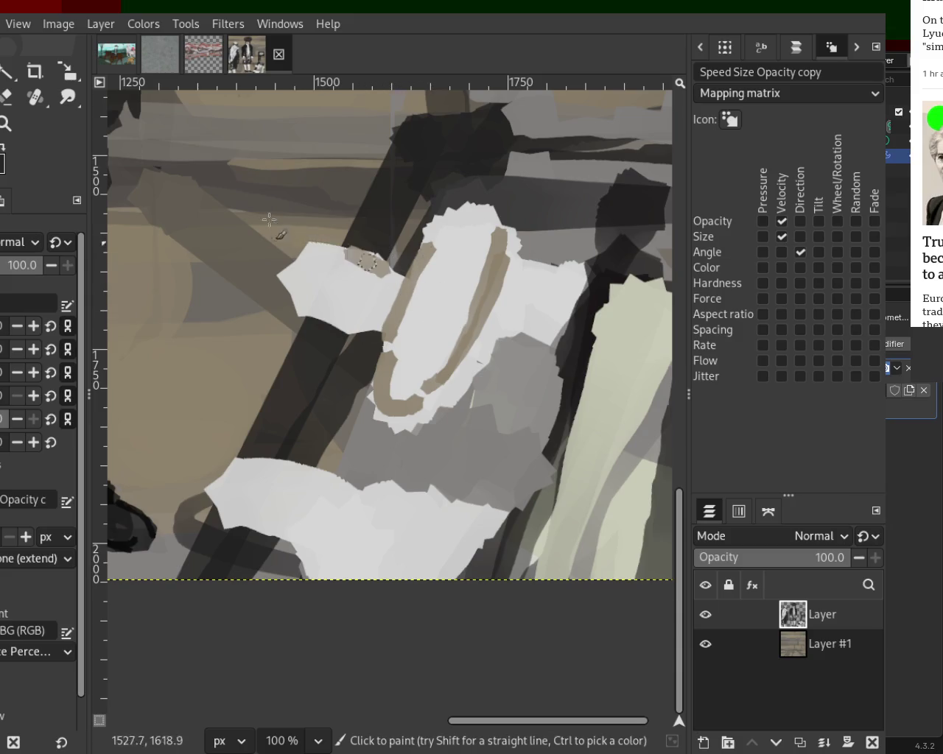
pyautogui.keyDown('ctrl'); pyautogui.click(402, 257); pyautogui.keyUp('ctrl')
pyautogui.moveTo(398, 258); pyautogui.dragTo(240, 257)
pyautogui.moveTo(315, 246)
pyautogui.mouseDown()
pyautogui.moveTo(311, 295)
pyautogui.moveTo(321, 309)
pyautogui.mouseUp()
pyautogui.keyDown('ctrl'); pyautogui.click(307, 271); pyautogui.keyUp('ctrl')
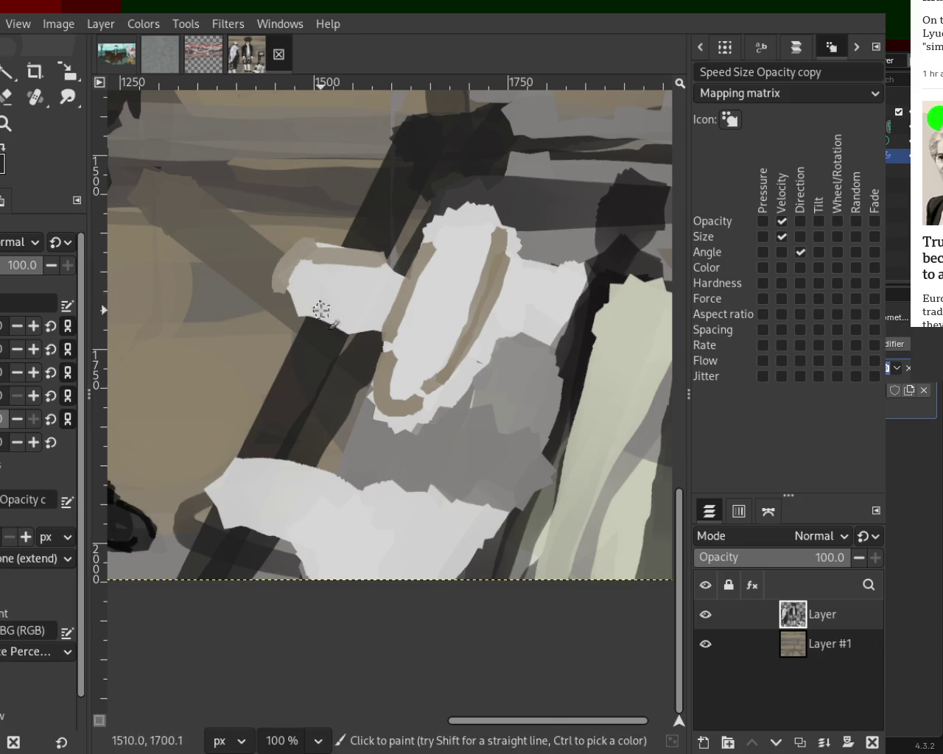
pyautogui.keyDown('ctrl'); pyautogui.click(448, 283); pyautogui.keyUp('ctrl')
pyautogui.moveTo(419, 280); pyautogui.dragTo(380, 340)
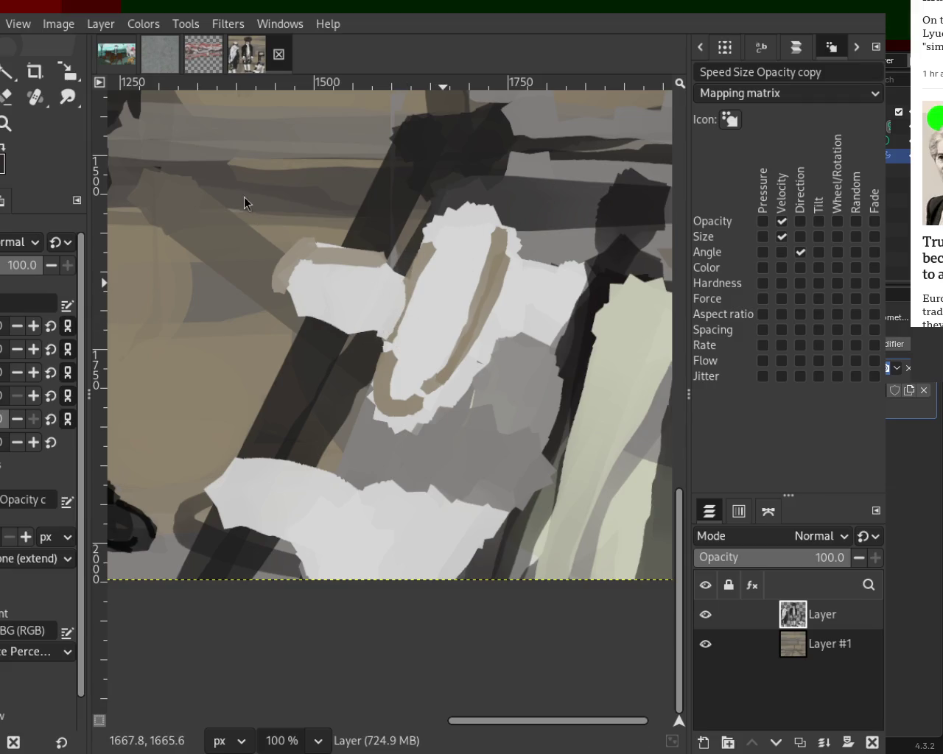
pyautogui.scroll(-2, 347, 312)
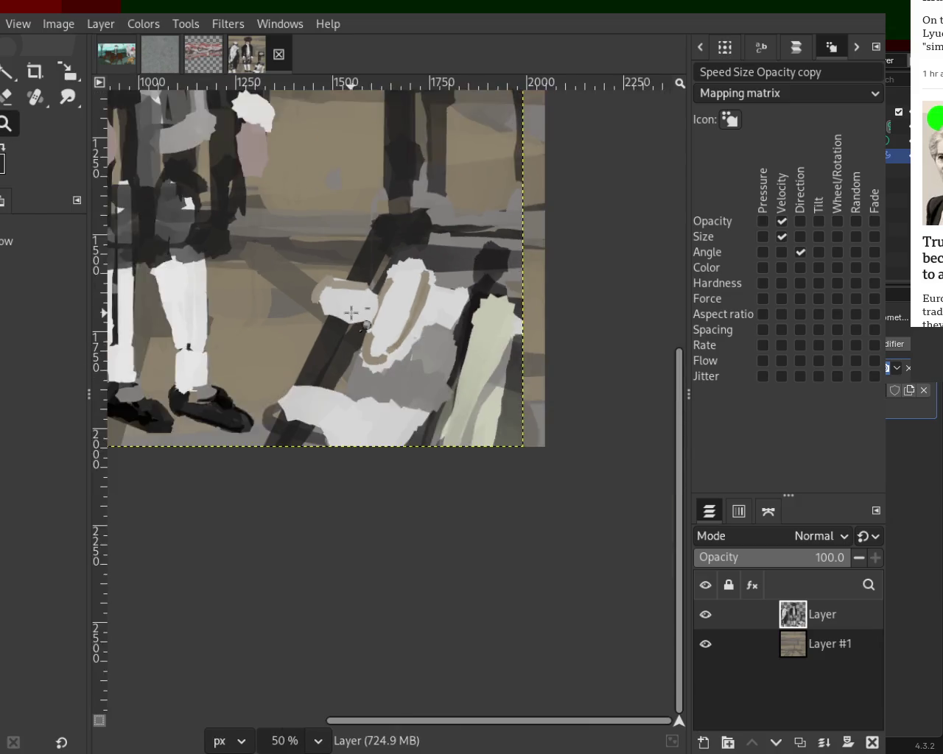
pyautogui.scroll(-3, 347, 311)
pyautogui.scroll(2, 274, 199)
pyautogui.scroll(-1, 274, 199)
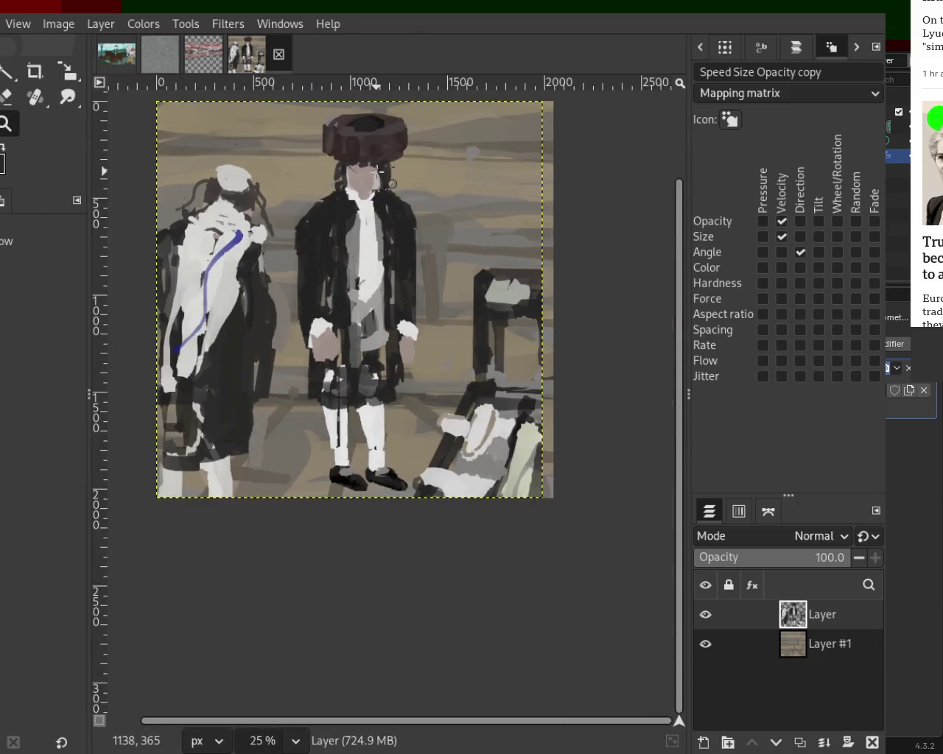
pyautogui.scroll(2, 488, 233)
pyautogui.scroll(1, 488, 233)
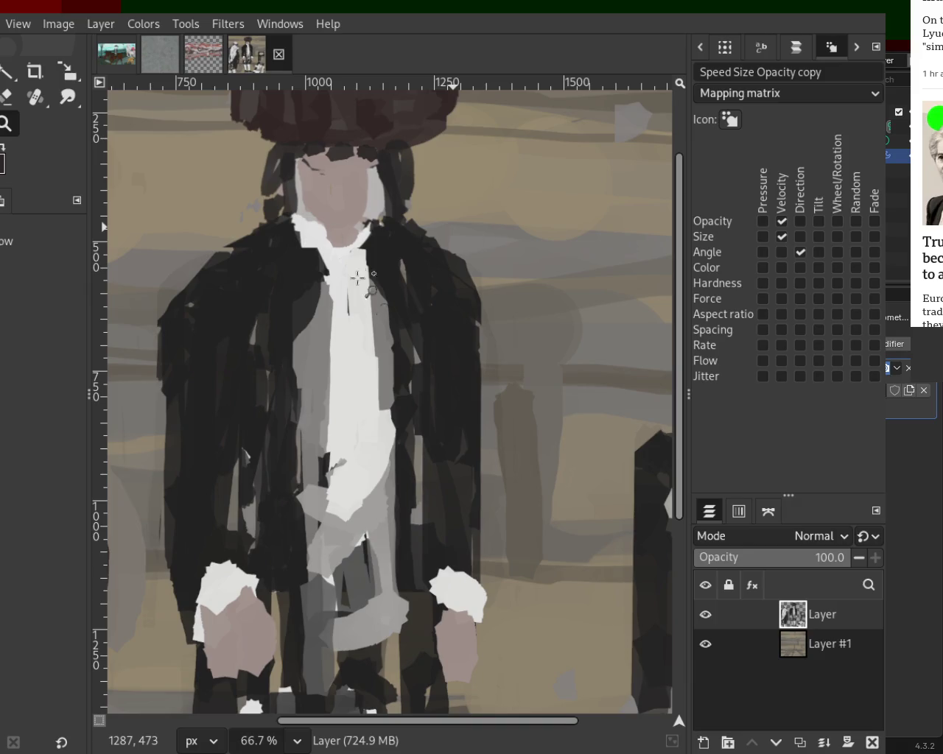
pyautogui.scroll(-1, 361, 272)
pyautogui.scroll(2, 417, 362)
pyautogui.scroll(-3, 393, 492)
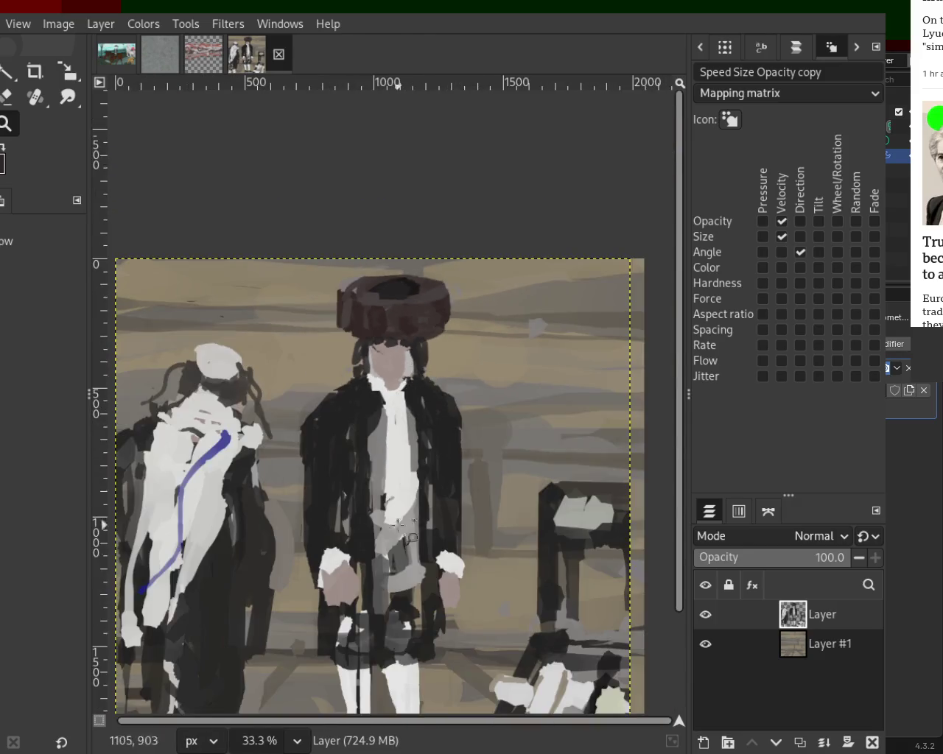
pyautogui.scroll(2, 406, 492)
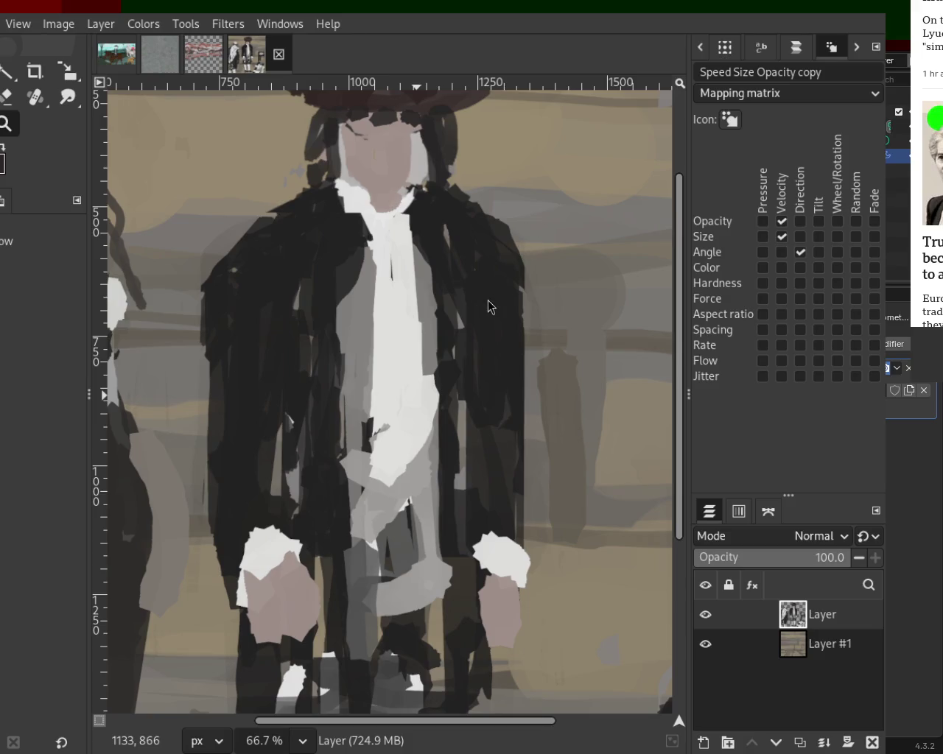
pyautogui.scroll(-2, 376, 335)
pyautogui.scroll(-2, 383, 346)
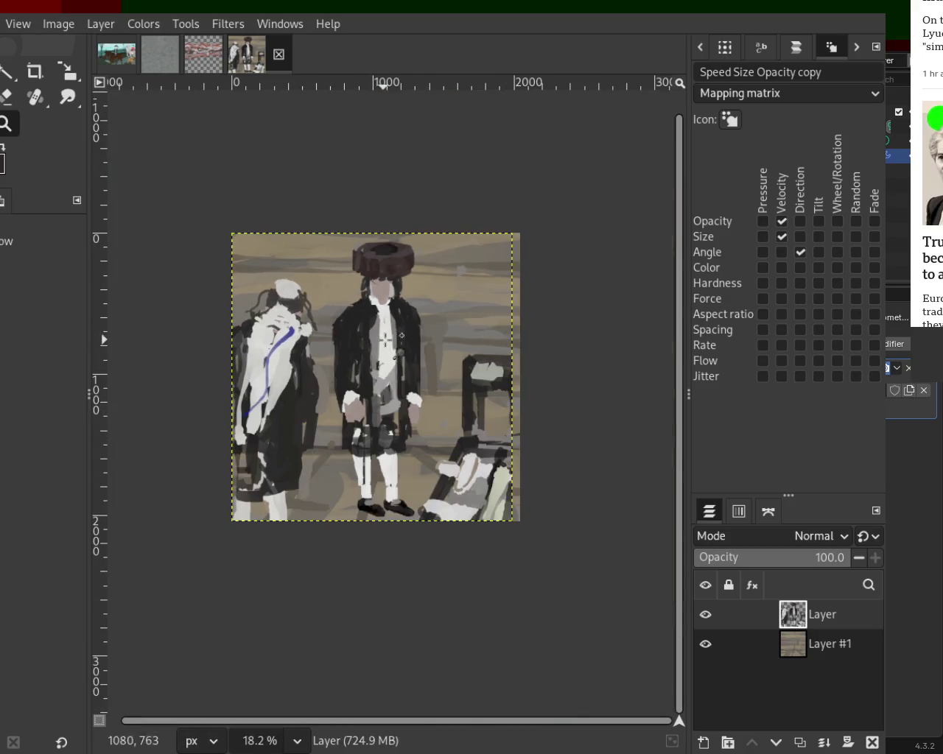
pyautogui.scroll(2, 398, 356)
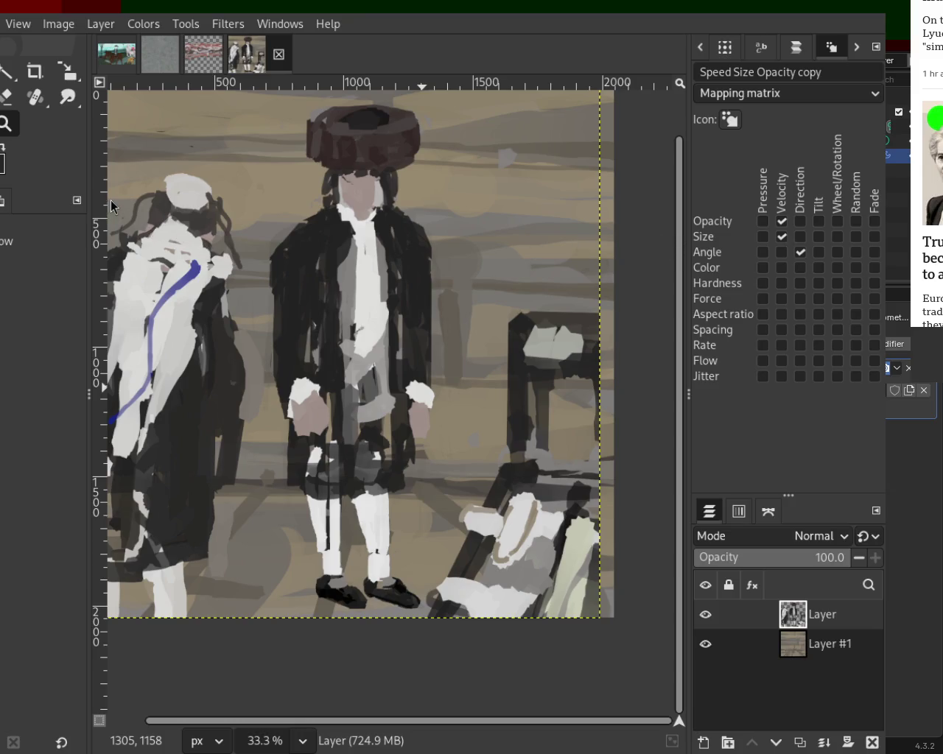
pyautogui.scroll(-1, 490, 472)
pyautogui.scroll(1, 516, 560)
pyautogui.scroll(3, 484, 488)
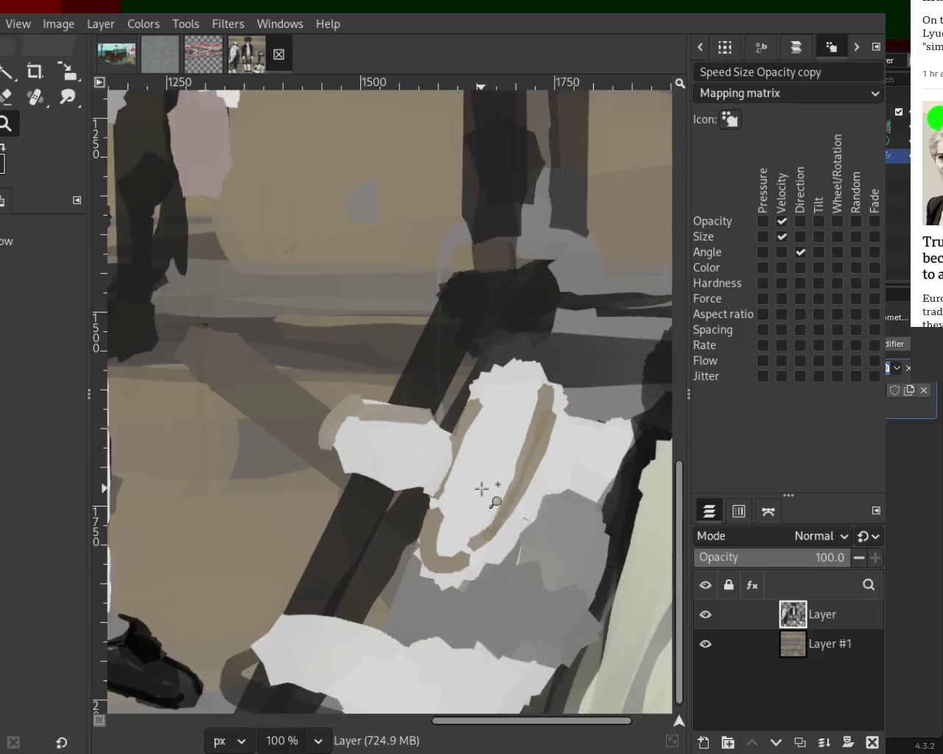
pyautogui.scroll(1, 484, 488)
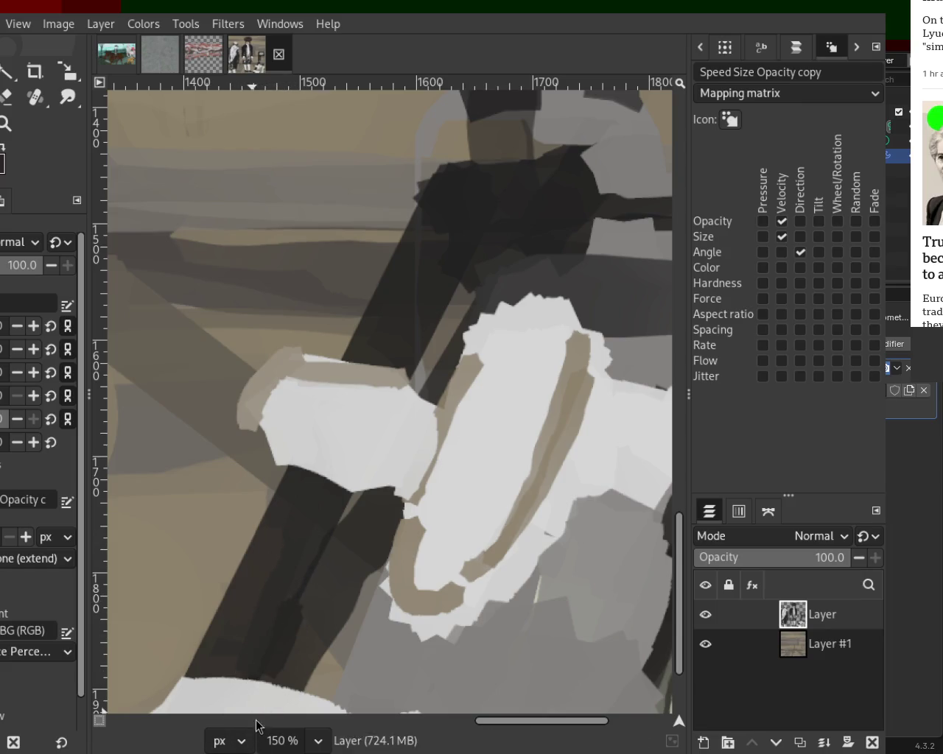
# Paint beige loops and a beige left edge on the cloth, plus darker brown folds inside the loop
pyautogui.moveTo(294, 605); pyautogui.dragTo(277, 665)
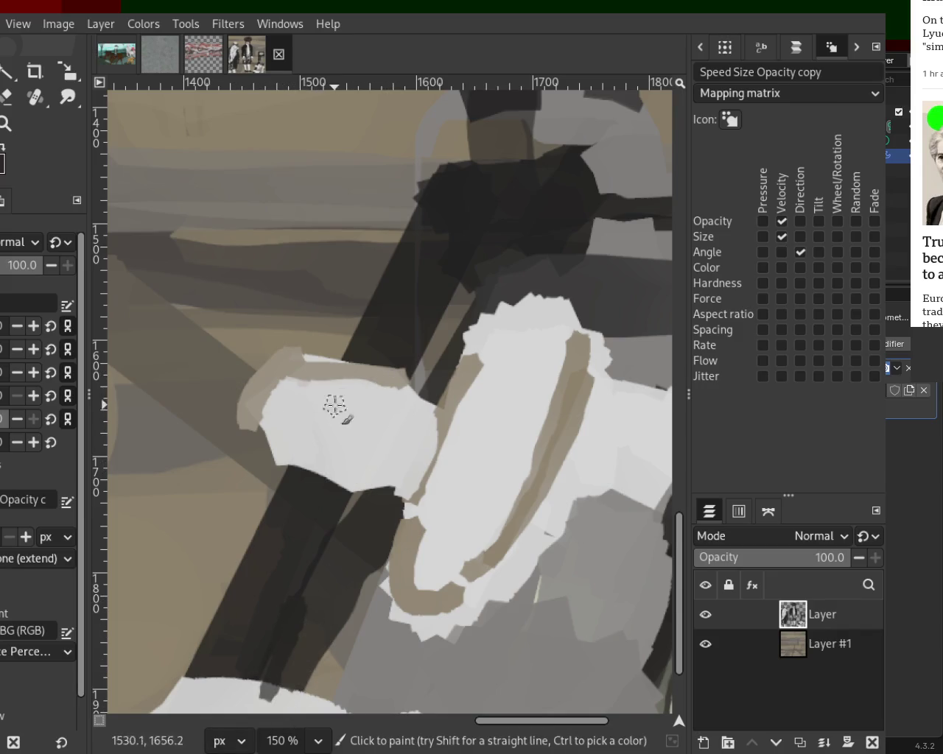
pyautogui.moveTo(278, 443)
pyautogui.mouseDown()
pyautogui.moveTo(354, 459)
pyautogui.moveTo(371, 474)
pyautogui.moveTo(347, 436)
pyautogui.moveTo(358, 475)
pyautogui.mouseUp()
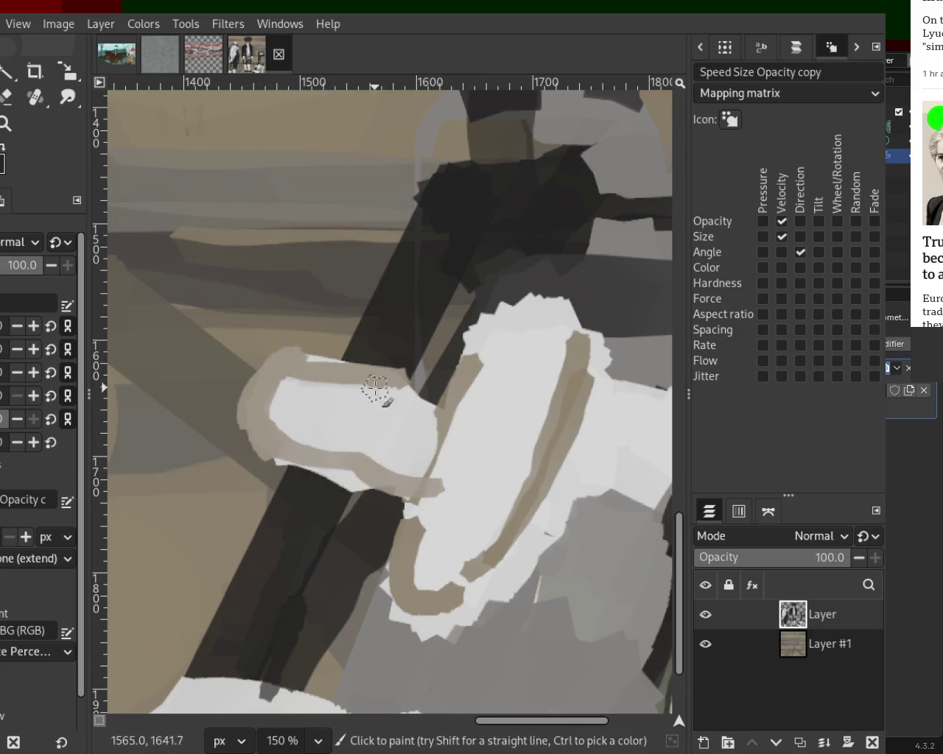
pyautogui.hotkey('ctrl', 'z')
pyautogui.moveTo(358, 368)
pyautogui.mouseDown()
pyautogui.moveTo(344, 451)
pyautogui.moveTo(356, 497)
pyautogui.mouseUp()
pyautogui.hotkey('ctrl', 'z')
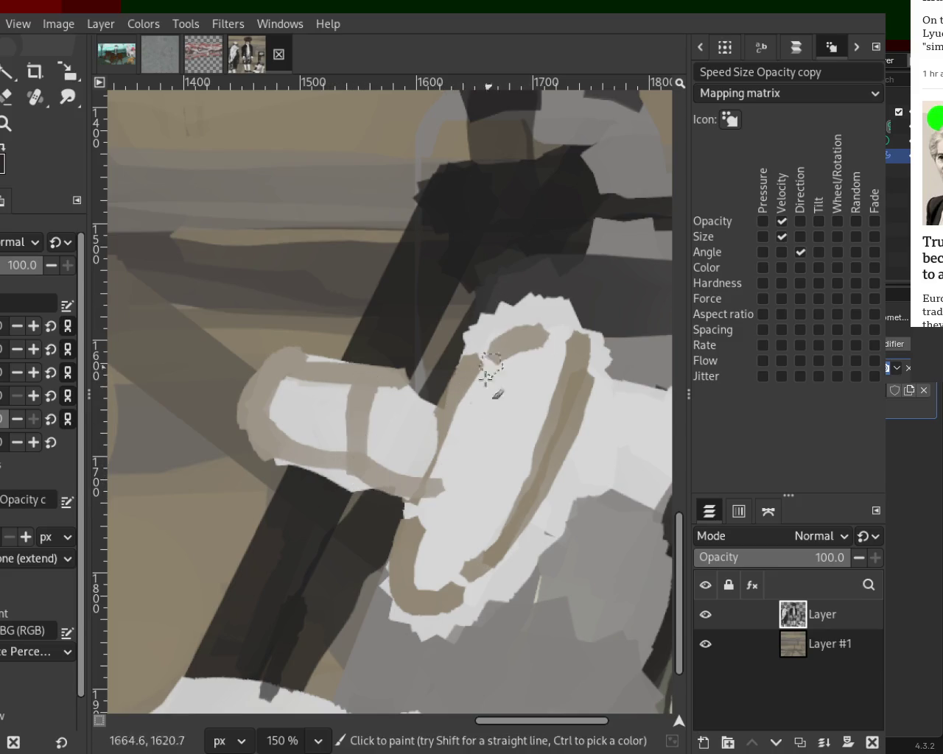
pyautogui.moveTo(469, 375)
pyautogui.mouseDown()
pyautogui.moveTo(567, 277)
pyautogui.moveTo(543, 438)
pyautogui.moveTo(528, 332)
pyautogui.moveTo(455, 522)
pyautogui.moveTo(461, 413)
pyautogui.moveTo(398, 447)
pyautogui.moveTo(431, 395)
pyautogui.moveTo(382, 402)
pyautogui.moveTo(316, 370)
pyautogui.moveTo(307, 394)
pyautogui.mouseUp()
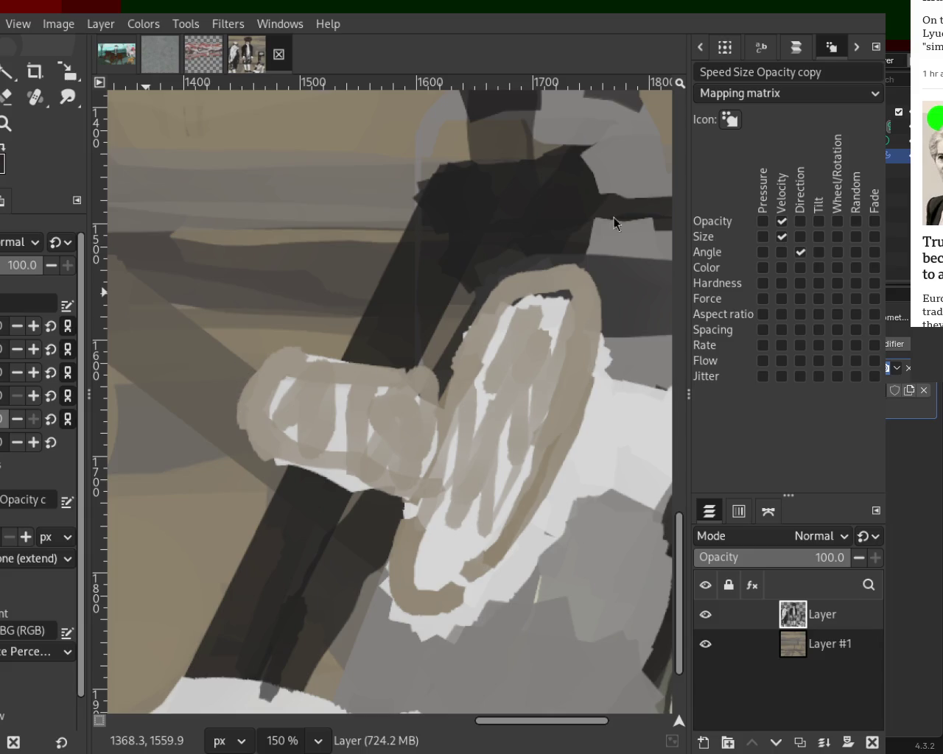
pyautogui.moveTo(587, 236)
pyautogui.mouseDown()
pyautogui.moveTo(474, 496)
pyautogui.moveTo(493, 464)
pyautogui.moveTo(506, 386)
pyautogui.moveTo(453, 365)
pyautogui.moveTo(435, 477)
pyautogui.moveTo(461, 494)
pyautogui.moveTo(509, 284)
pyautogui.moveTo(490, 315)
pyautogui.moveTo(482, 501)
pyautogui.moveTo(424, 542)
pyautogui.moveTo(505, 520)
pyautogui.moveTo(526, 420)
pyautogui.moveTo(449, 556)
pyautogui.moveTo(547, 295)
pyautogui.moveTo(563, 398)
pyautogui.moveTo(489, 590)
pyautogui.moveTo(364, 428)
pyautogui.moveTo(431, 424)
pyautogui.moveTo(249, 345)
pyautogui.moveTo(488, 376)
pyautogui.moveTo(378, 386)
pyautogui.moveTo(319, 361)
pyautogui.mouseUp()
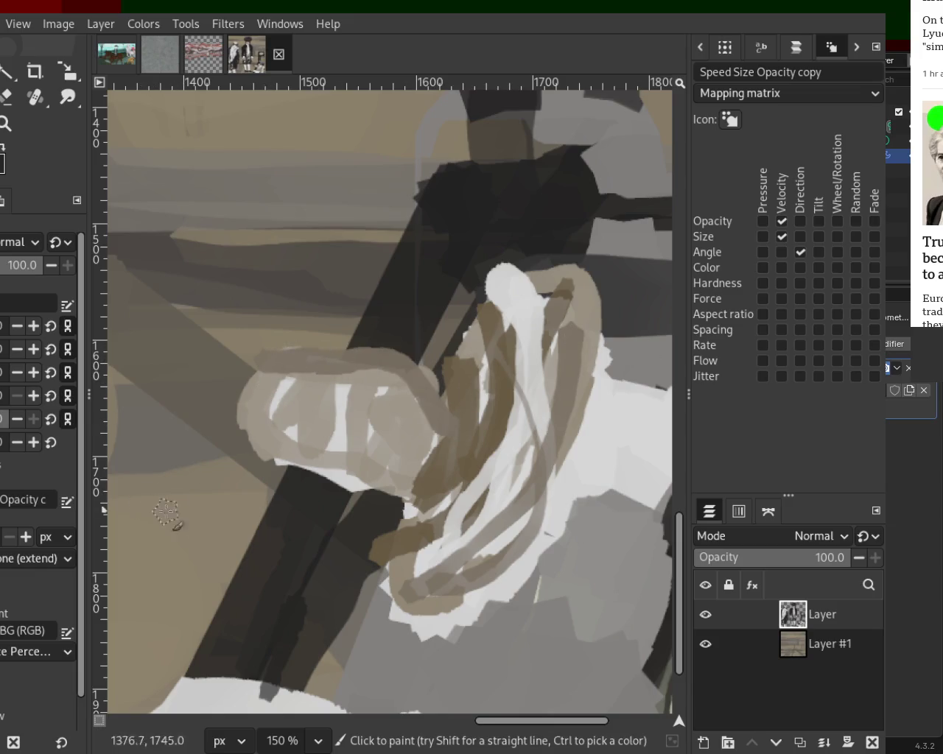
# Paint darker beige on the loop's upper left and white highlights through the brown folds
pyautogui.keyDown('ctrl'); pyautogui.click(284, 362); pyautogui.keyUp('ctrl')
pyautogui.moveTo(284, 353)
pyautogui.mouseDown()
pyautogui.moveTo(375, 378)
pyautogui.moveTo(447, 382)
pyautogui.moveTo(401, 403)
pyautogui.moveTo(409, 467)
pyautogui.moveTo(328, 468)
pyautogui.moveTo(284, 411)
pyautogui.moveTo(360, 405)
pyautogui.moveTo(392, 428)
pyautogui.moveTo(349, 369)
pyautogui.moveTo(343, 393)
pyautogui.mouseUp()
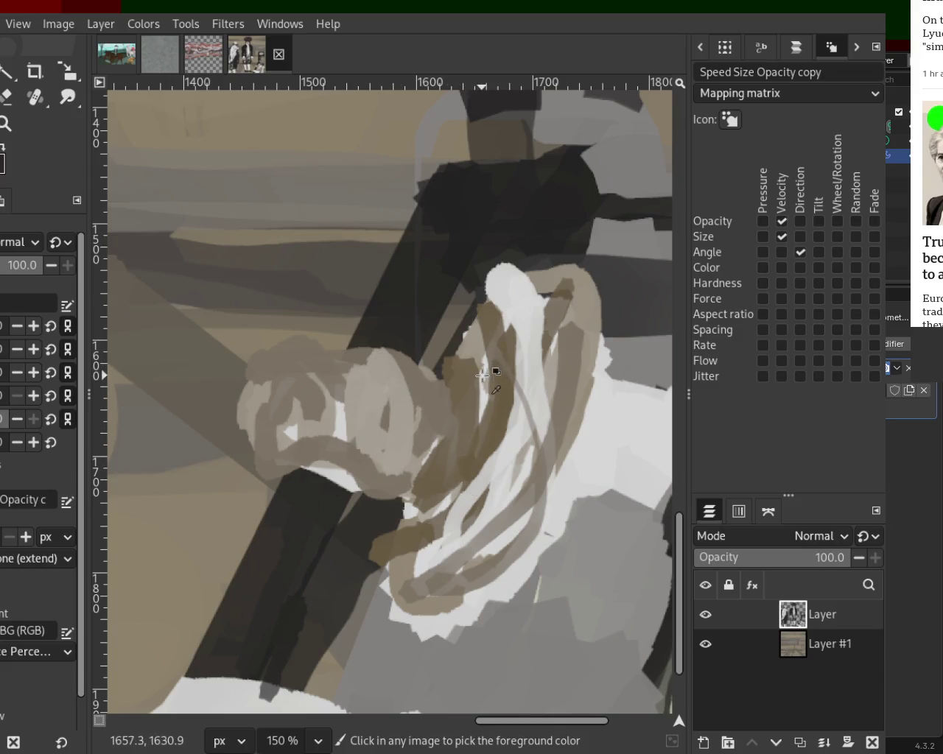
pyautogui.moveTo(482, 376); pyautogui.dragTo(432, 435)
pyautogui.moveTo(411, 494)
pyautogui.mouseDown()
pyautogui.moveTo(491, 447)
pyautogui.moveTo(483, 445)
pyautogui.moveTo(442, 587)
pyautogui.moveTo(511, 454)
pyautogui.moveTo(455, 522)
pyautogui.moveTo(428, 537)
pyautogui.moveTo(498, 456)
pyautogui.moveTo(513, 308)
pyautogui.moveTo(458, 310)
pyautogui.mouseUp()
pyautogui.moveTo(555, 292); pyautogui.dragTo(446, 366)
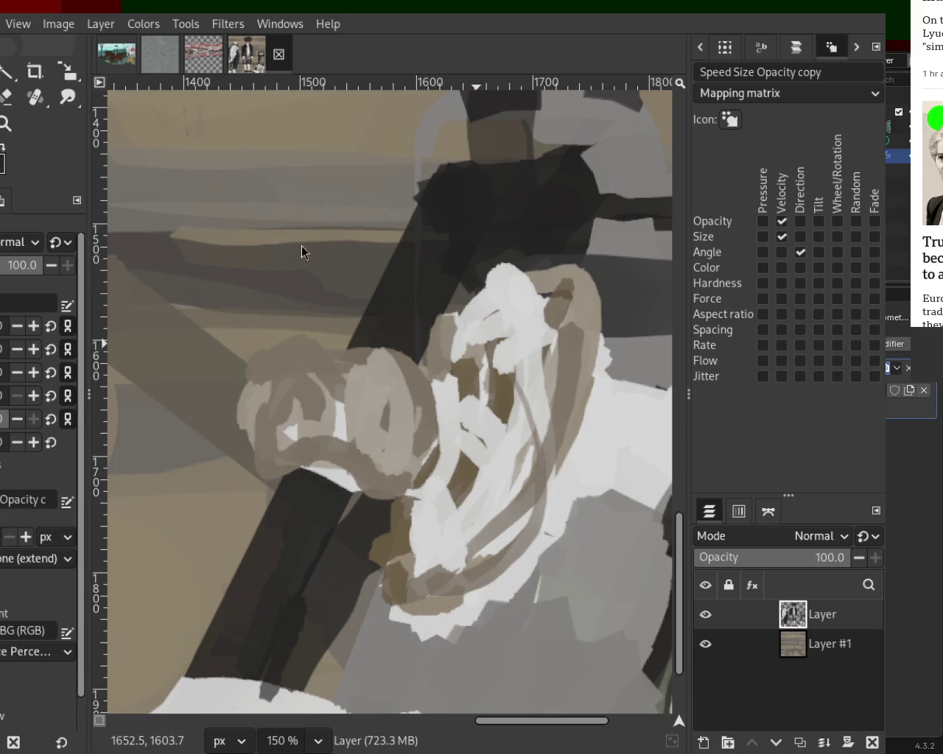
# Add a brownish band across the ring and a light grey crescent on its left side
pyautogui.keyDown('ctrl'); pyautogui.click(505, 391); pyautogui.keyUp('ctrl')
pyautogui.moveTo(413, 398)
pyautogui.mouseDown()
pyautogui.moveTo(289, 378)
pyautogui.moveTo(371, 426)
pyautogui.moveTo(394, 403)
pyautogui.moveTo(255, 377)
pyautogui.mouseUp()
pyautogui.keyDown('ctrl'); pyautogui.click(251, 396); pyautogui.keyUp('ctrl')
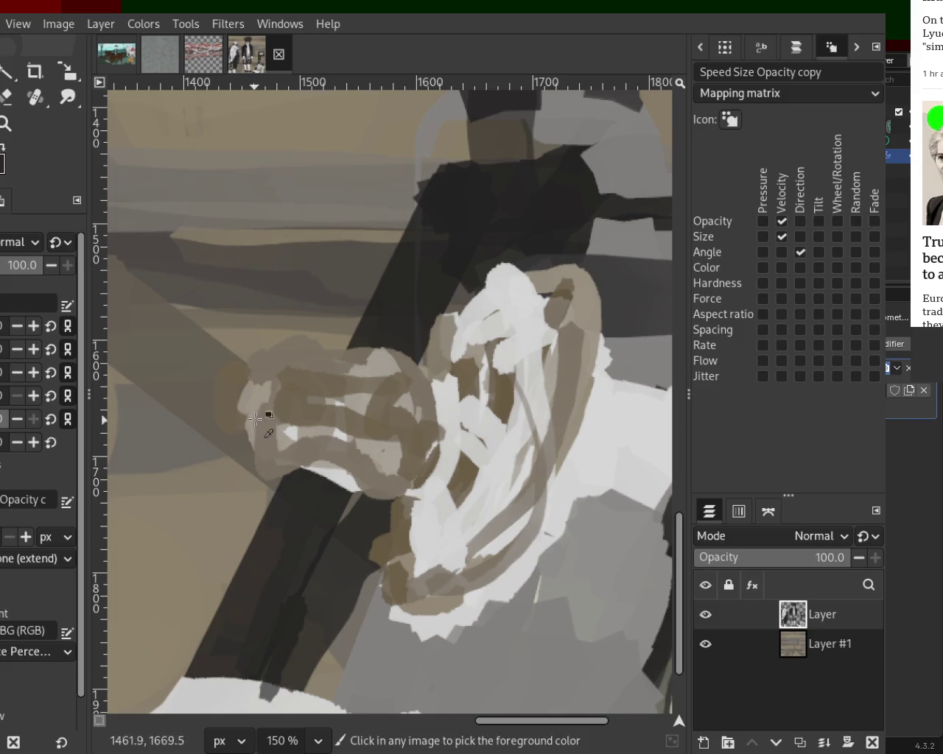
pyautogui.keyDown('ctrl'); pyautogui.click(261, 376); pyautogui.keyUp('ctrl')
pyautogui.moveTo(262, 377); pyautogui.dragTo(281, 431)
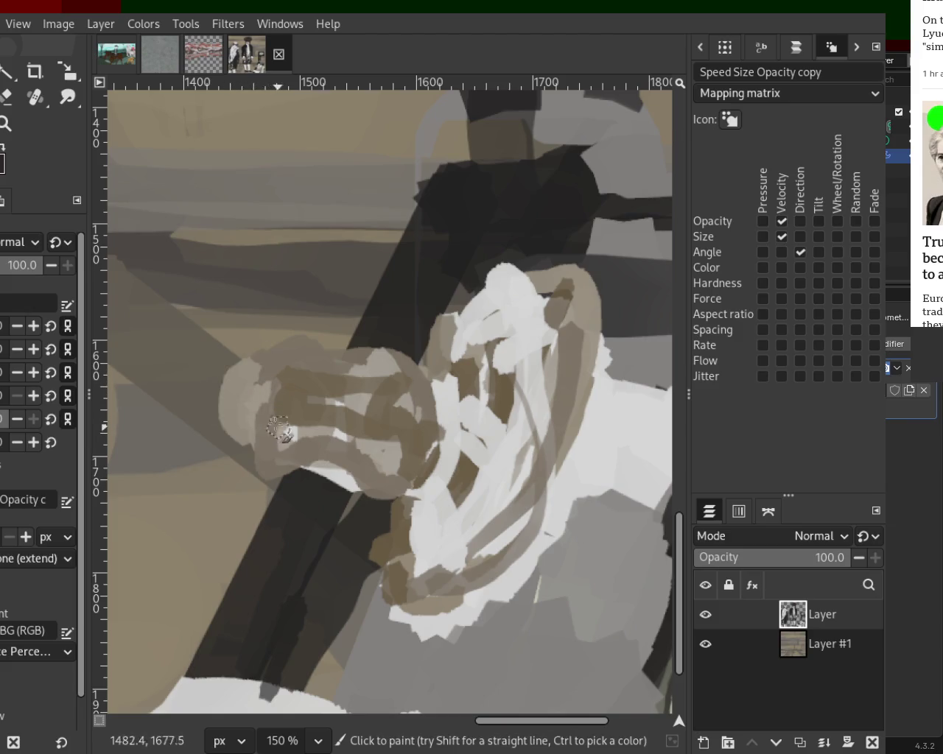
pyautogui.moveTo(276, 385); pyautogui.dragTo(263, 450)
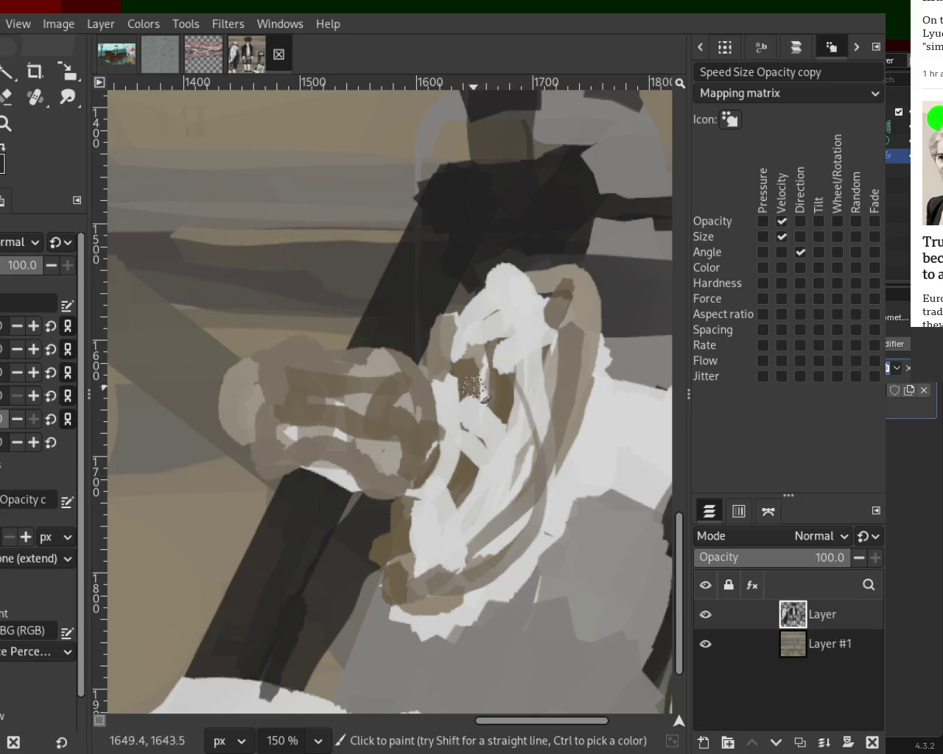
# Paint dark brown fold strokes down the cloth with a thin light stroke beside them
pyautogui.moveTo(471, 391)
pyautogui.mouseDown()
pyautogui.moveTo(472, 484)
pyautogui.moveTo(454, 508)
pyautogui.mouseUp()
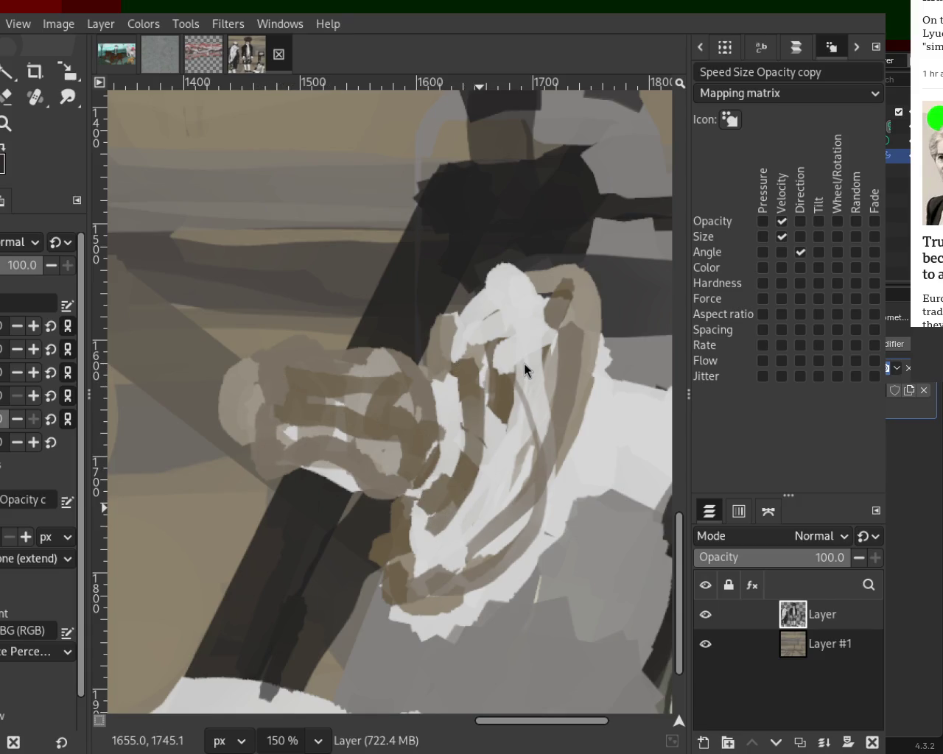
pyautogui.moveTo(505, 392); pyautogui.dragTo(458, 522)
pyautogui.hotkey('ctrl', 'z')
pyautogui.moveTo(505, 391)
pyautogui.mouseDown()
pyautogui.moveTo(463, 517)
pyautogui.moveTo(516, 368)
pyautogui.mouseUp()
pyautogui.keyDown('ctrl'); pyautogui.click(463, 518); pyautogui.keyUp('ctrl')
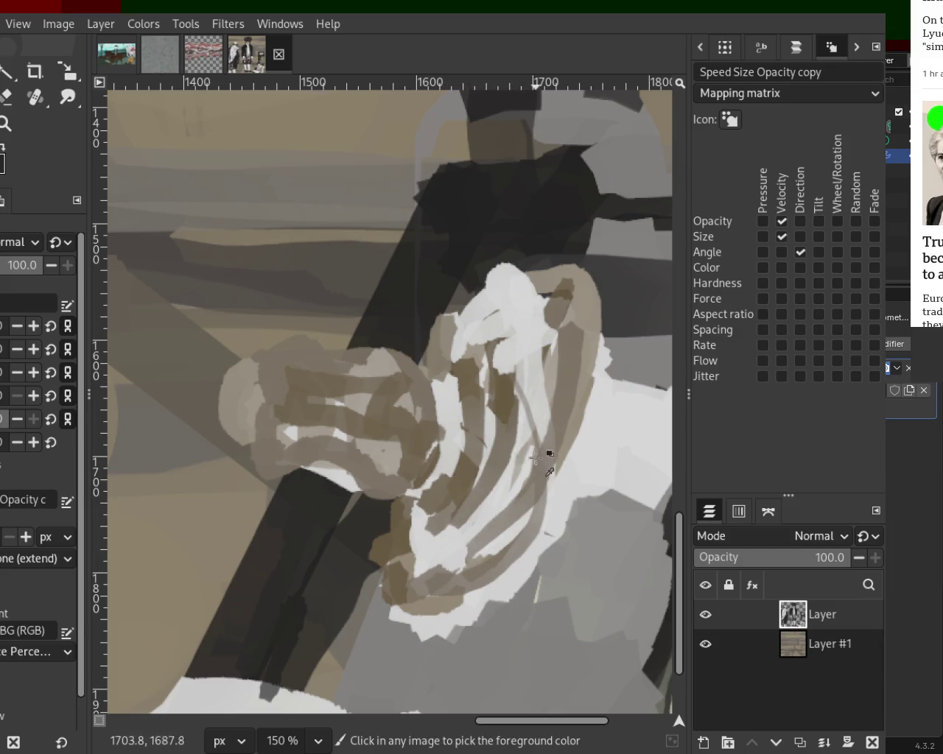
# Cover the cloth's white top with grey-brown and near-white strokes
pyautogui.keyDown('ctrl'); pyautogui.click(547, 463); pyautogui.keyUp('ctrl')
pyautogui.moveTo(548, 449); pyautogui.dragTo(532, 310)
pyautogui.moveTo(545, 398); pyautogui.dragTo(509, 258)
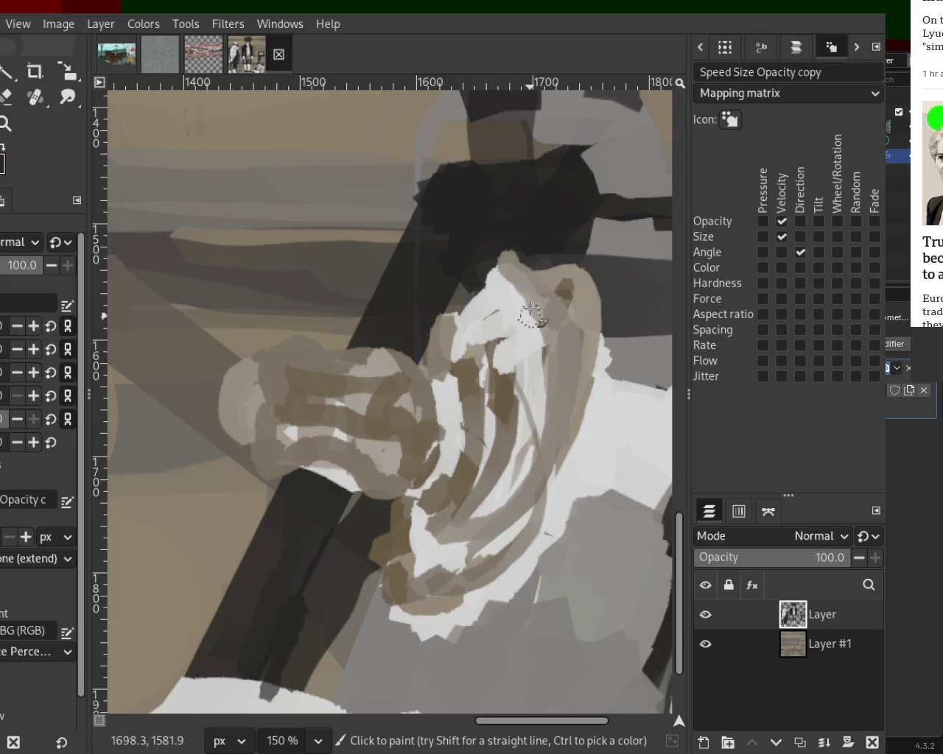
pyautogui.moveTo(530, 324); pyautogui.dragTo(514, 306)
pyautogui.keyDown('ctrl'); pyautogui.click(509, 373); pyautogui.keyUp('ctrl')
pyautogui.moveTo(509, 373)
pyautogui.mouseDown()
pyautogui.moveTo(523, 313)
pyautogui.moveTo(471, 356)
pyautogui.moveTo(503, 286)
pyautogui.moveTo(446, 359)
pyautogui.moveTo(473, 312)
pyautogui.mouseUp()
pyautogui.keyDown('ctrl'); pyautogui.click(500, 306); pyautogui.keyUp('ctrl')
# Add curved beige and grey-beige strokes around the lower cloth and its outer edge
pyautogui.keyDown('ctrl'); pyautogui.click(461, 522); pyautogui.keyUp('ctrl')
pyautogui.moveTo(401, 505)
pyautogui.mouseDown()
pyautogui.moveTo(382, 563)
pyautogui.moveTo(464, 597)
pyautogui.mouseUp()
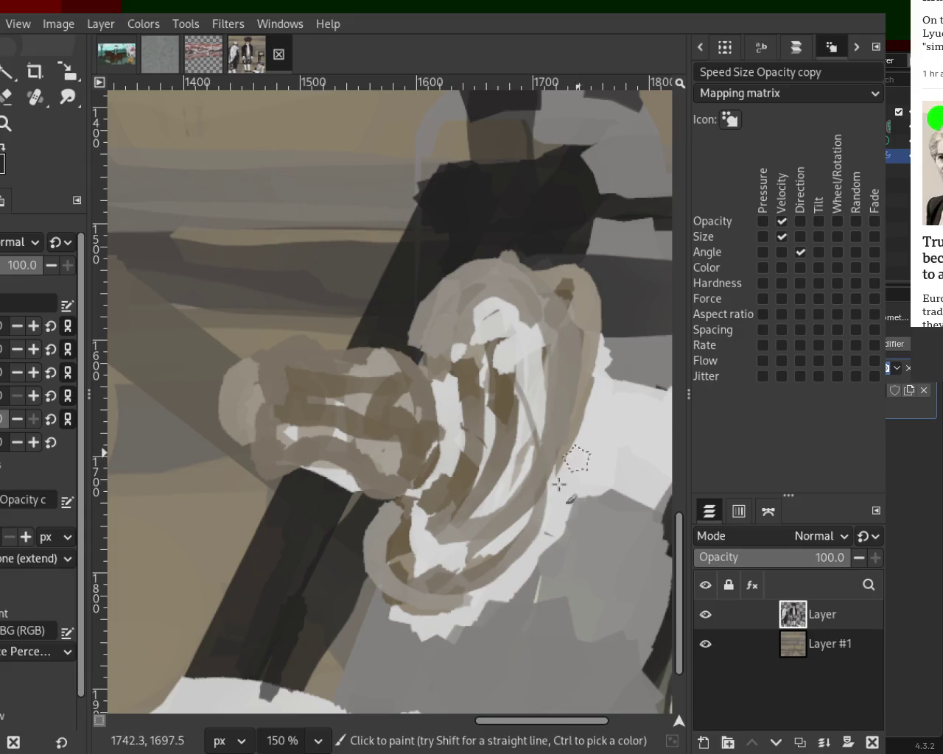
pyautogui.moveTo(420, 565)
pyautogui.mouseDown()
pyautogui.moveTo(491, 553)
pyautogui.moveTo(372, 586)
pyautogui.mouseUp()
pyautogui.keyDown('ctrl'); pyautogui.click(492, 553); pyautogui.keyUp('ctrl')
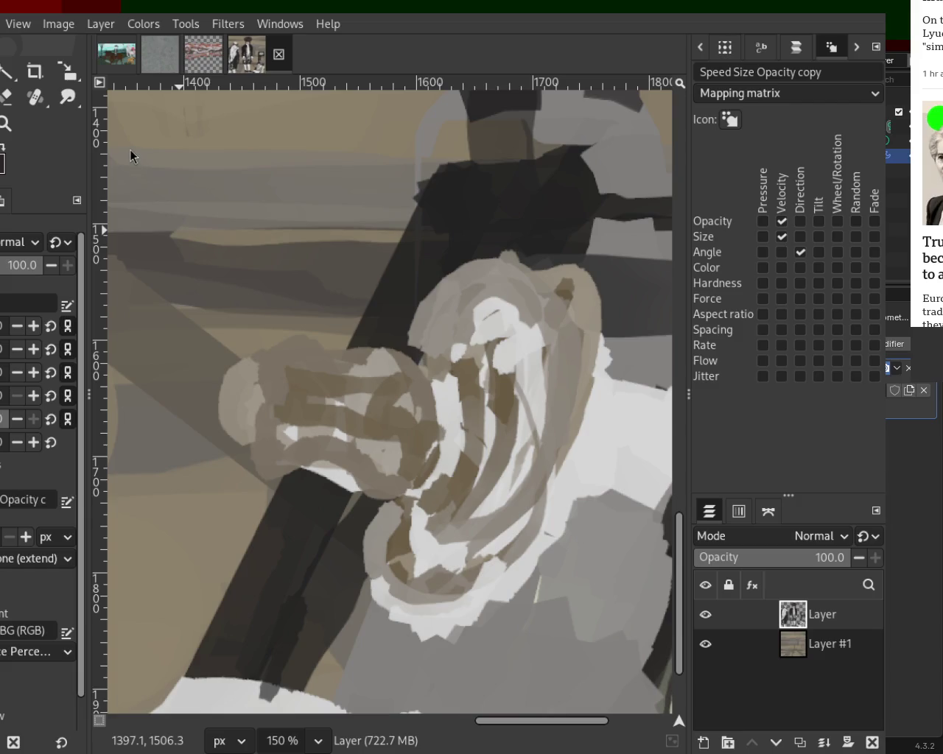
# Zoom out to see the painting, then zoom back in on the figures and chair
pyautogui.click(5, 126)
pyautogui.press('-')
pyautogui.press('-')
pyautogui.press('-')
pyautogui.press('-')
pyautogui.press('-')
pyautogui.press('-')
pyautogui.click(253, 357)
pyautogui.press('-')
pyautogui.press('-')
pyautogui.press('+')
pyautogui.press('+')
pyautogui.click(308, 361)
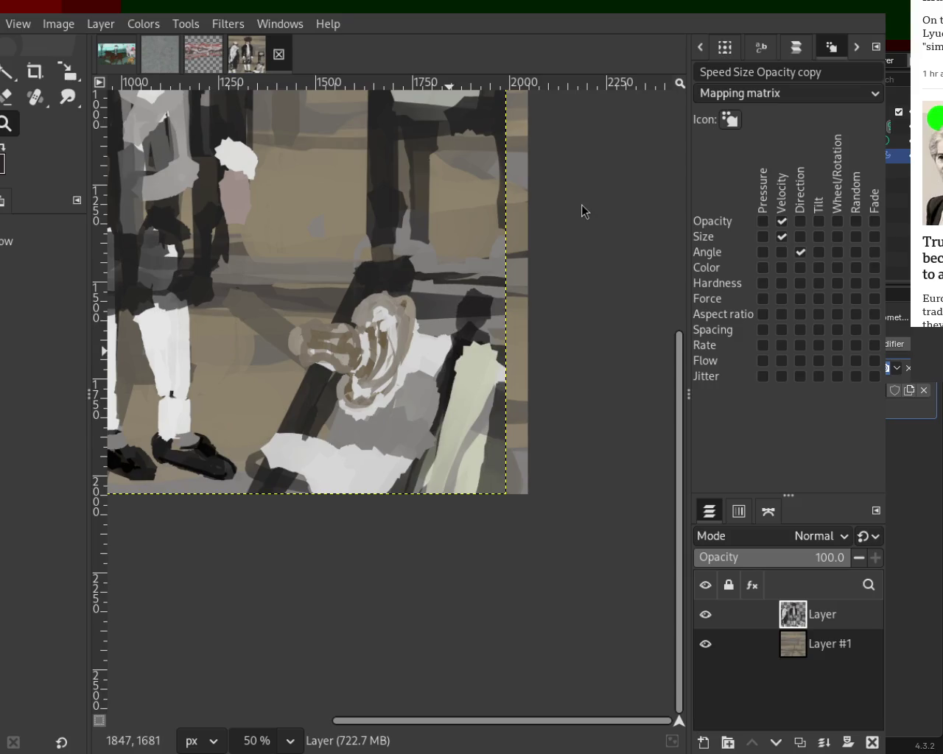
# At 66.7% zoom, paint brown loops on the lower cloth, then zoom out to 25%
pyautogui.press('-')
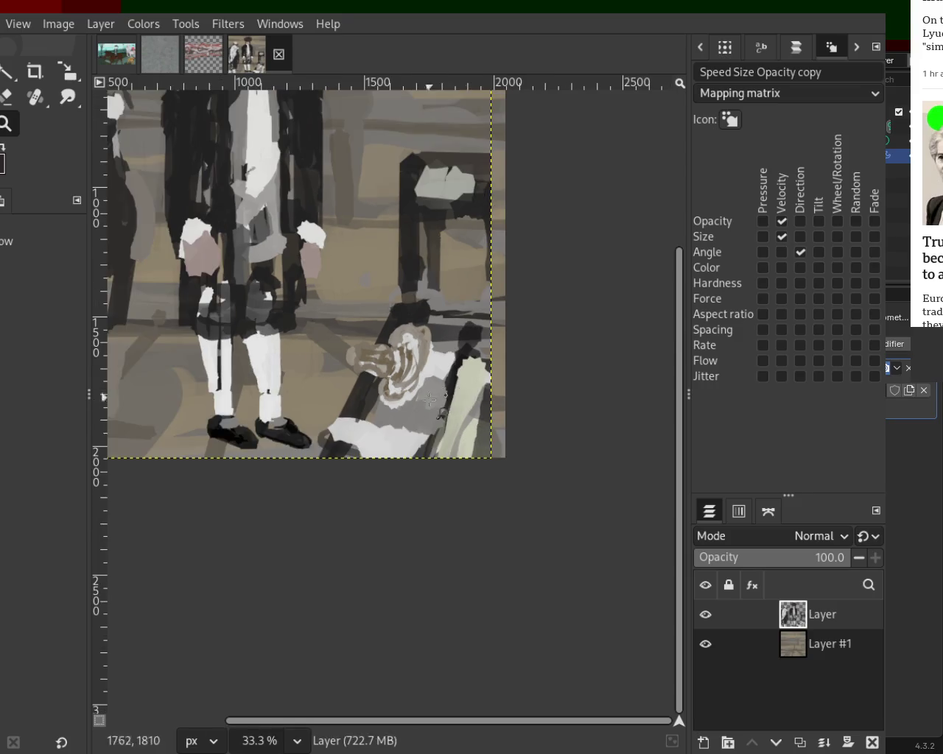
pyautogui.press('+')
pyautogui.press('+')
pyautogui.click(8, 71)
pyautogui.press('ctrl')
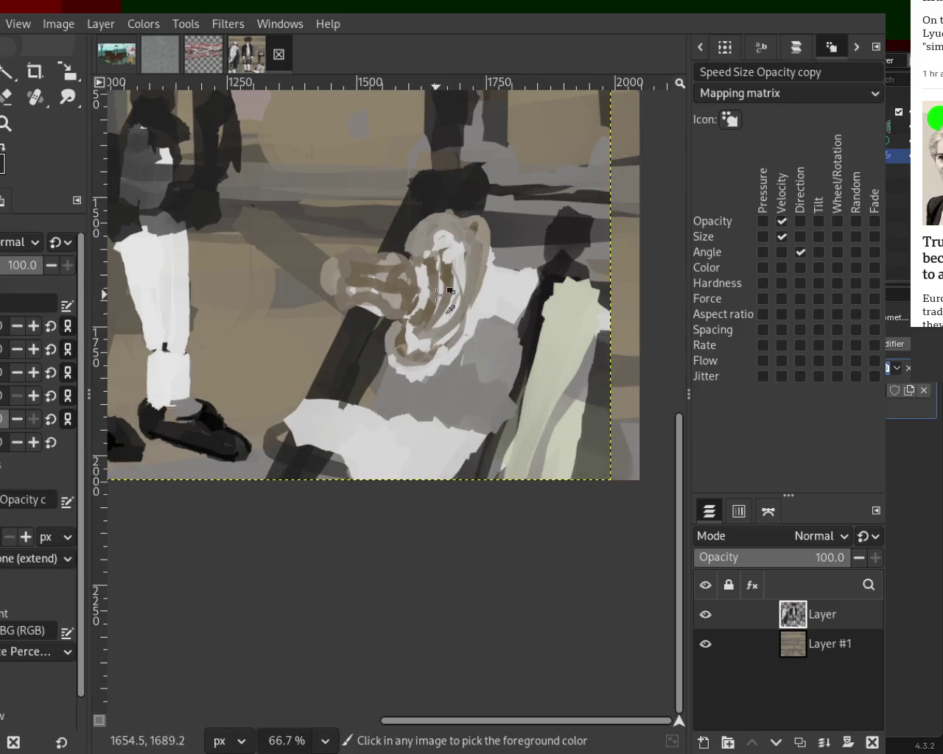
pyautogui.moveTo(343, 435); pyautogui.dragTo(332, 435)
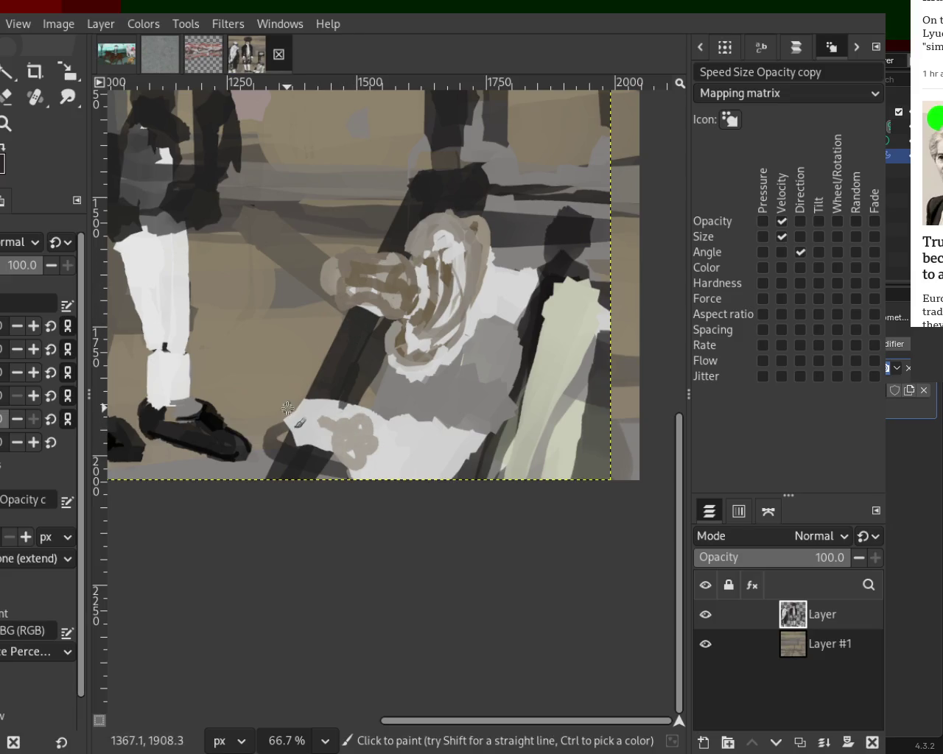
pyautogui.moveTo(294, 420)
pyautogui.mouseDown()
pyautogui.moveTo(287, 409)
pyautogui.moveTo(352, 417)
pyautogui.mouseUp()
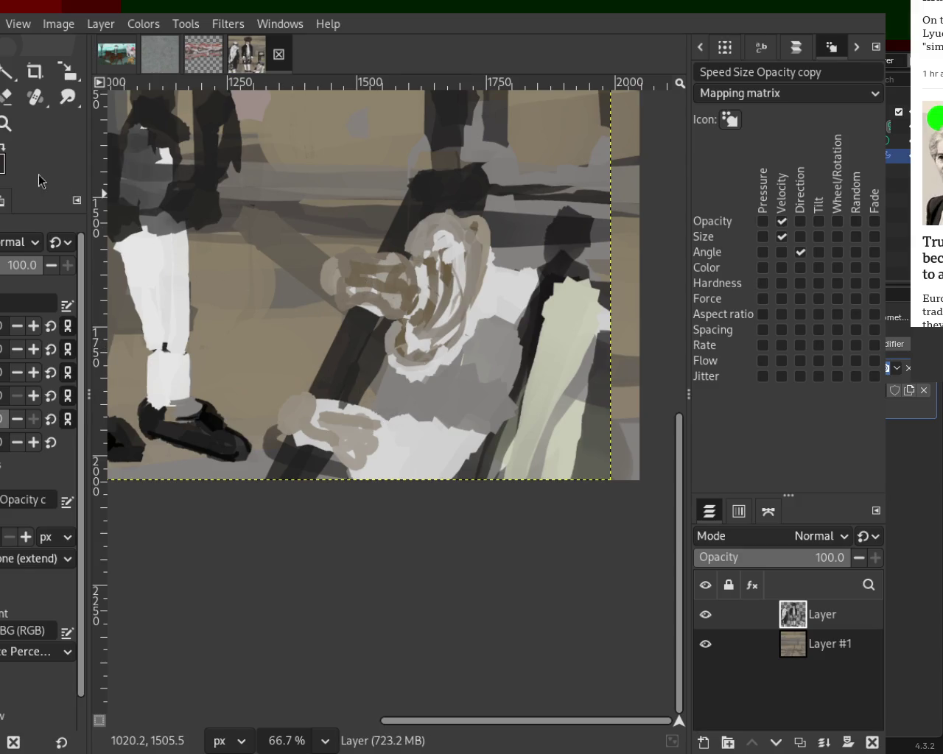
pyautogui.click(6, 125)
pyautogui.scroll(-3, 304, 461)
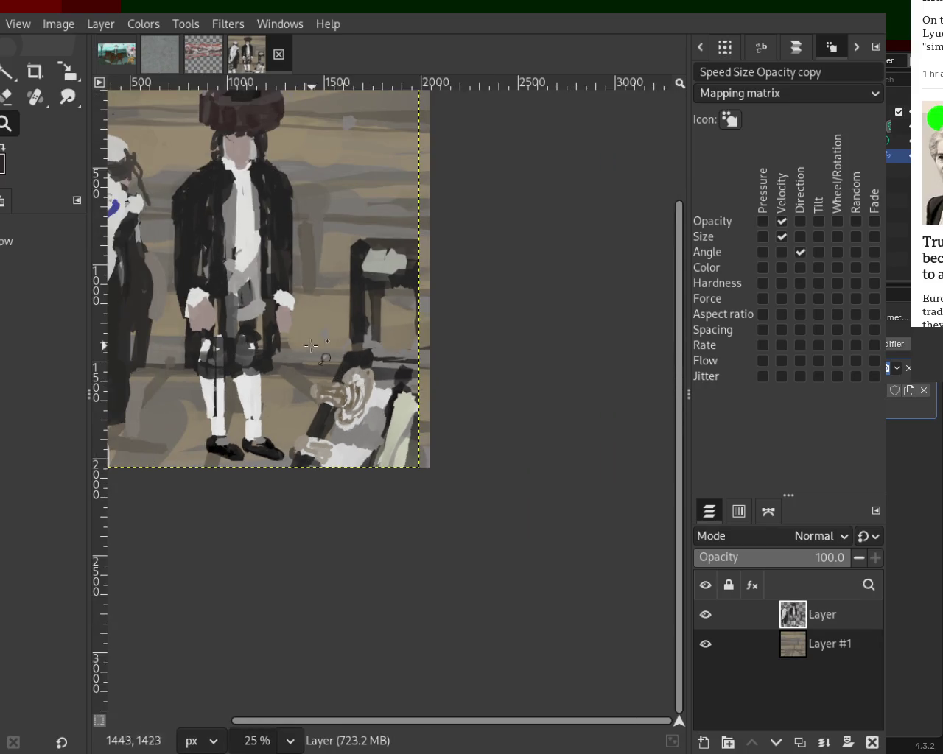
# Hide Layer #1 and lasso the chair and cloth with Free Select
pyautogui.click(705, 645)
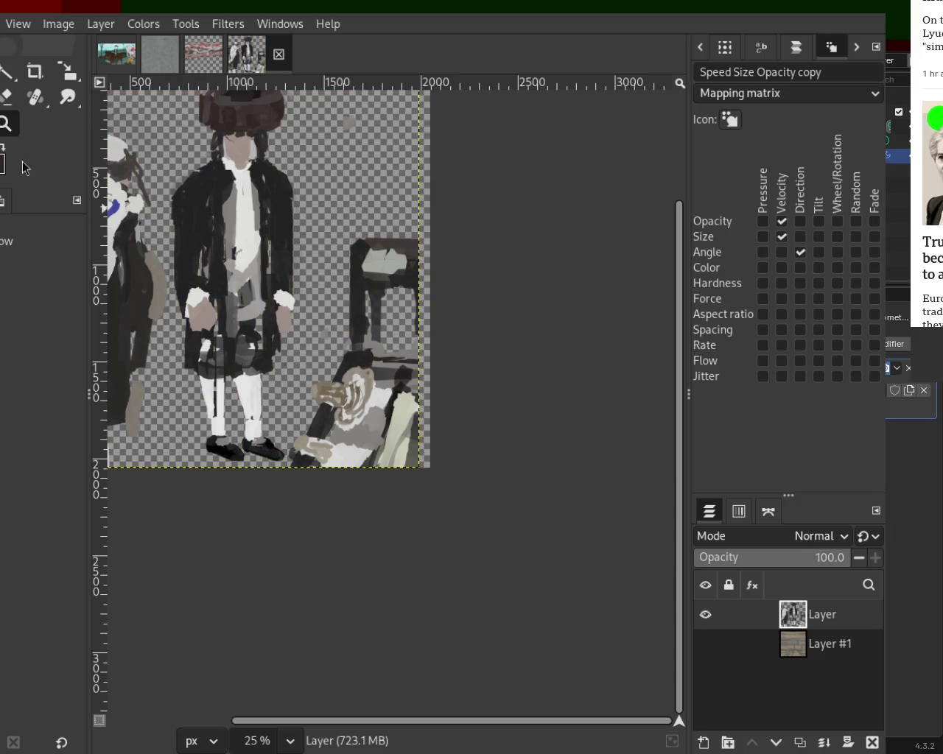
pyautogui.hotkey('shift', 'c')
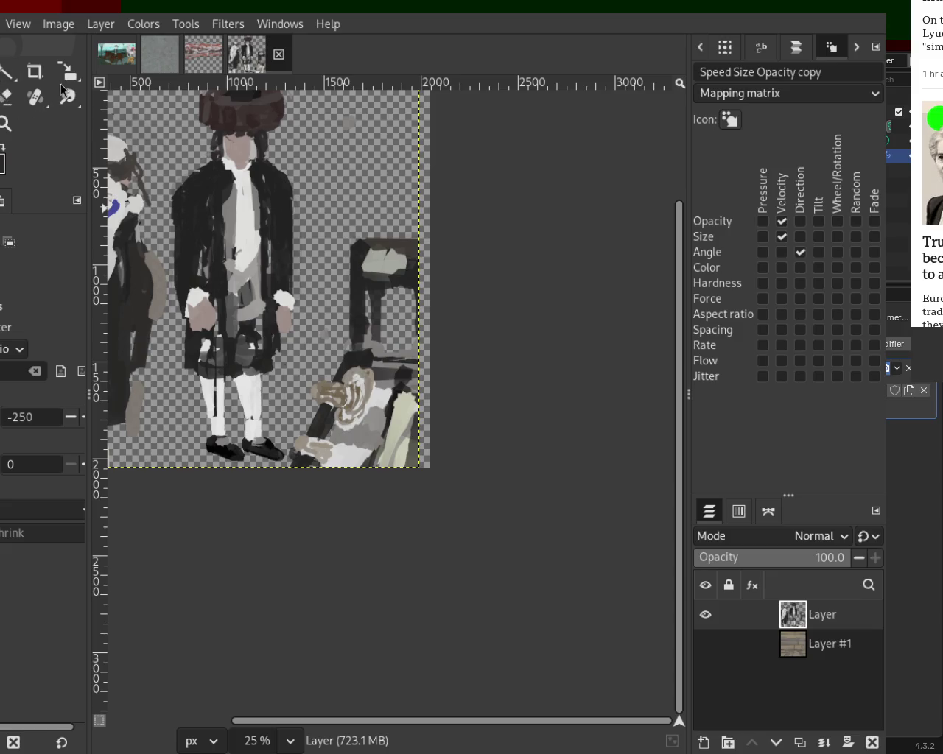
pyautogui.click(57, 87)
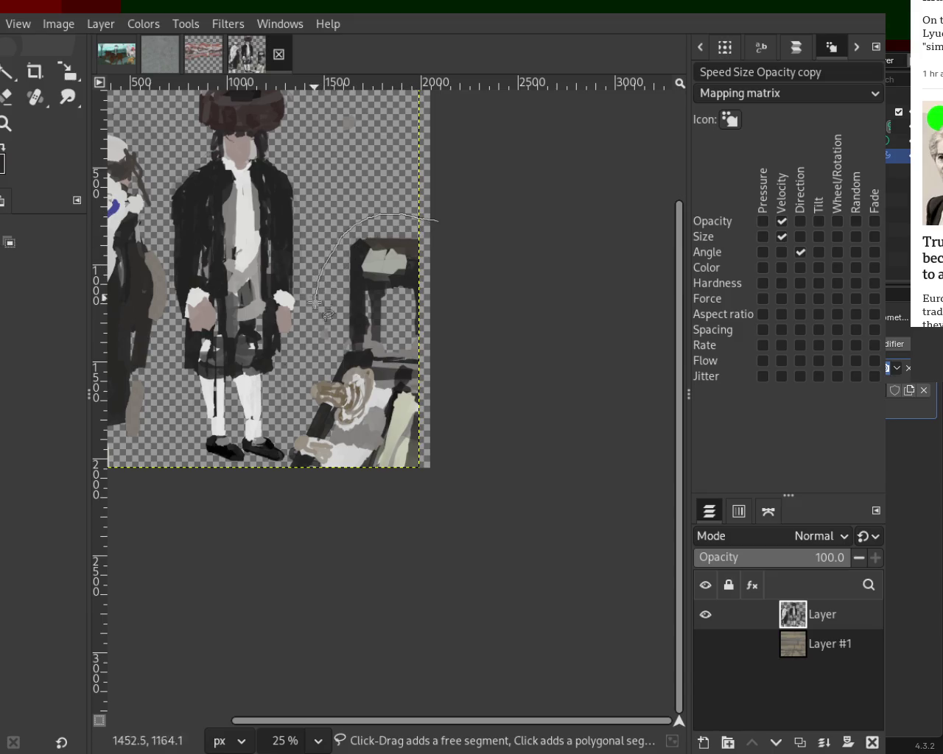
pyautogui.moveTo(276, 489); pyautogui.dragTo(428, 483)
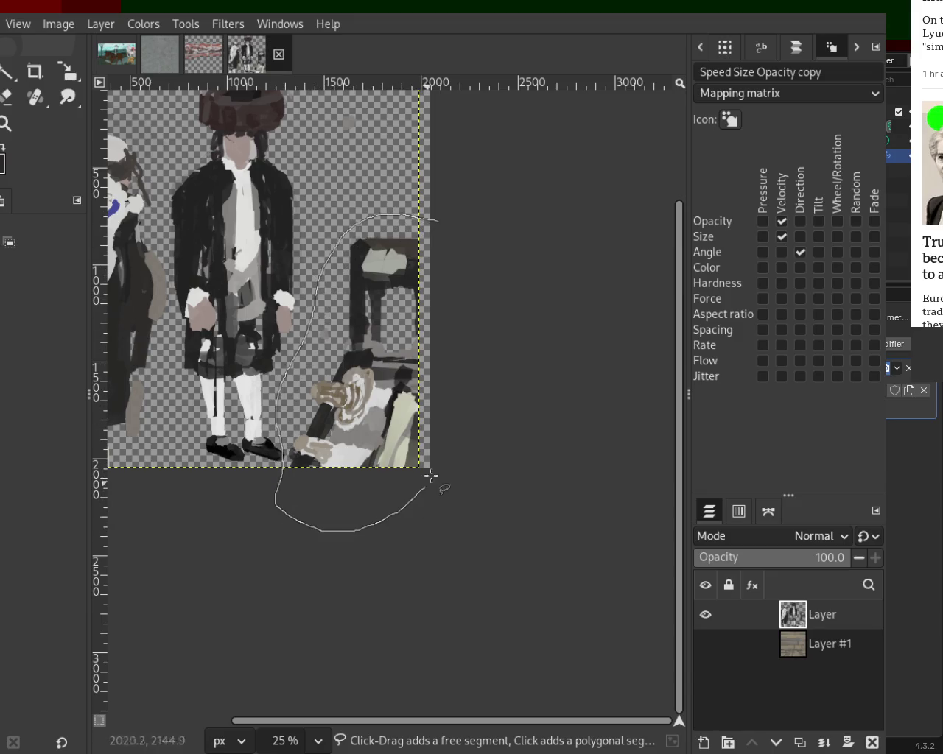
pyautogui.moveTo(446, 249); pyautogui.dragTo(426, 217)
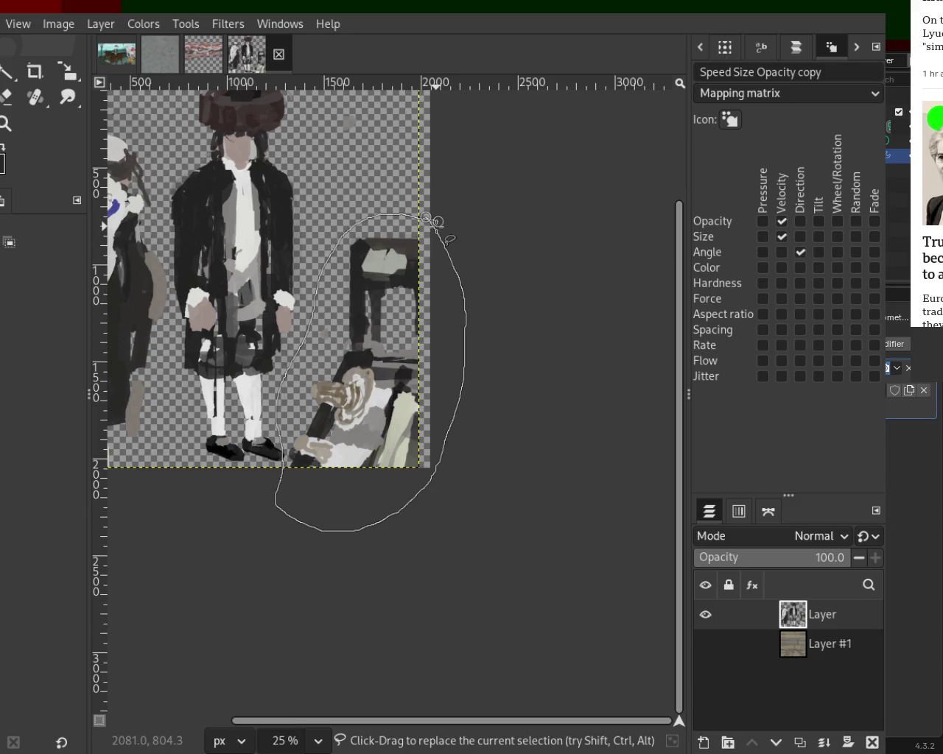
pyautogui.press('Return')
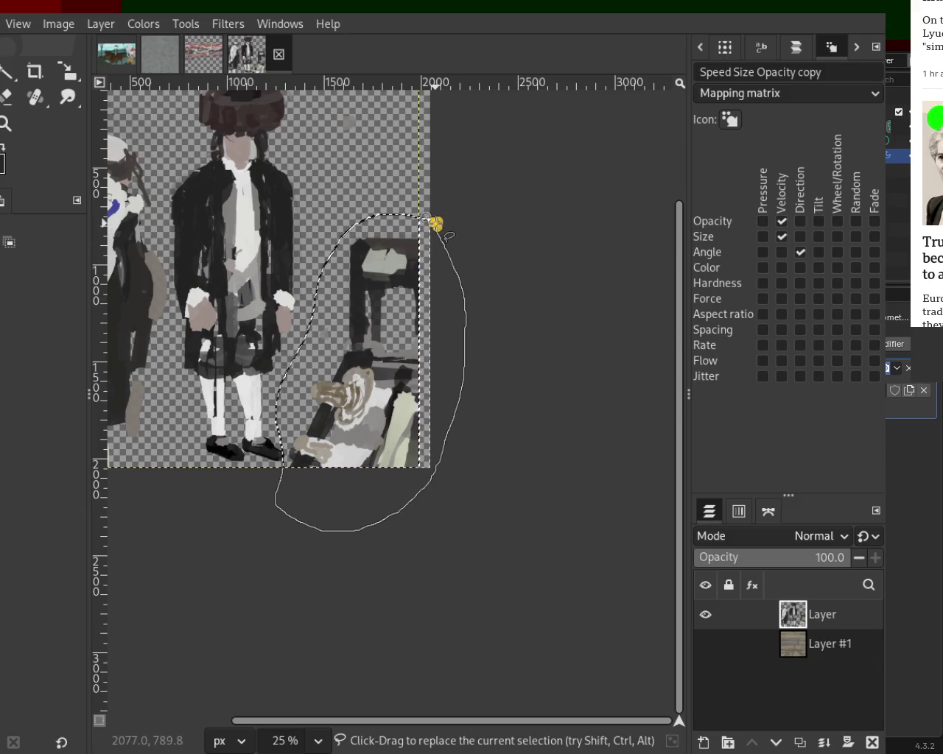
# Cut the chair and cloth onto a new Layer #2, anchor it, and select none
pyautogui.hotkey('ctrl', 'x')
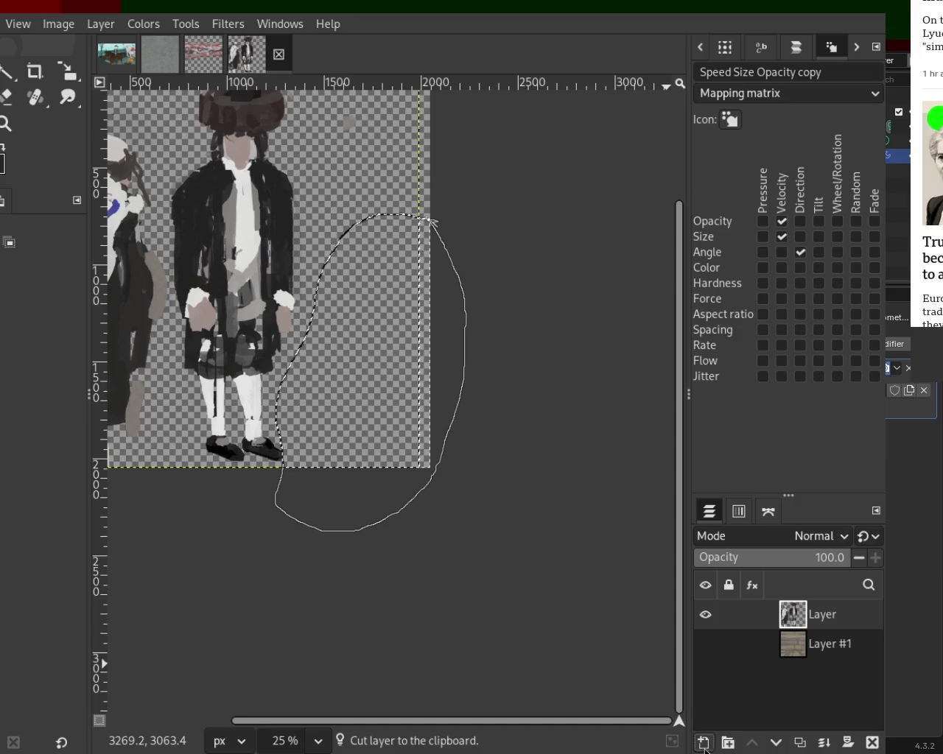
pyautogui.hotkey('ctrl', 'v')
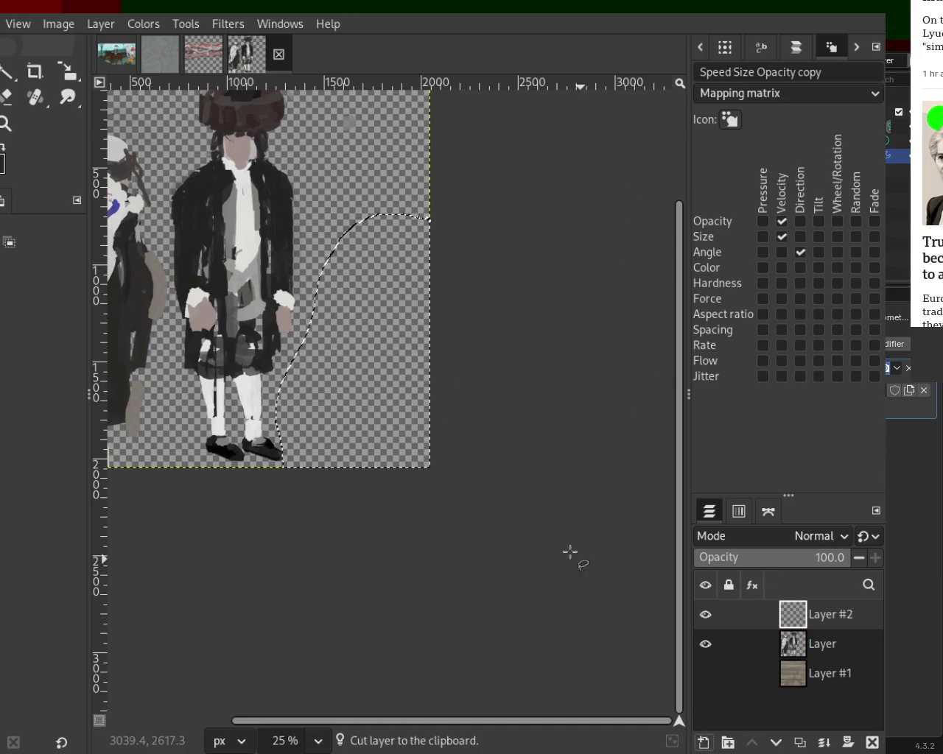
pyautogui.hotkey('ctrl', 'v')
pyautogui.hotkey('ctrl', 'z')
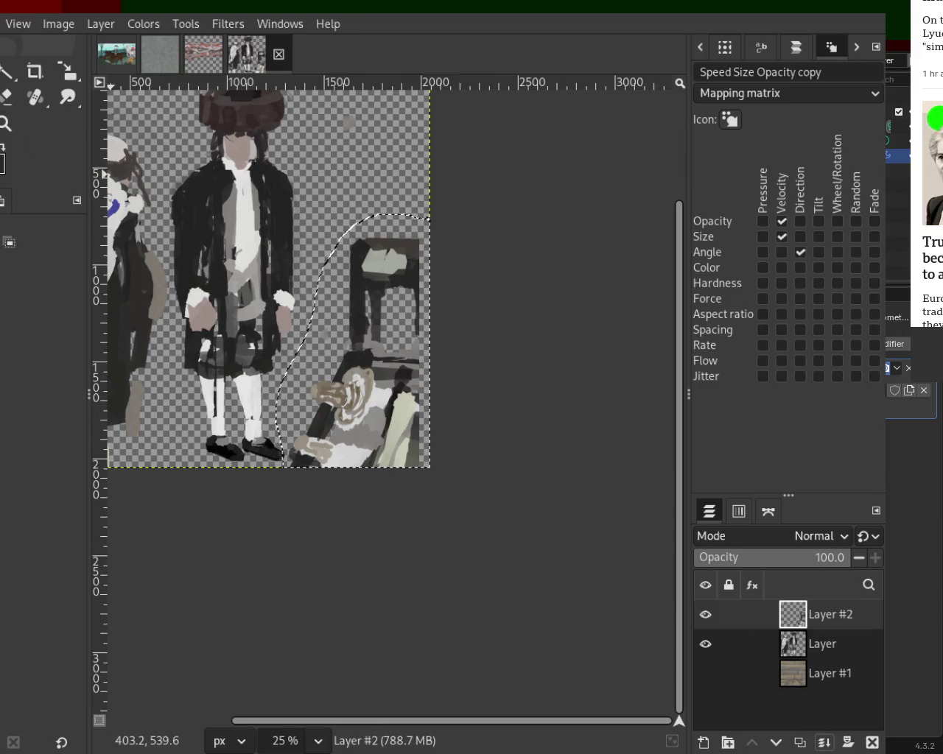
pyautogui.hotkey('ctrl', 'shift', 'a')
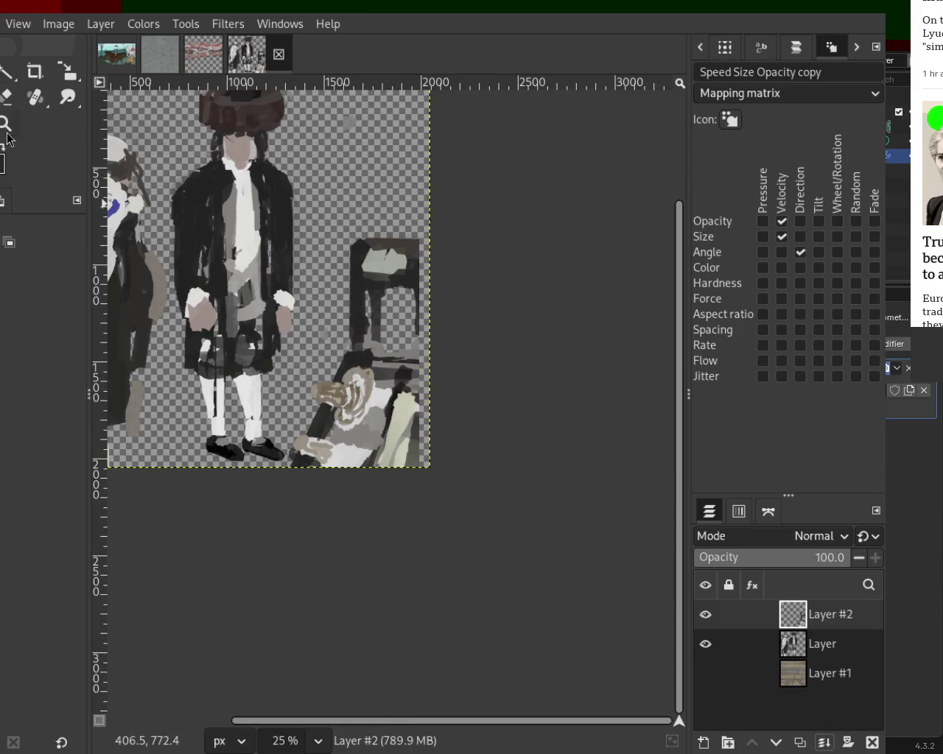
# At 25% zoom, toggle Layer #2 and figures layer visibility to check them, then activate Layer
pyautogui.click(6, 123)
pyautogui.keyDown('ctrl'); pyautogui.click(622, 514); pyautogui.keyUp('ctrl')
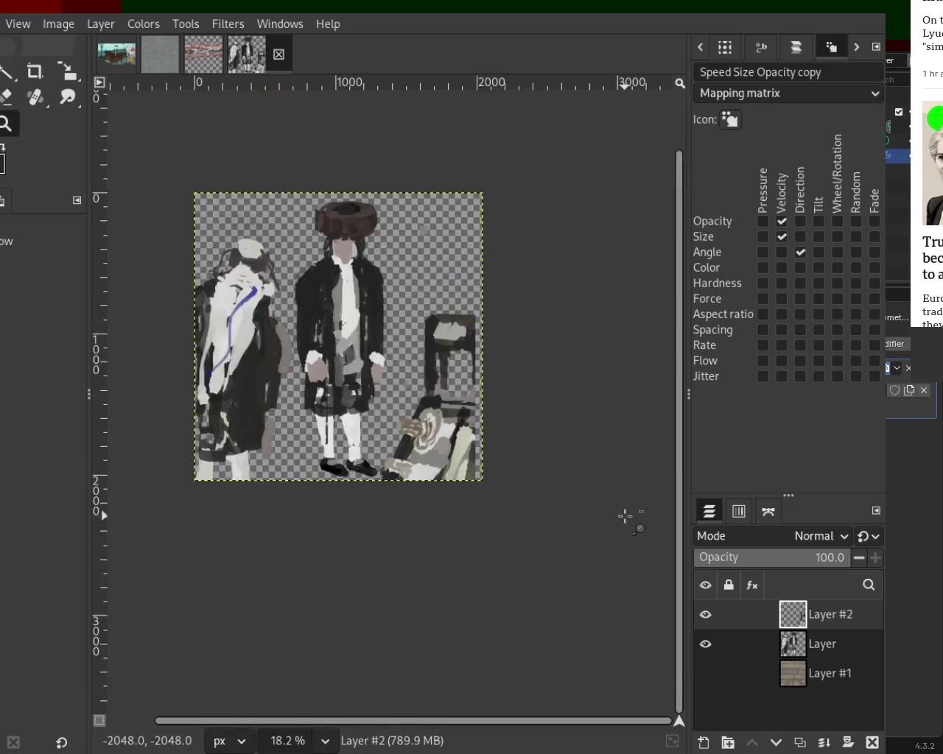
pyautogui.keyDown('ctrl'); pyautogui.click(625, 516); pyautogui.keyUp('ctrl')
pyautogui.keyDown('ctrl'); pyautogui.click(626, 516); pyautogui.keyUp('ctrl')
pyautogui.click(542, 461)
pyautogui.click(542, 461)
pyautogui.click(541, 461)
pyautogui.keyDown('ctrl'); pyautogui.click(568, 484); pyautogui.keyUp('ctrl')
pyautogui.click(564, 479)
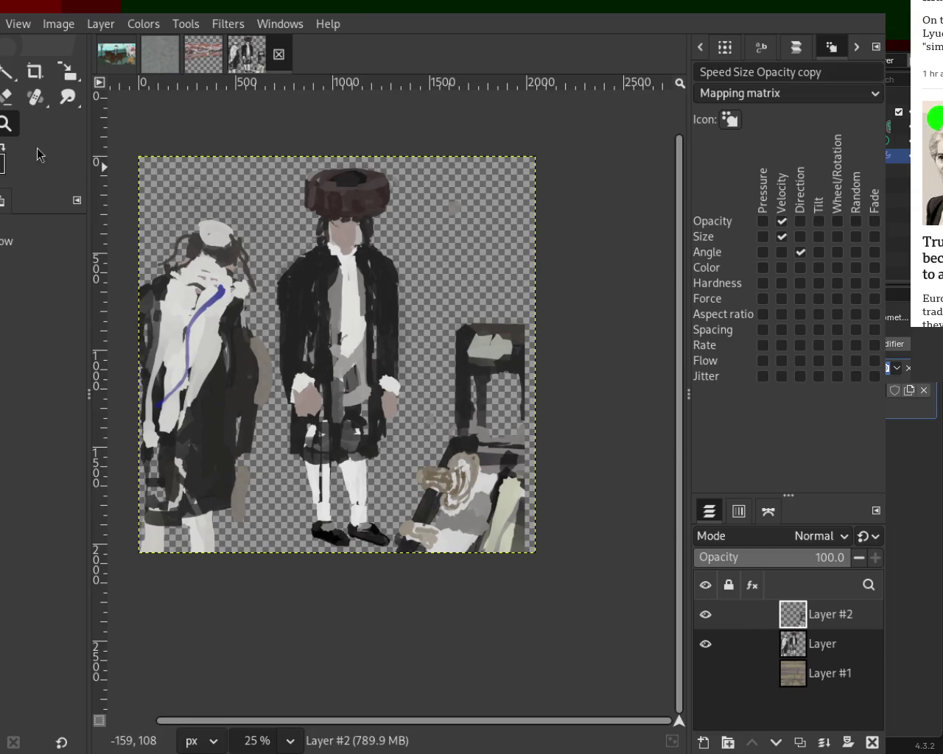
pyautogui.click(705, 616)
pyautogui.click(706, 616)
pyautogui.click(706, 644)
pyautogui.click(706, 645)
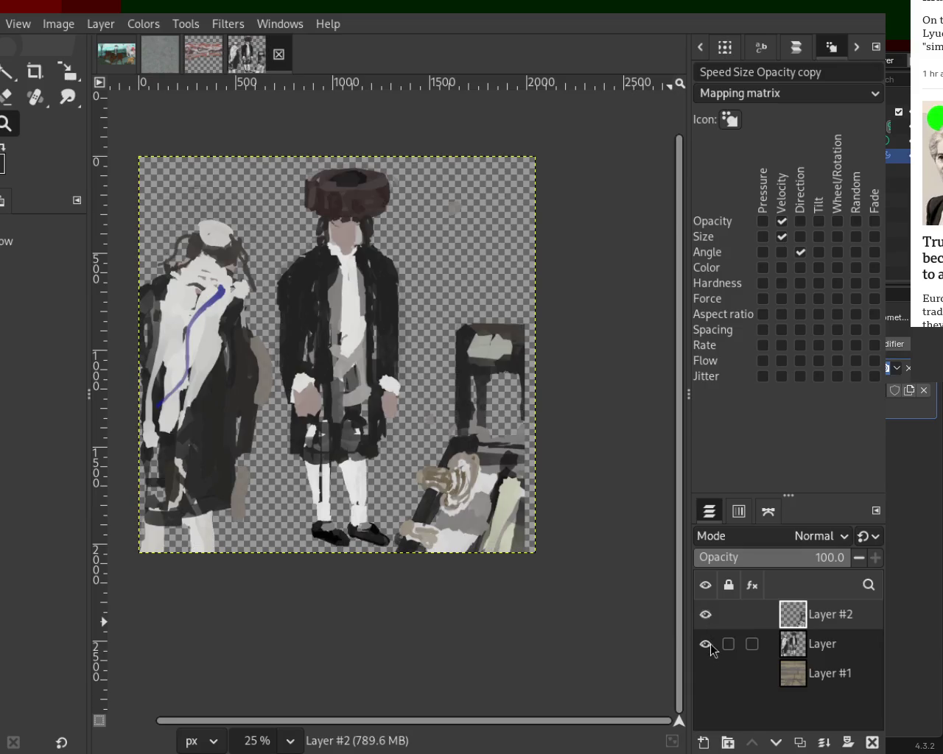
pyautogui.click(799, 647)
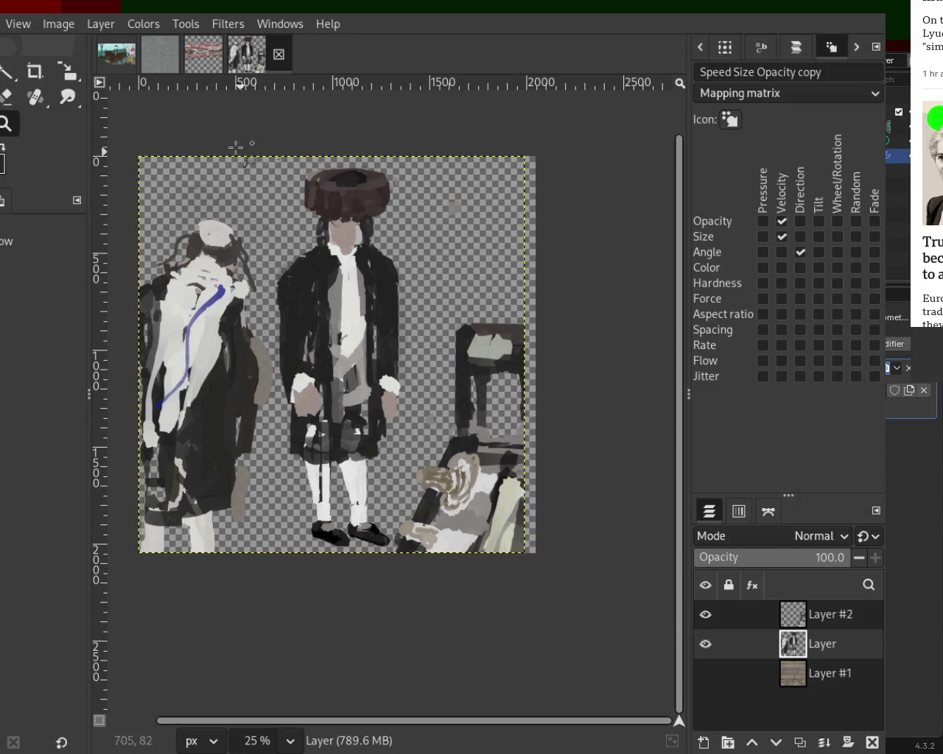
# Draw a rectangular selection around the figures, then clear it
pyautogui.press('r')
pyautogui.moveTo(138, 155); pyautogui.dragTo(546, 556)
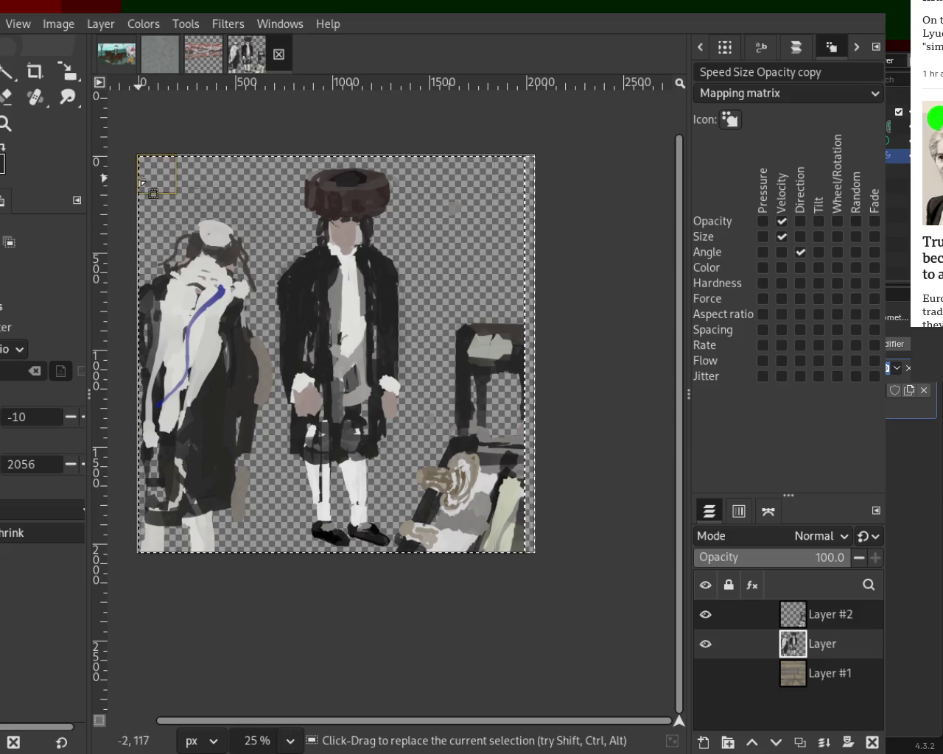
pyautogui.moveTo(136, 177); pyautogui.dragTo(135, 177)
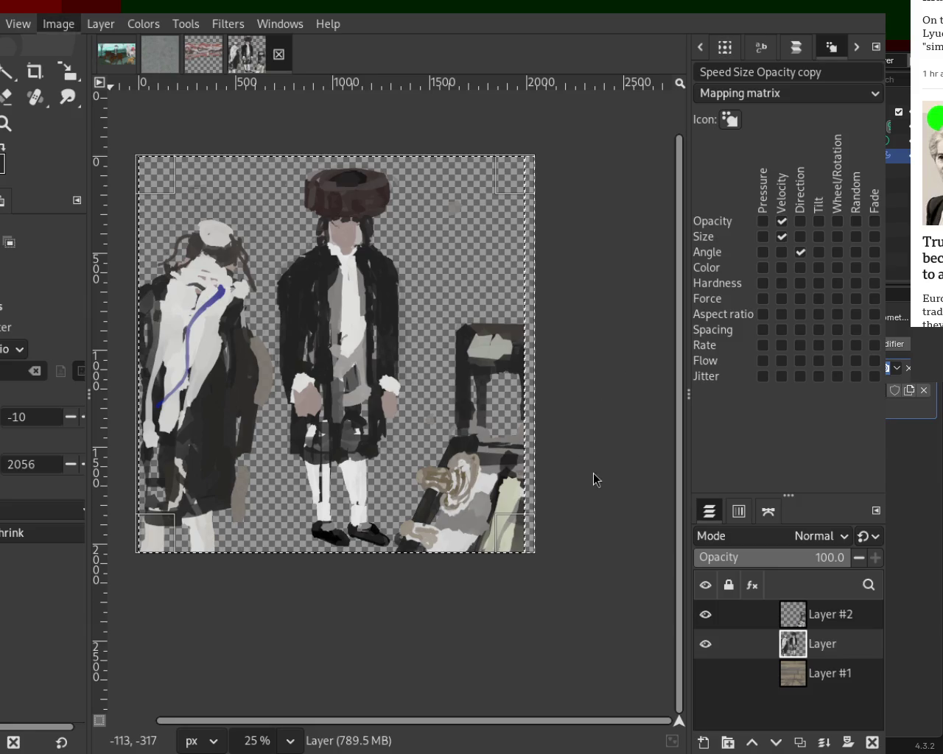
pyautogui.click(602, 525)
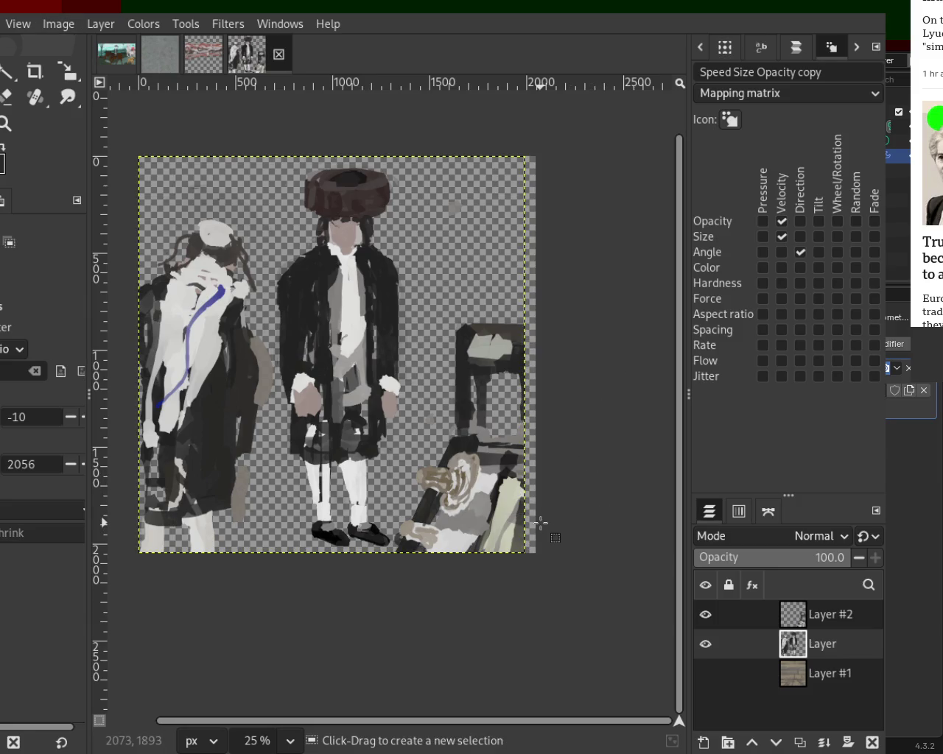
# Cut the whole figures layer, paste it back as a new layer, and merge it down into Layer
pyautogui.hotkey('ctrl', 'a')
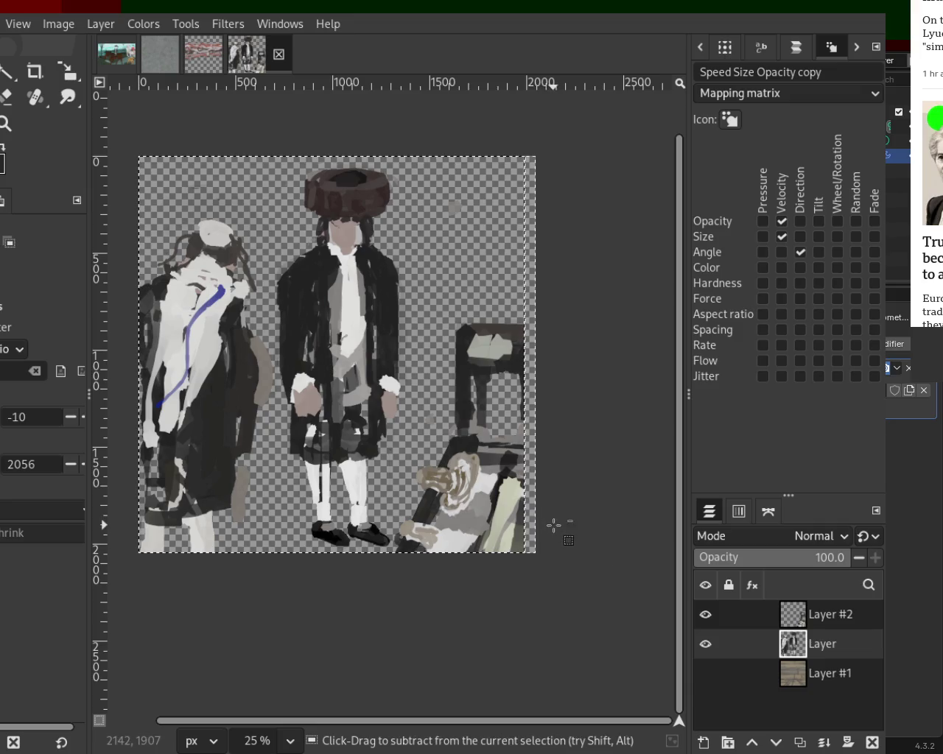
pyautogui.hotkey('ctrl', 'x')
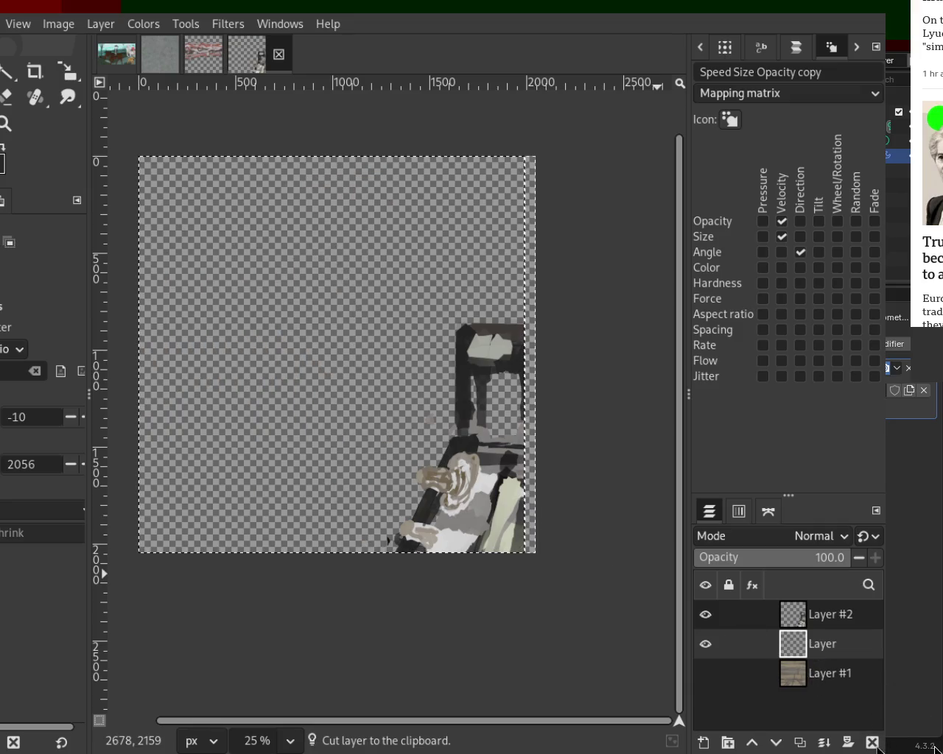
pyautogui.click(872, 743)
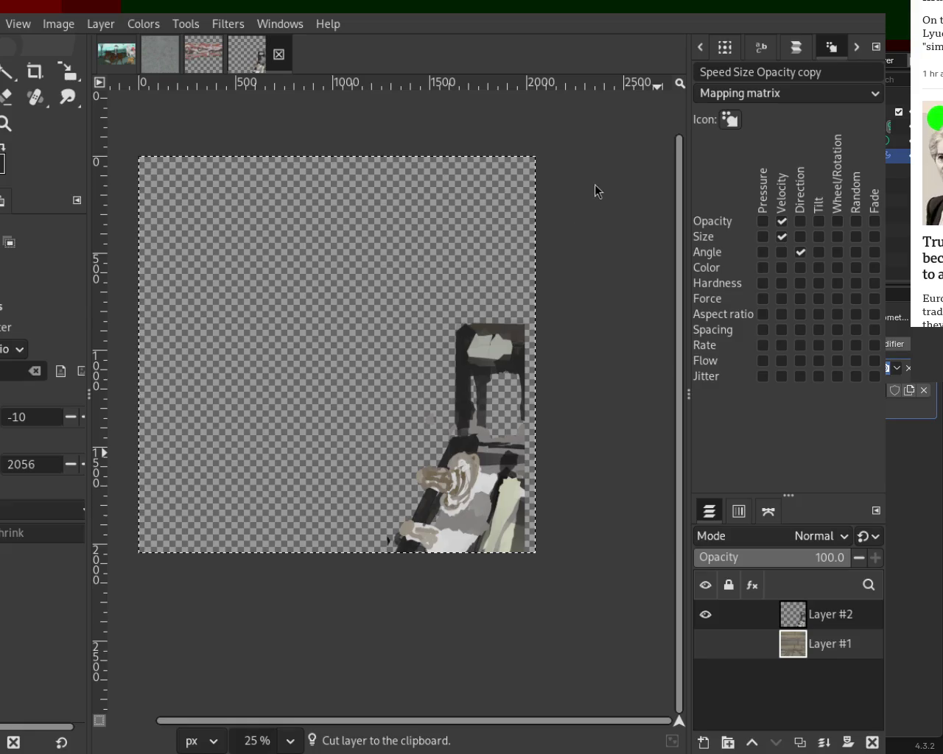
pyautogui.hotkey('ctrl', 'z')
pyautogui.hotkey('ctrl', 'v')
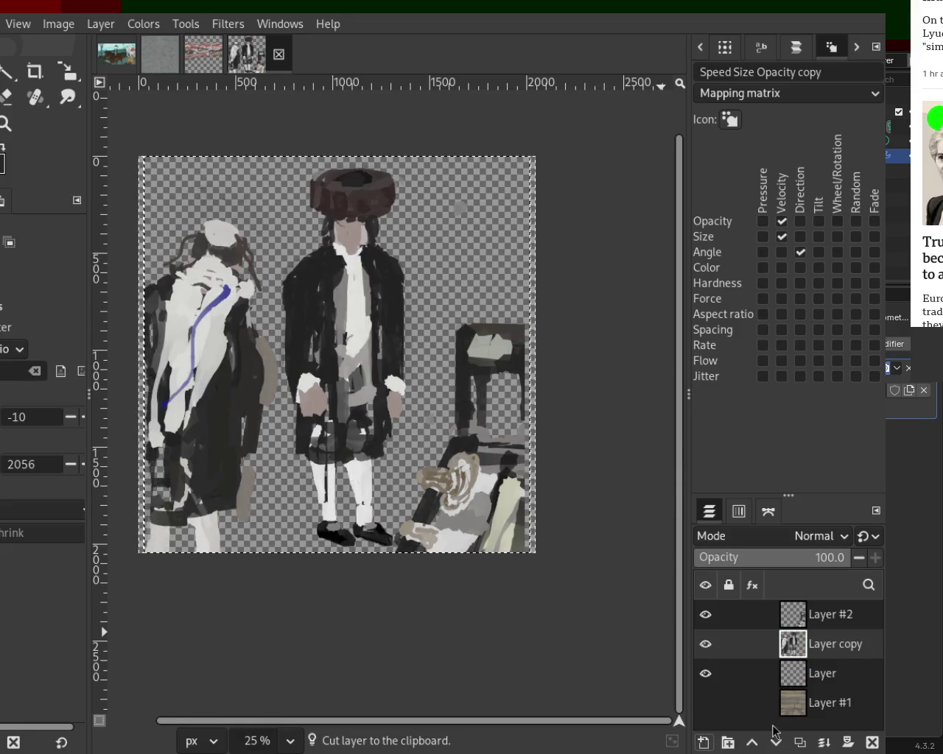
pyautogui.click(825, 744)
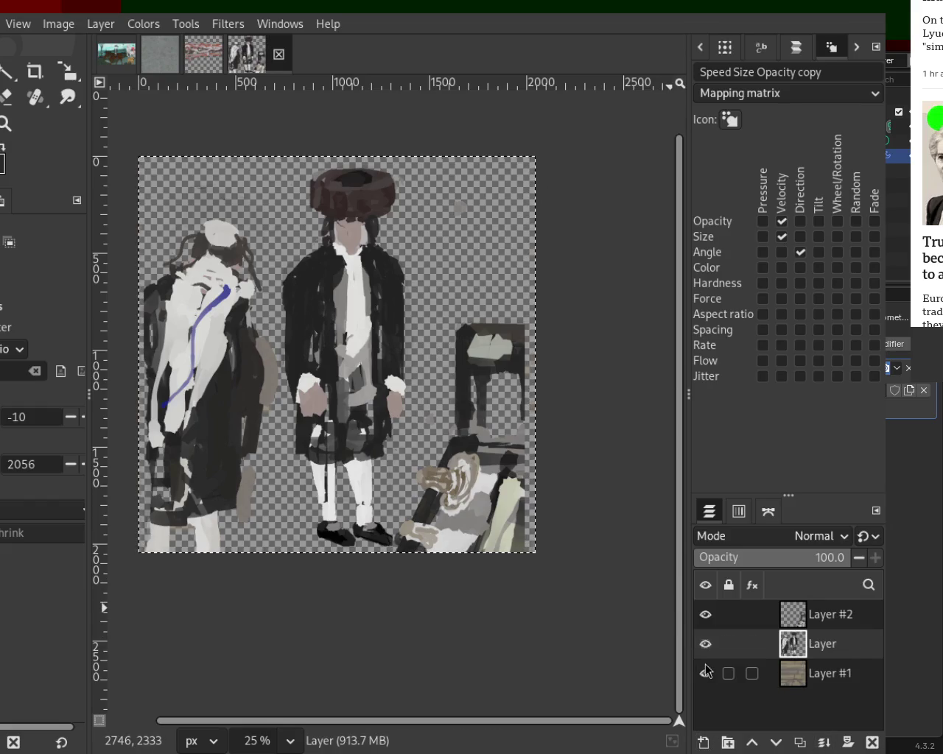
pyautogui.click(705, 635)
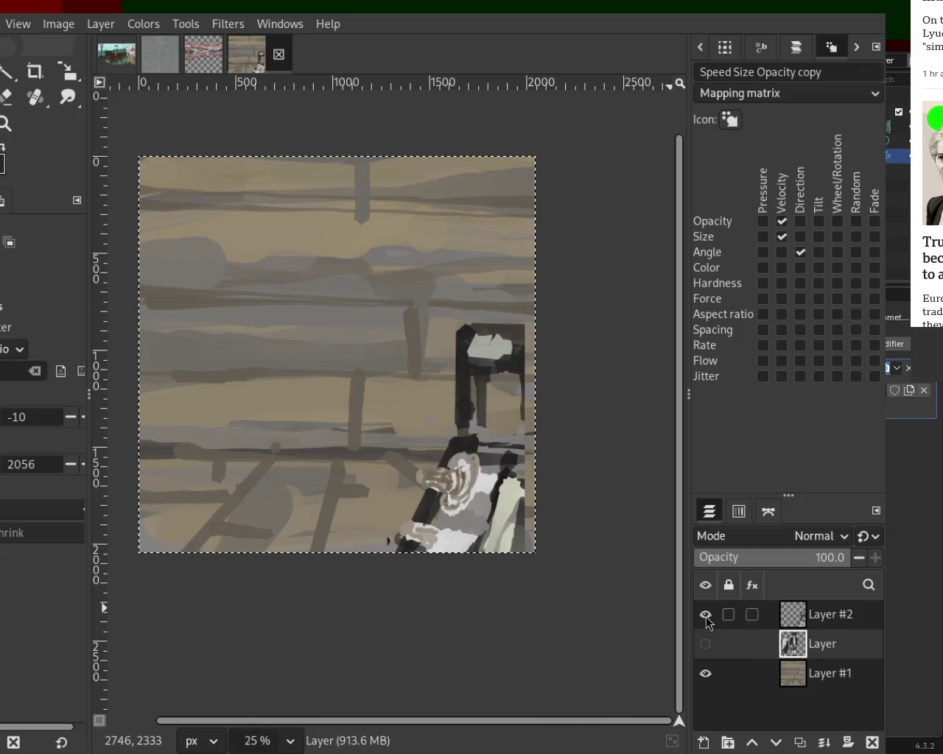
pyautogui.click(706, 617)
pyautogui.click(774, 680)
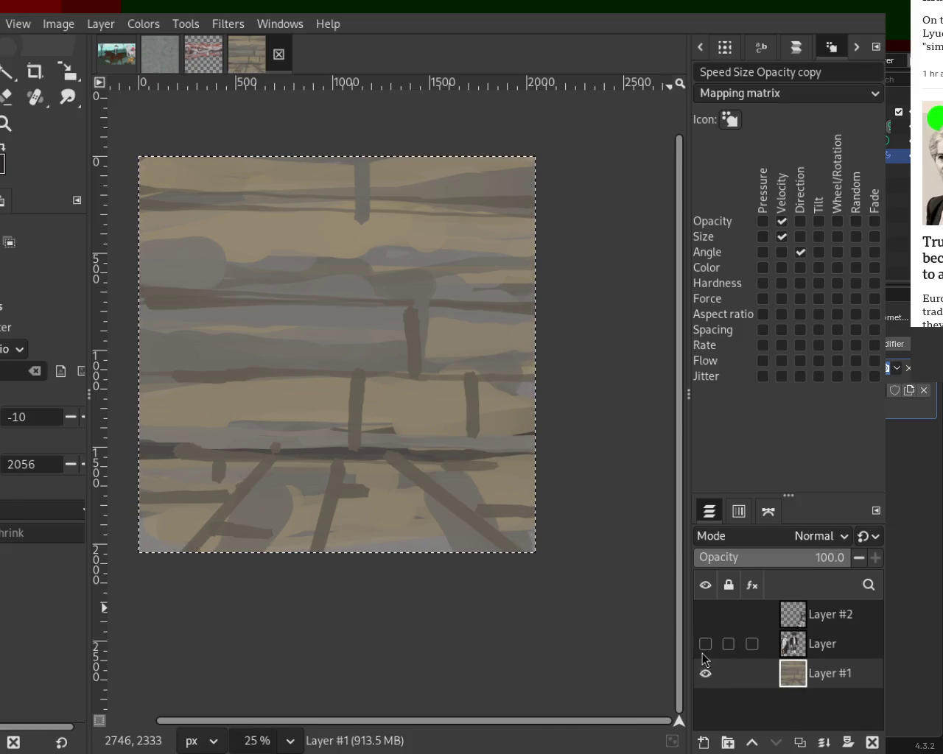
pyautogui.click(705, 644)
pyautogui.click(705, 614)
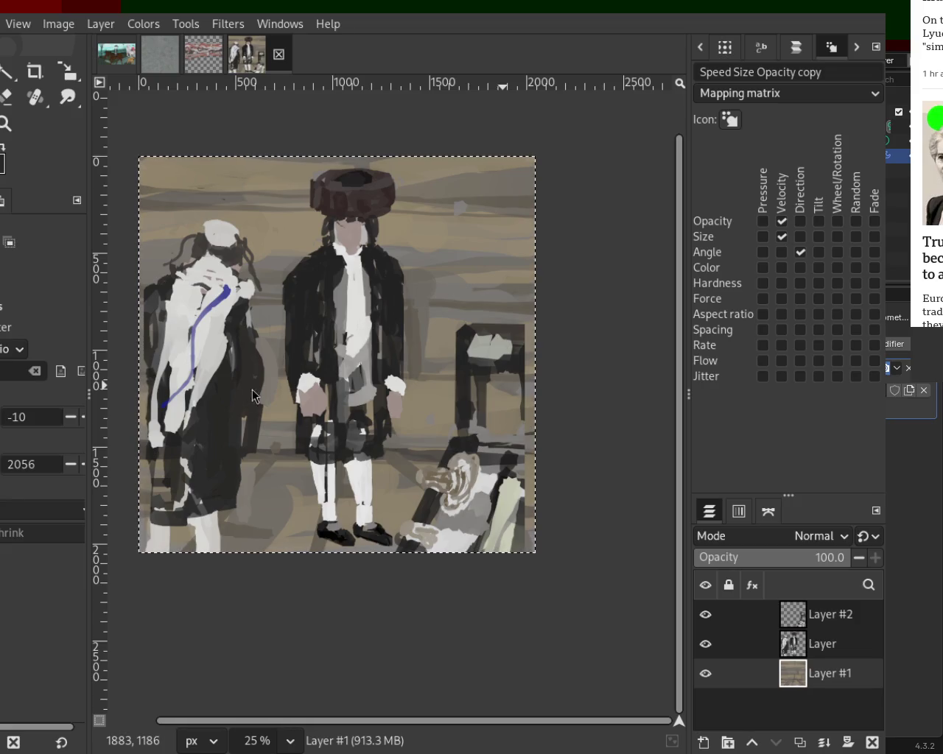
pyautogui.click(516, 394)
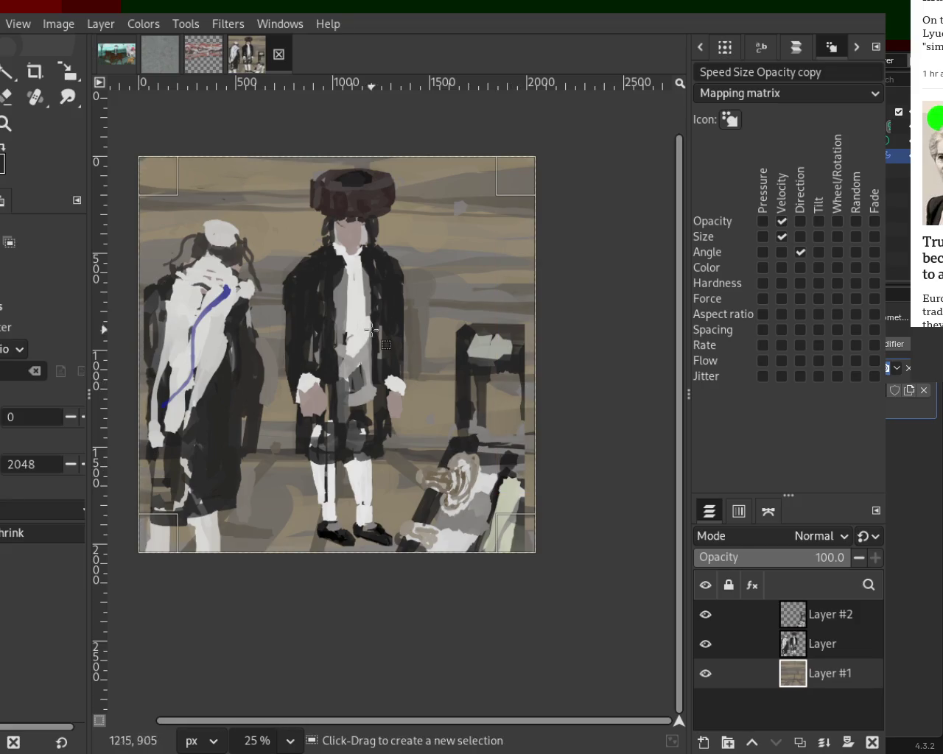
pyautogui.click(6, 124)
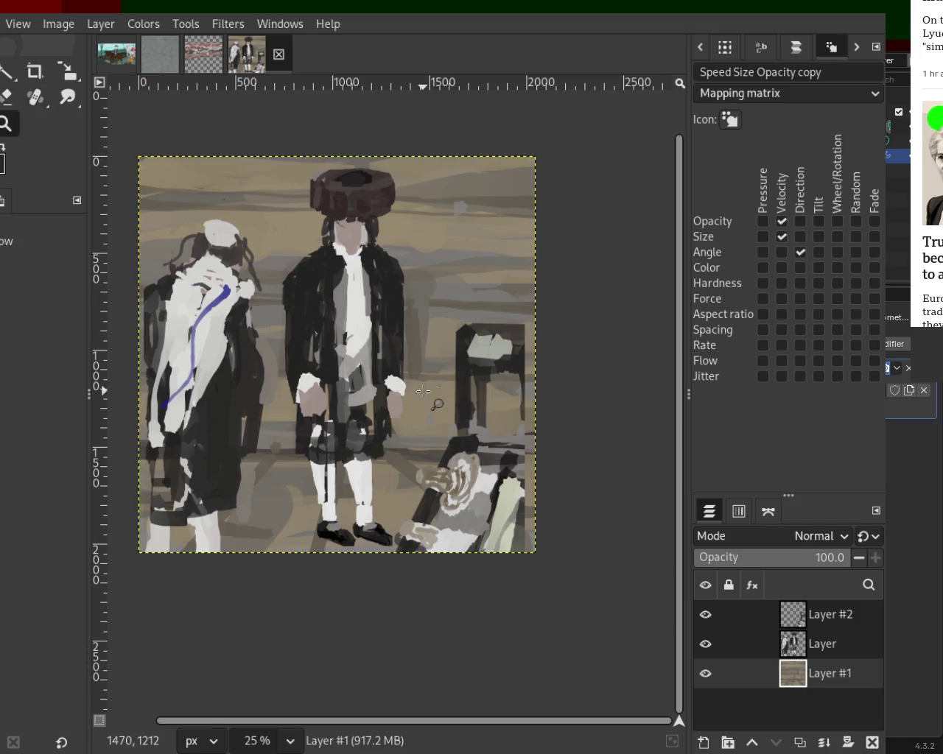
pyautogui.keyDown('ctrl'); pyautogui.click(405, 420); pyautogui.keyUp('ctrl')
pyautogui.keyDown('ctrl'); pyautogui.click(405, 419); pyautogui.keyUp('ctrl')
pyautogui.click(405, 420)
pyautogui.keyDown('ctrl'); pyautogui.click(406, 435); pyautogui.keyUp('ctrl')
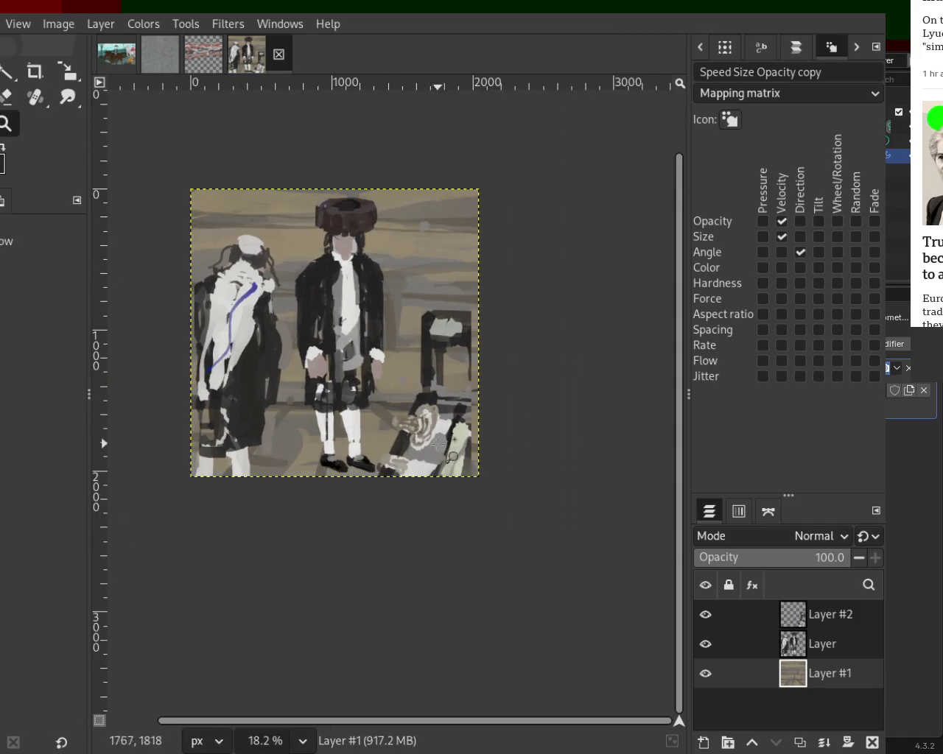
pyautogui.click(405, 441)
pyautogui.click(534, 435)
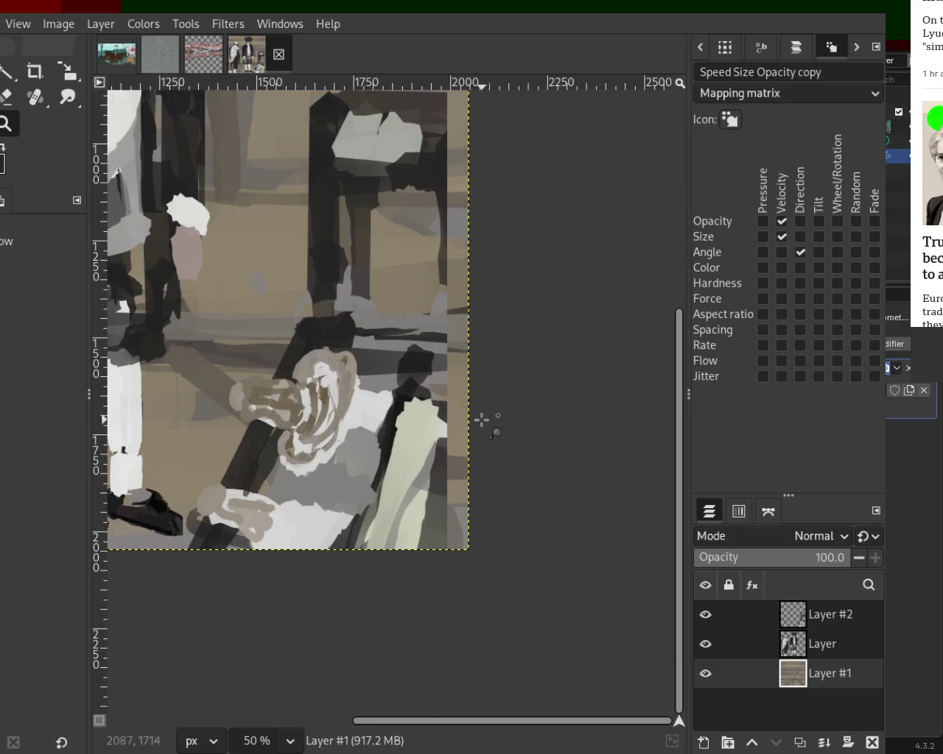
# On Layer #2, sample the cloth's cream colour and paint cream strokes across the lower-right cloth
pyautogui.click(793, 622)
pyautogui.press('p')
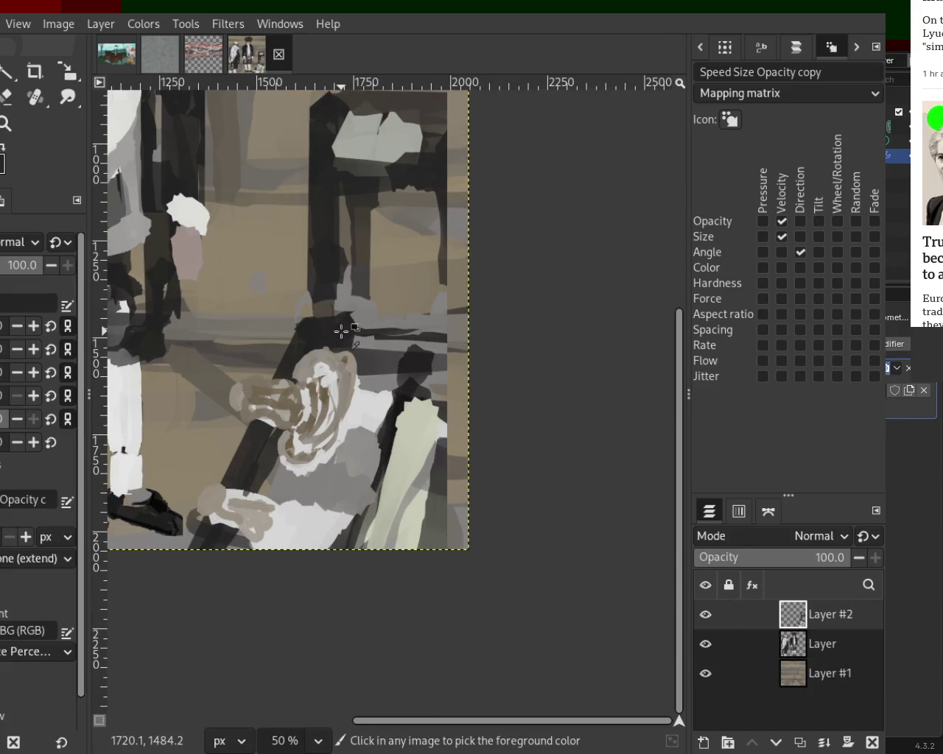
pyautogui.press('ctrl')
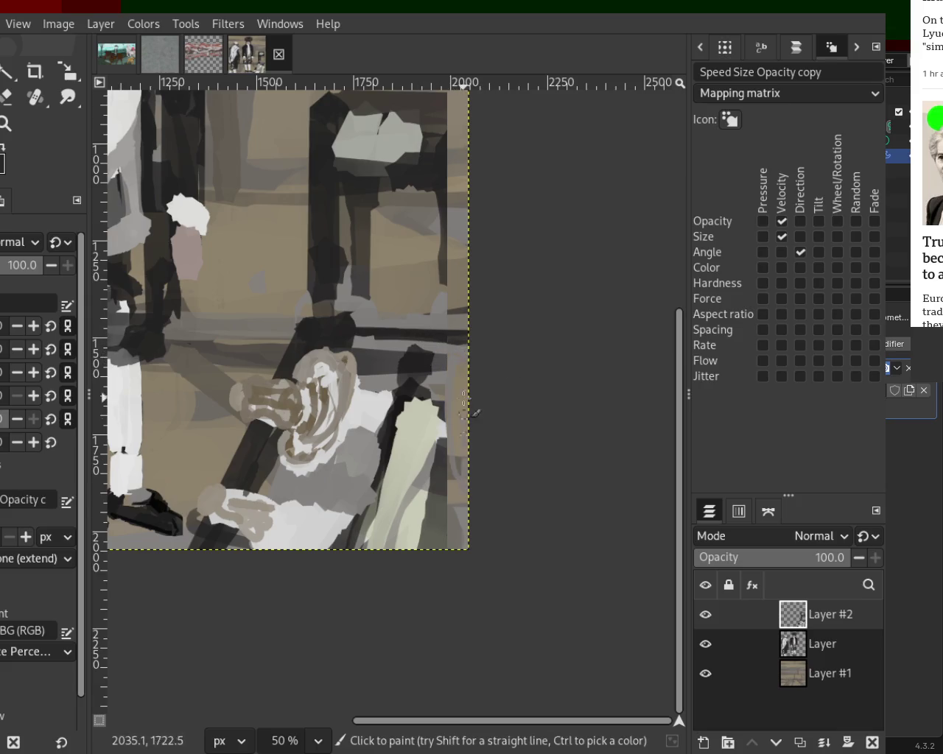
pyautogui.keyDown('ctrl'); pyautogui.click(426, 420); pyautogui.keyUp('ctrl')
pyautogui.moveTo(426, 421)
pyautogui.mouseDown()
pyautogui.moveTo(469, 417)
pyautogui.moveTo(431, 551)
pyautogui.mouseUp()
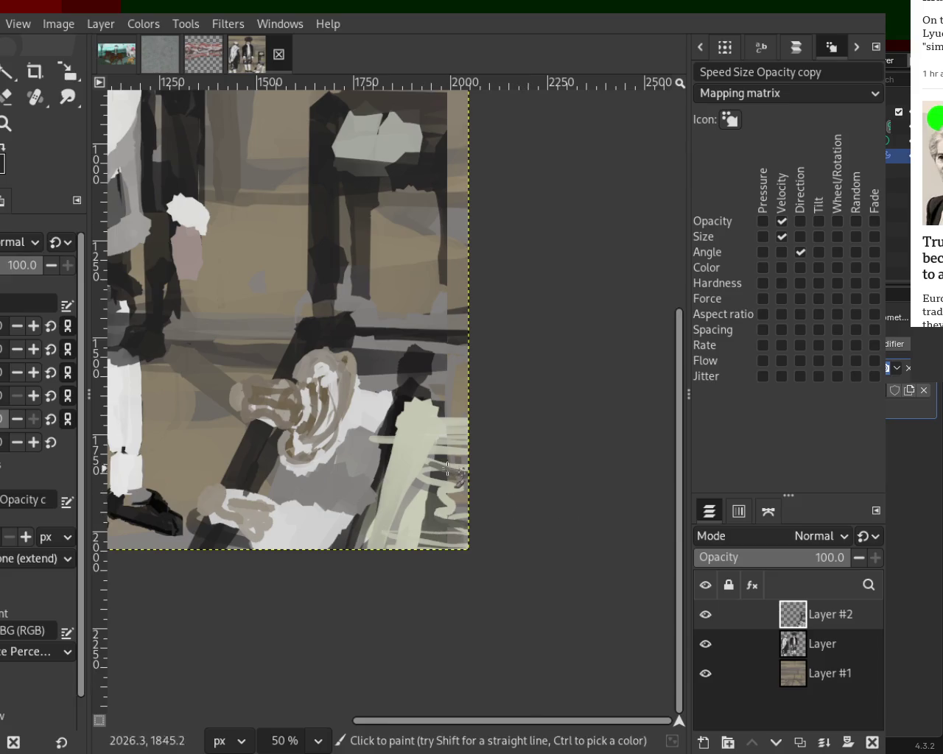
# Paint dark grey strokes over the cream cloth and cover stray dark marks with cream
pyautogui.moveTo(384, 447); pyautogui.dragTo(501, 457)
pyautogui.moveTo(427, 433)
pyautogui.mouseDown()
pyautogui.moveTo(487, 460)
pyautogui.moveTo(414, 491)
pyautogui.mouseUp()
pyautogui.moveTo(408, 412)
pyautogui.mouseDown()
pyautogui.moveTo(373, 460)
pyautogui.moveTo(413, 403)
pyautogui.moveTo(417, 436)
pyautogui.moveTo(362, 547)
pyautogui.moveTo(405, 436)
pyautogui.moveTo(387, 413)
pyautogui.moveTo(361, 542)
pyautogui.moveTo(375, 515)
pyautogui.moveTo(380, 466)
pyautogui.mouseUp()
pyautogui.keyDown('ctrl'); pyautogui.click(383, 442); pyautogui.keyUp('ctrl')
pyautogui.keyDown('ctrl'); pyautogui.click(340, 429); pyautogui.keyUp('ctrl')
pyautogui.moveTo(352, 424)
pyautogui.mouseDown()
pyautogui.moveTo(349, 365)
pyautogui.moveTo(340, 355)
pyautogui.moveTo(328, 452)
pyautogui.moveTo(289, 470)
pyautogui.moveTo(274, 448)
pyautogui.moveTo(317, 483)
pyautogui.moveTo(313, 470)
pyautogui.moveTo(303, 488)
pyautogui.mouseUp()
# Rework the swirled brown shape with brownish-grey, vertical brown and light strokes
pyautogui.keyDown('ctrl'); pyautogui.click(317, 483); pyautogui.keyUp('ctrl')
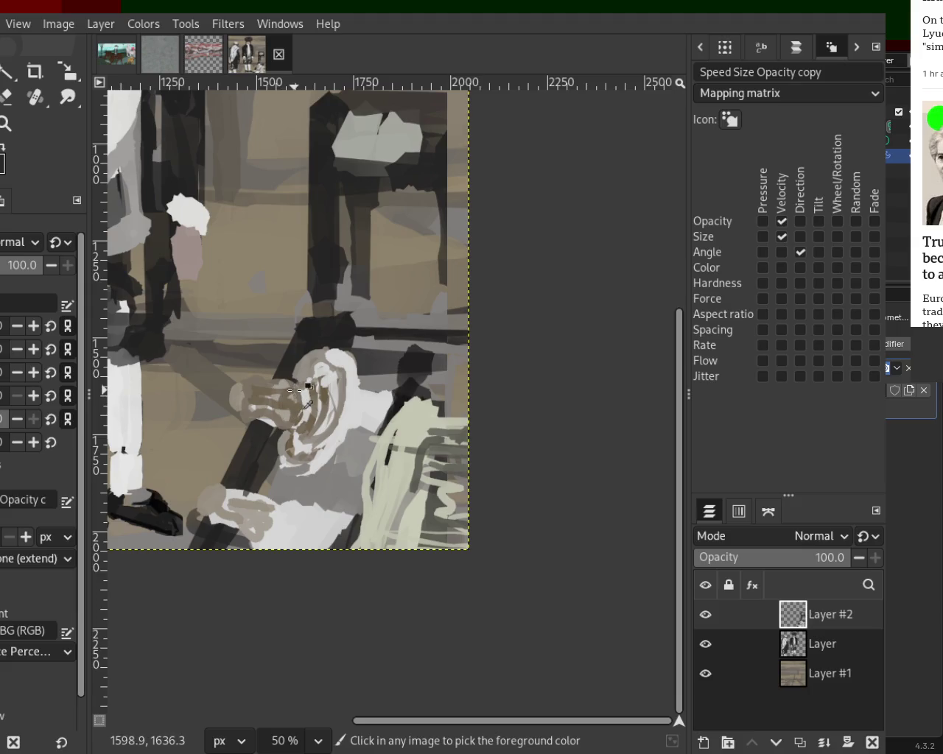
pyautogui.moveTo(292, 396); pyautogui.dragTo(263, 394)
pyautogui.keyDown('ctrl'); pyautogui.click(315, 362); pyautogui.keyUp('ctrl')
pyautogui.moveTo(316, 362)
pyautogui.mouseDown()
pyautogui.moveTo(315, 422)
pyautogui.moveTo(323, 366)
pyautogui.moveTo(337, 361)
pyautogui.moveTo(313, 425)
pyautogui.moveTo(322, 430)
pyautogui.moveTo(301, 449)
pyautogui.moveTo(327, 406)
pyautogui.moveTo(315, 375)
pyautogui.moveTo(312, 423)
pyautogui.moveTo(316, 386)
pyautogui.moveTo(295, 446)
pyautogui.moveTo(301, 434)
pyautogui.moveTo(304, 465)
pyautogui.moveTo(324, 458)
pyautogui.mouseUp()
pyautogui.keyDown('ctrl'); pyautogui.click(322, 431); pyautogui.keyUp('ctrl')
pyautogui.keyDown('ctrl'); pyautogui.click(316, 385); pyautogui.keyUp('ctrl')
pyautogui.keyDown('ctrl'); pyautogui.click(303, 408); pyautogui.keyUp('ctrl')
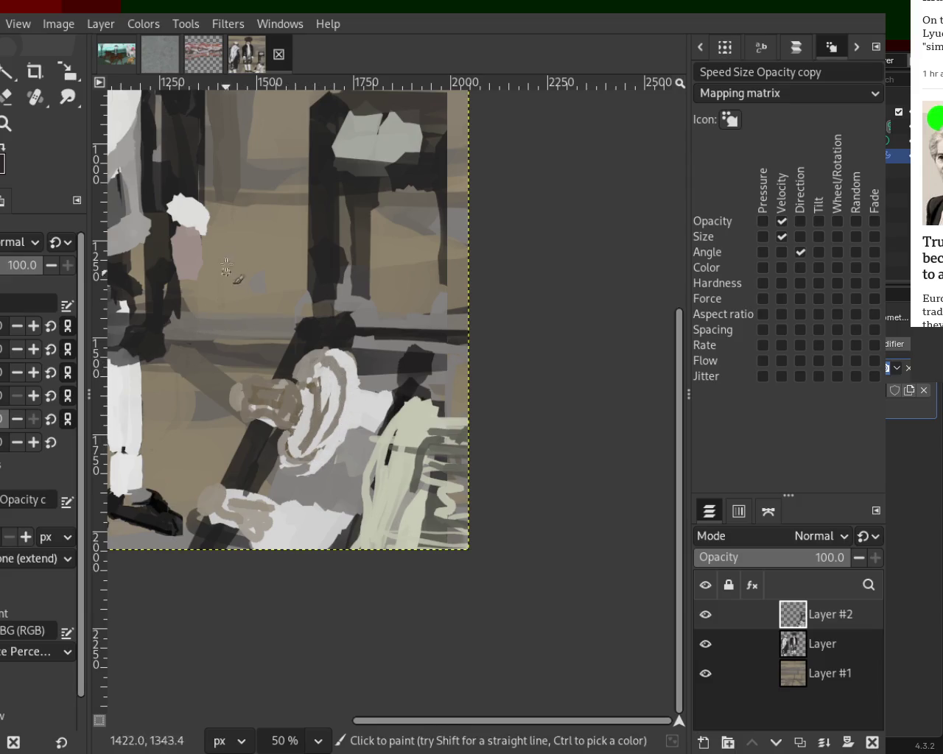
# Touch up the white blob on the chair's top rail with sampled colours and small strokes
pyautogui.keyDown('ctrl'); pyautogui.click(347, 157); pyautogui.keyUp('ctrl')
pyautogui.moveTo(339, 160); pyautogui.dragTo(479, 159)
pyautogui.keyDown('ctrl'); pyautogui.click(415, 156); pyautogui.keyUp('ctrl')
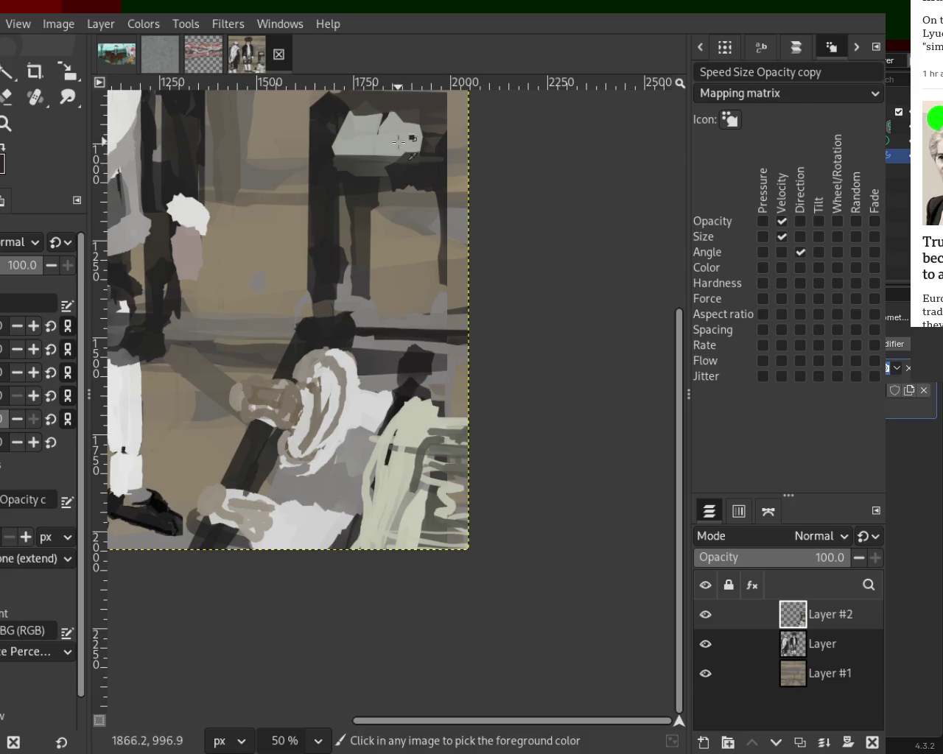
pyautogui.keyDown('ctrl'); pyautogui.click(388, 103); pyautogui.keyUp('ctrl')
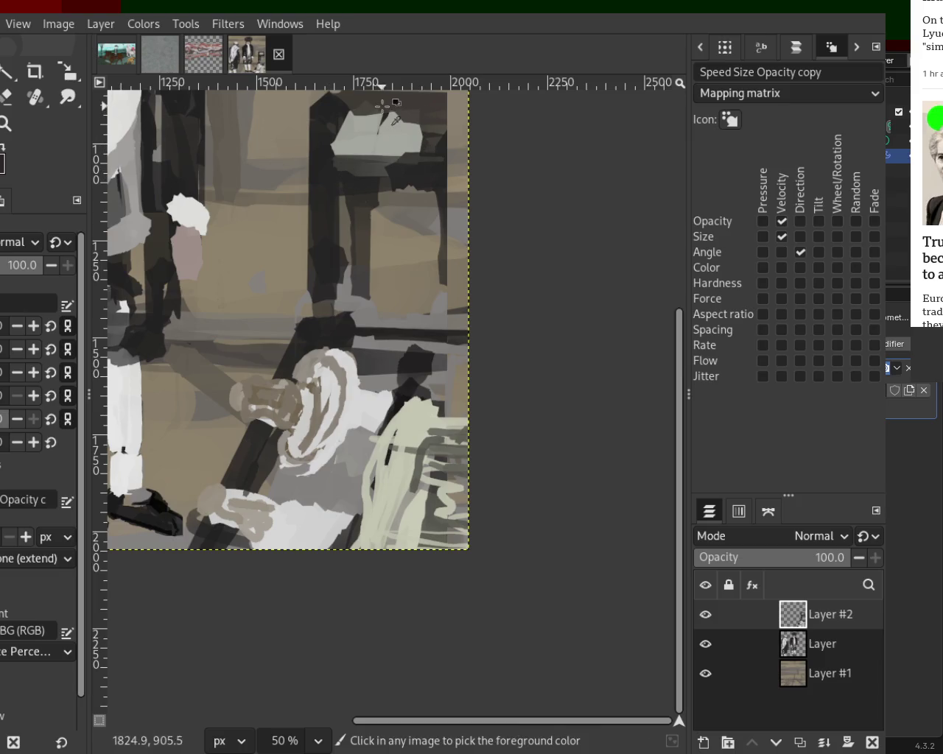
pyautogui.keyDown('shift'); pyautogui.click(362, 114); pyautogui.keyUp('shift')
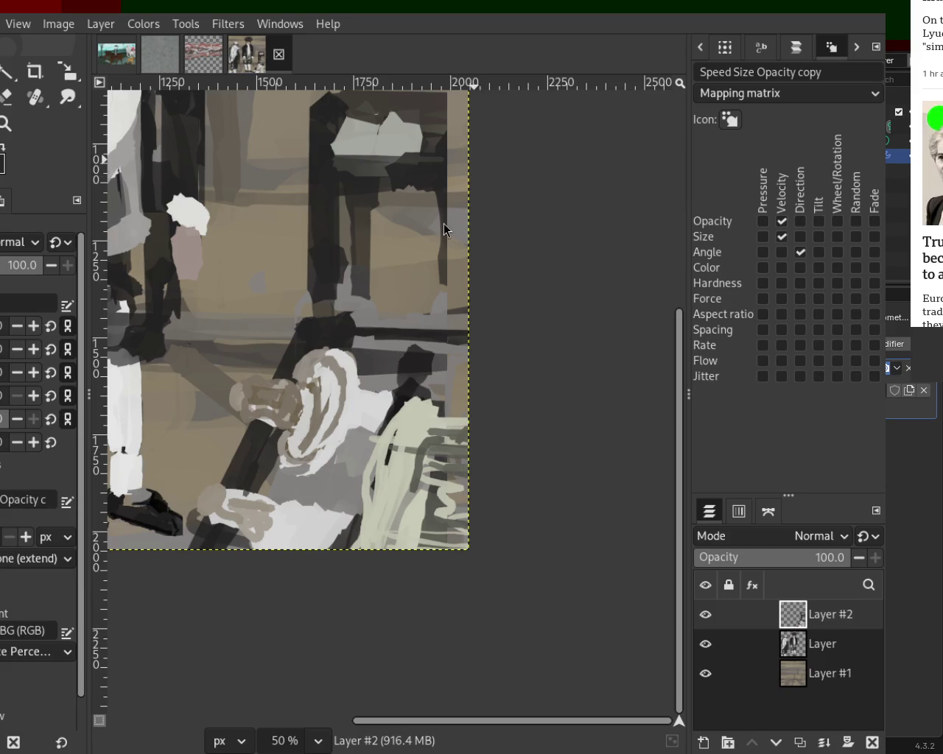
pyautogui.keyDown('ctrl'); pyautogui.click(368, 132); pyautogui.keyUp('ctrl')
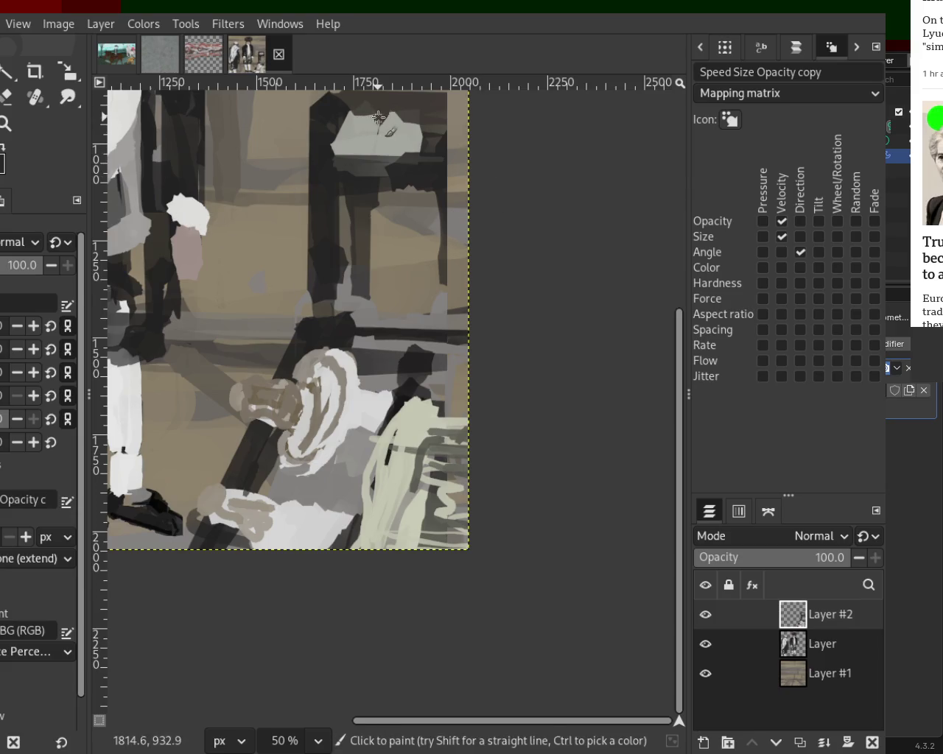
pyautogui.keyDown('shift'); pyautogui.click(431, 129); pyautogui.keyUp('shift')
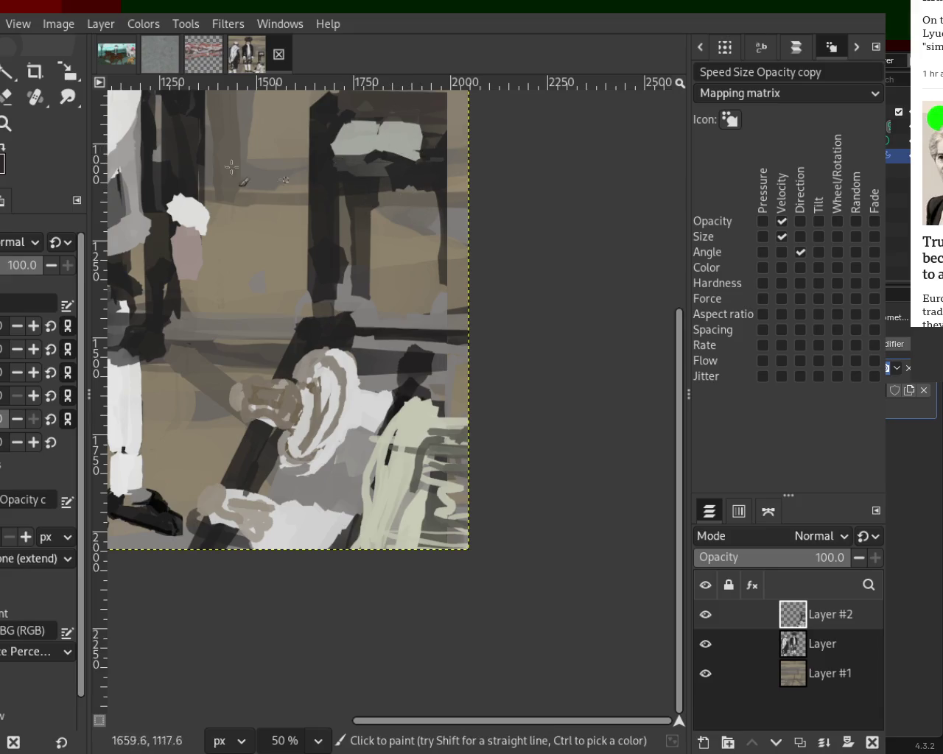
# Zoom in on the chair and repaint its seat band with sampled grey brush strokes
pyautogui.click(6, 123)
pyautogui.keyDown('ctrl'); pyautogui.click(429, 270); pyautogui.keyUp('ctrl')
pyautogui.keyDown('ctrl'); pyautogui.click(429, 270); pyautogui.keyUp('ctrl')
pyautogui.click(430, 270)
pyautogui.click(435, 267)
pyautogui.click(397, 257)
pyautogui.click(375, 250)
pyautogui.click(353, 243)
pyautogui.click(340, 239)
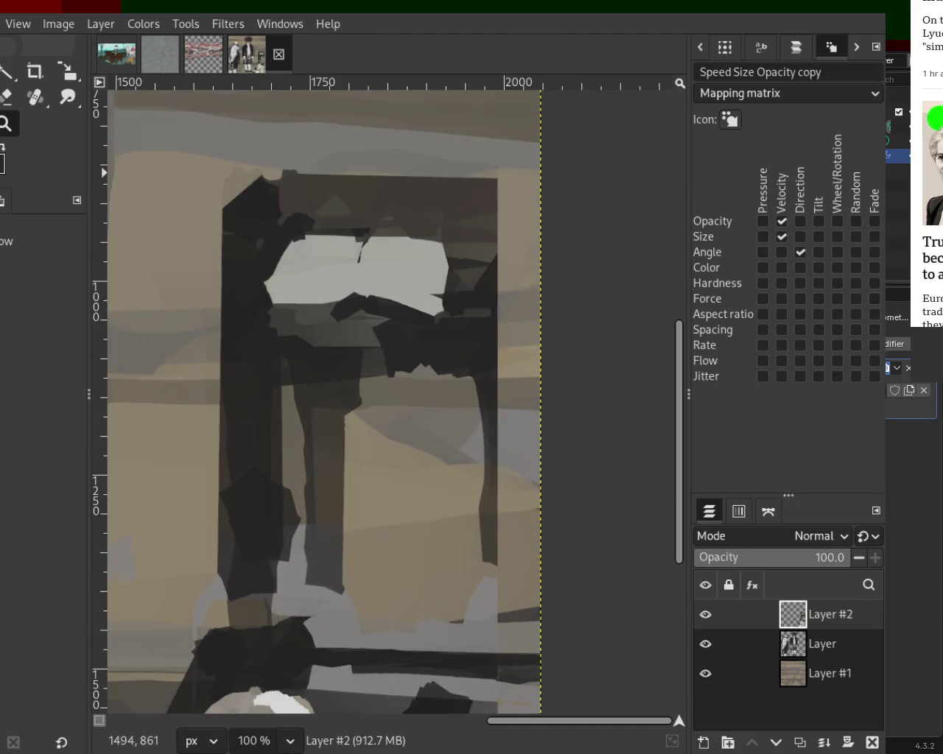
pyautogui.press('p')
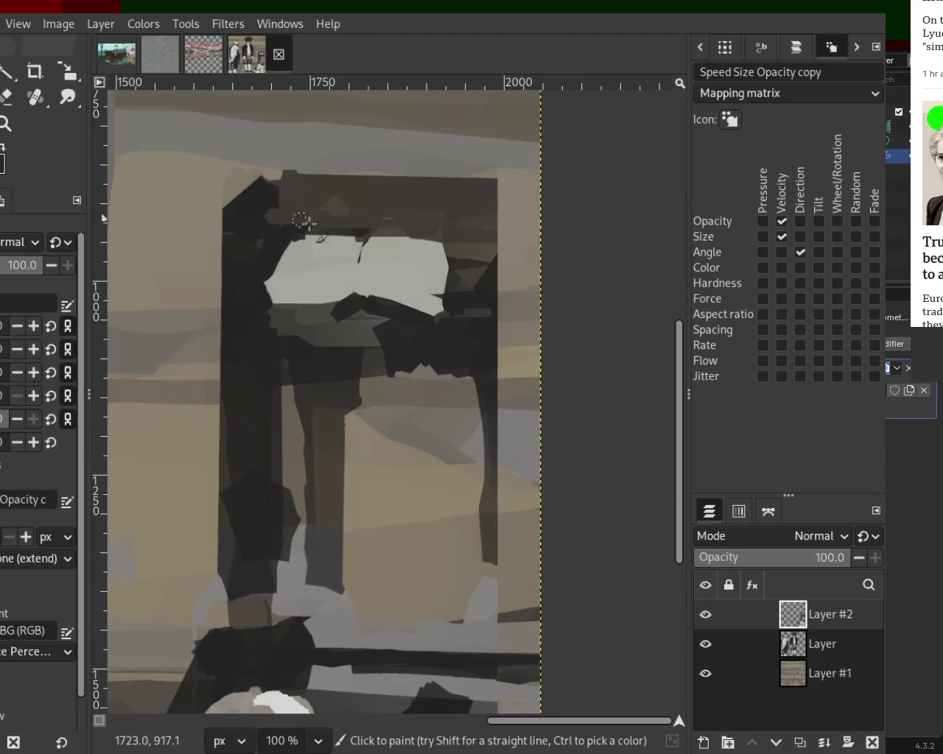
pyautogui.press('ctrl')
pyautogui.moveTo(331, 318)
pyautogui.mouseDown()
pyautogui.moveTo(471, 329)
pyautogui.moveTo(462, 346)
pyautogui.mouseUp()
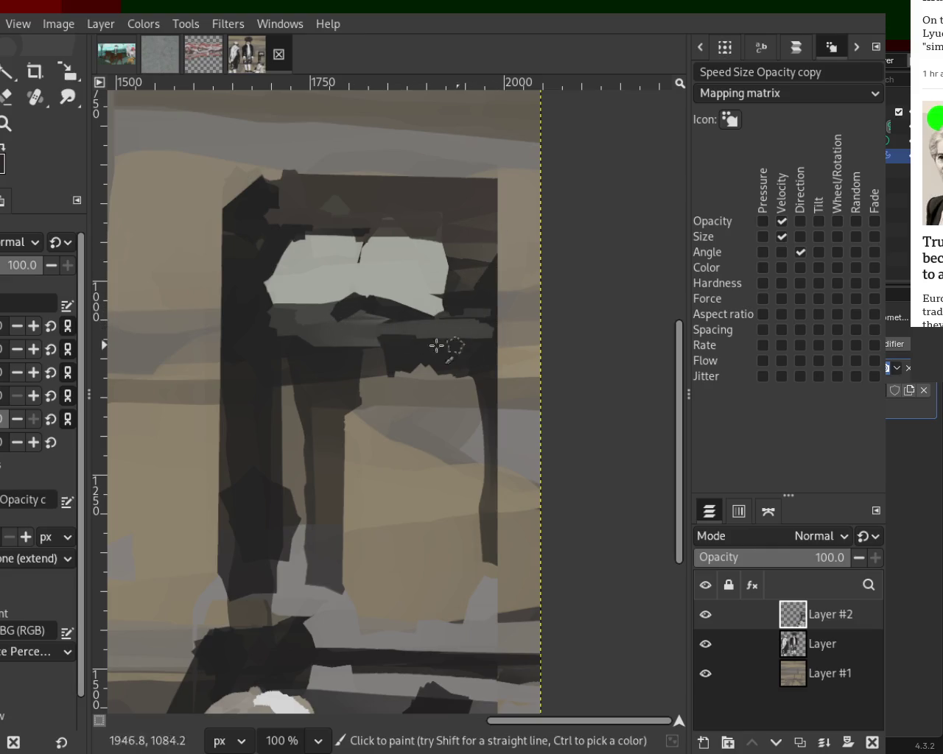
pyautogui.moveTo(400, 350); pyautogui.dragTo(287, 342)
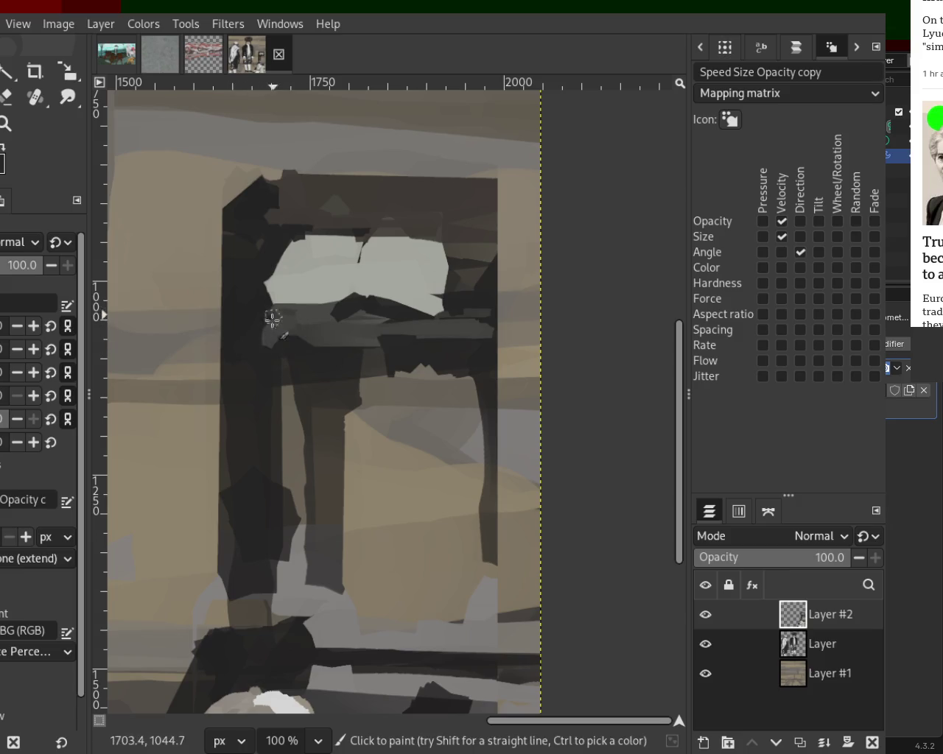
# Paint a straight dark line down the chair's left post
pyautogui.click(287, 192)
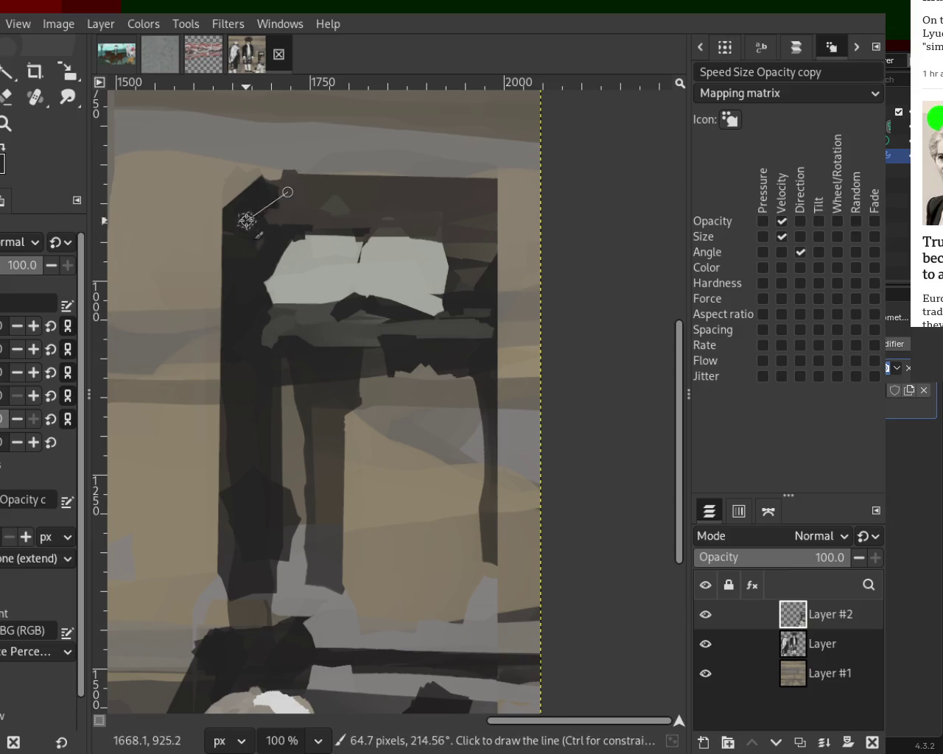
pyautogui.click(242, 235)
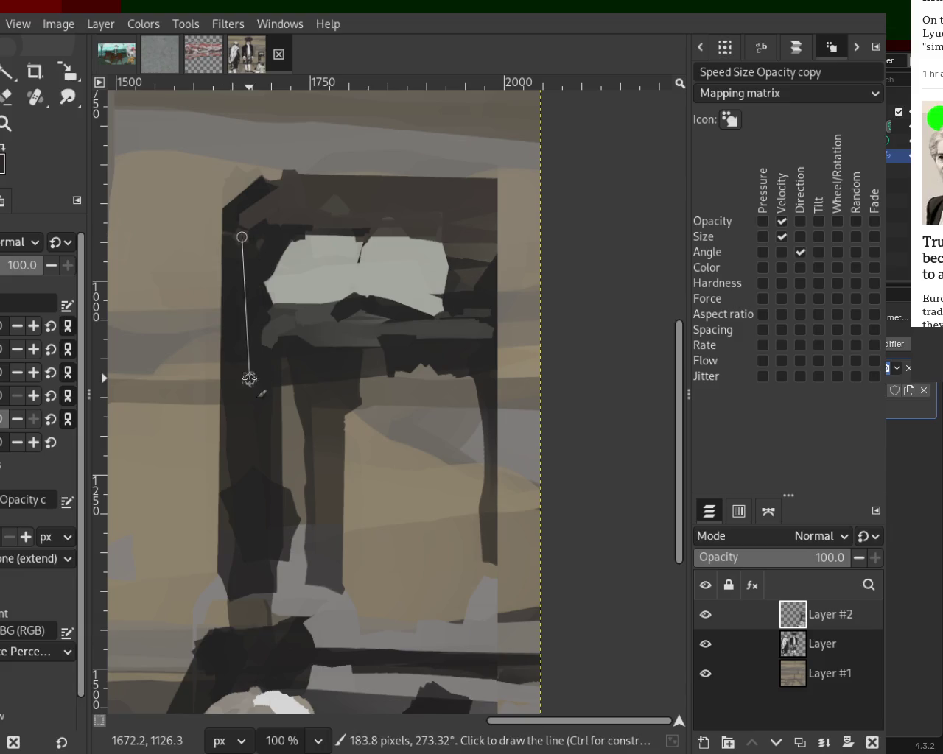
pyautogui.click(243, 241)
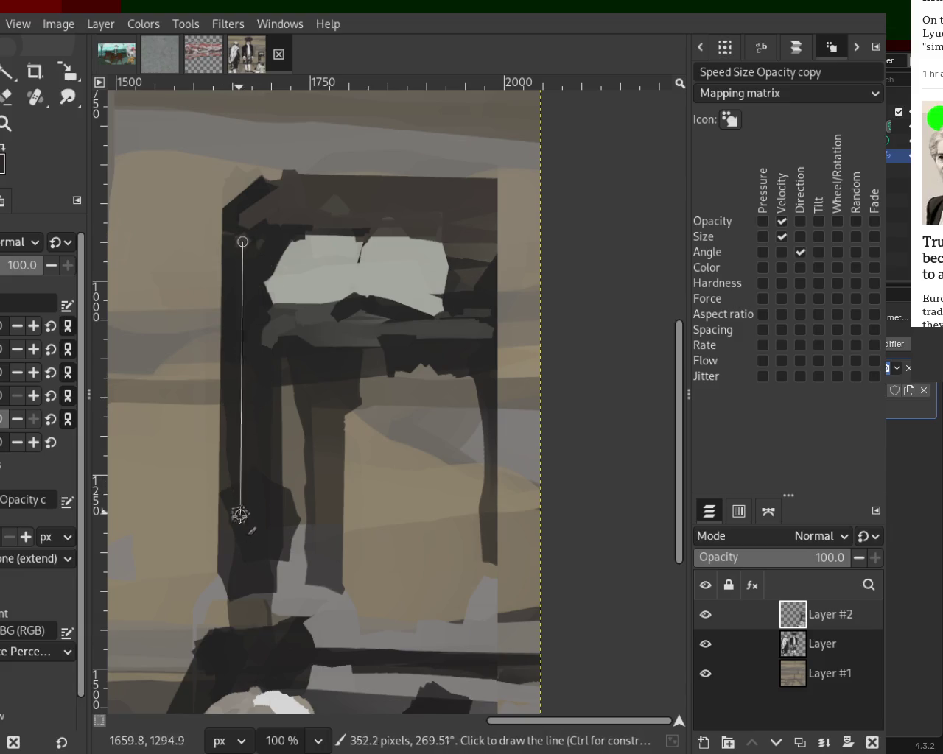
pyautogui.click(239, 580)
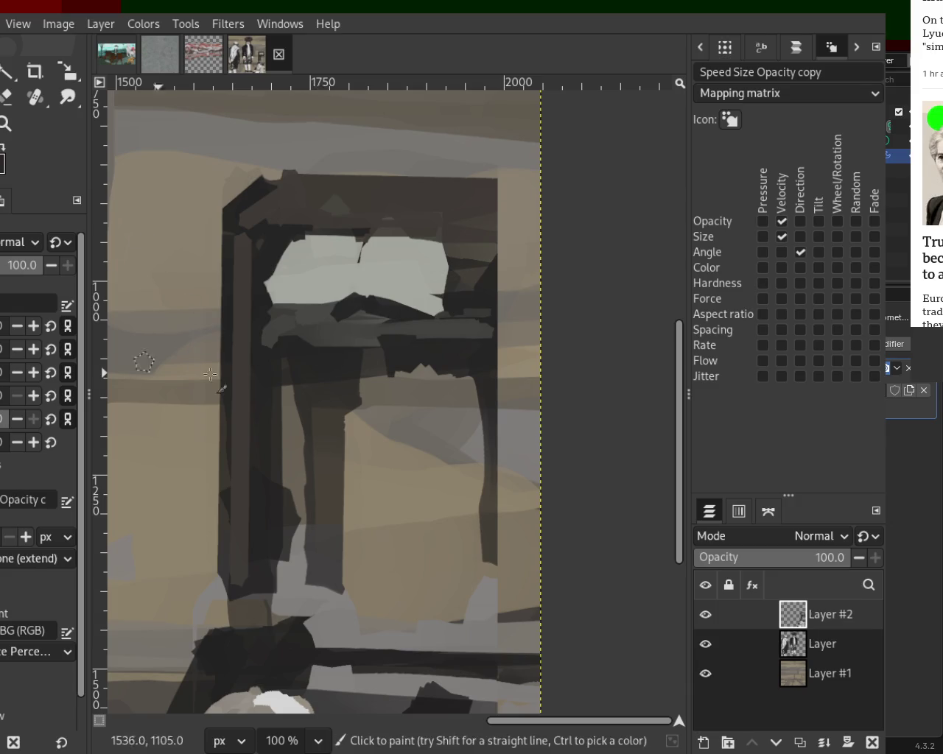
# Lay a straight dark bar along the chair's top rail and darken it
pyautogui.click(293, 231)
pyautogui.keyDown('shift'); pyautogui.click(459, 231); pyautogui.keyUp('shift')
pyautogui.moveTo(475, 230)
pyautogui.mouseDown()
pyautogui.moveTo(379, 235)
pyautogui.moveTo(296, 218)
pyautogui.mouseUp()
pyautogui.moveTo(467, 221); pyautogui.dragTo(317, 215)
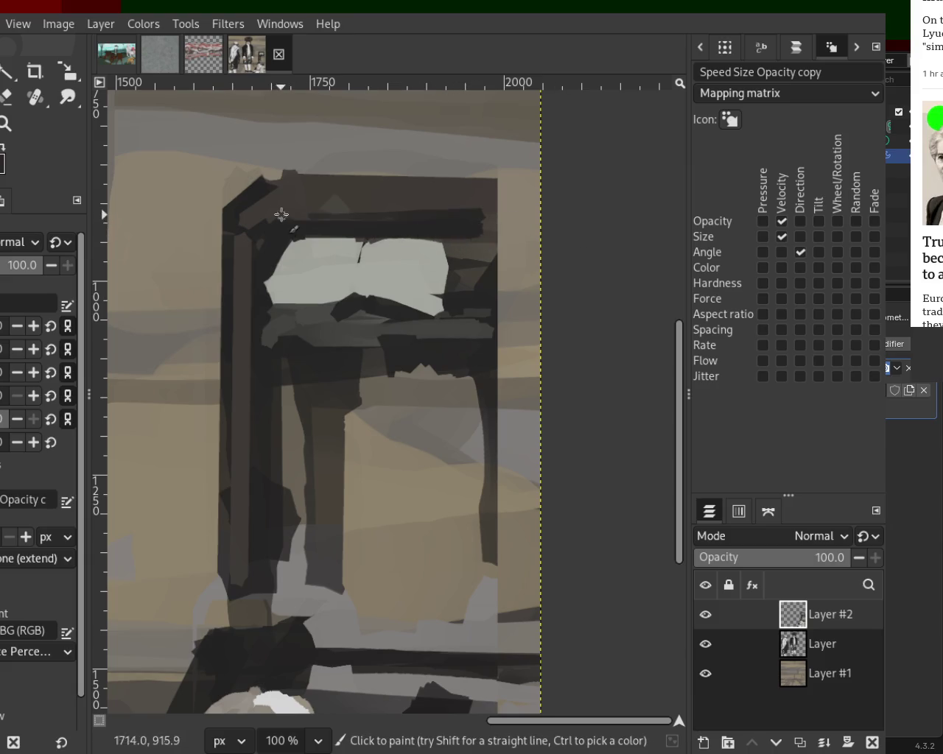
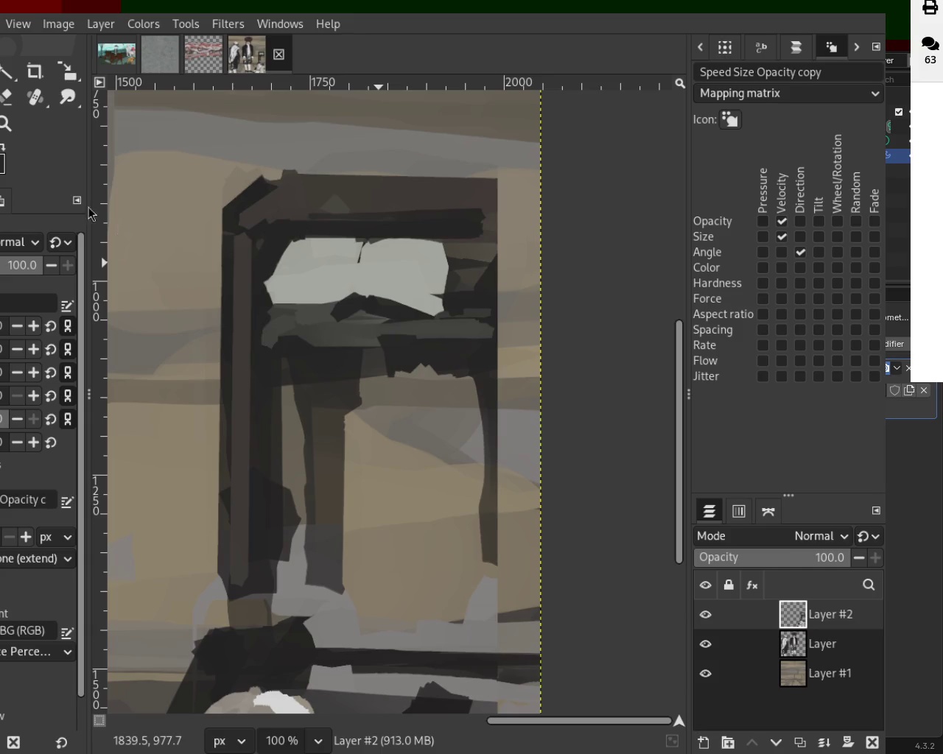
# Paint a thin straight dark line across the upper wall
pyautogui.click(6, 123)
pyautogui.scroll(-2, 318, 315)
pyautogui.scroll(-2, 318, 315)
pyautogui.scroll(1, 180, 314)
pyautogui.scroll(-1, 180, 313)
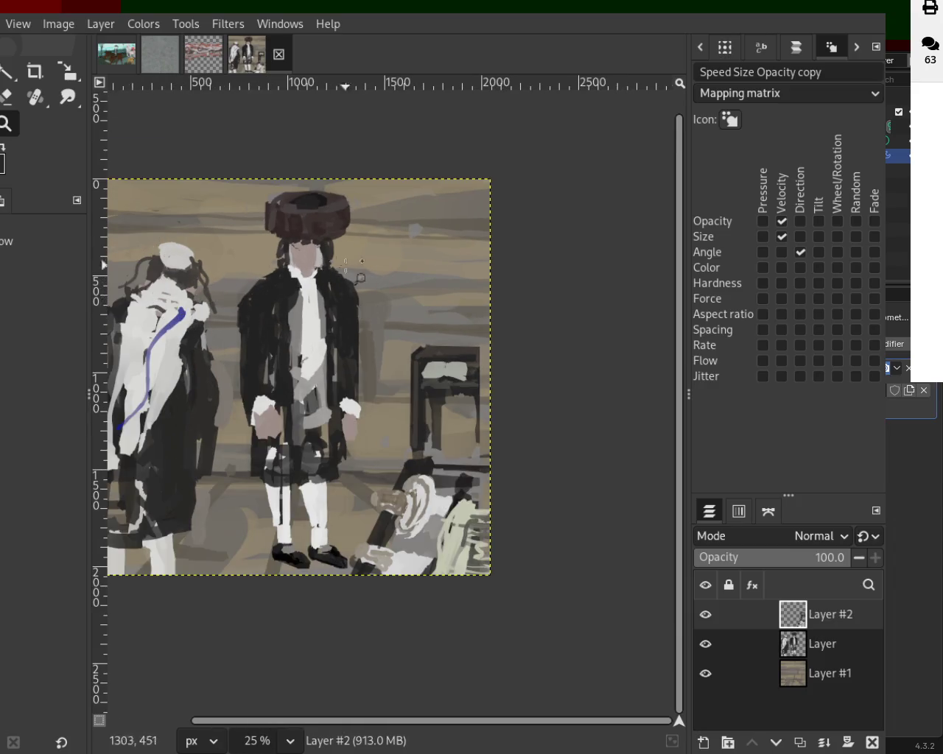
pyautogui.scroll(-1, 473, 348)
pyautogui.scroll(1, 434, 379)
pyautogui.scroll(1, 447, 378)
pyautogui.scroll(-1, 444, 375)
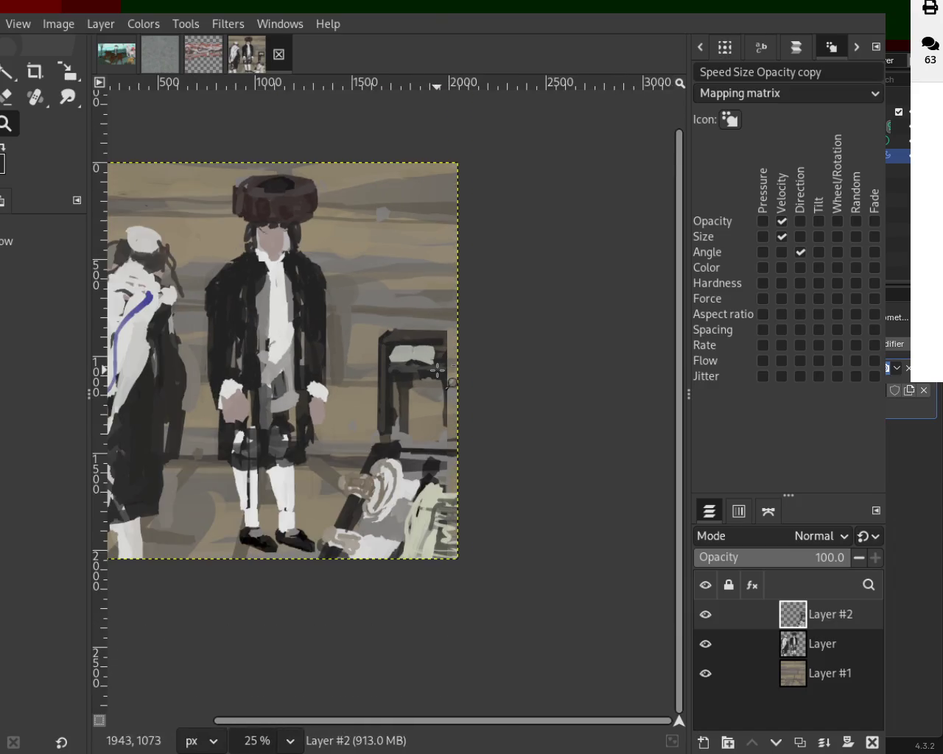
pyautogui.scroll(2, 442, 369)
pyautogui.scroll(2, 440, 364)
pyautogui.scroll(-3, 440, 365)
pyautogui.scroll(-1, 442, 486)
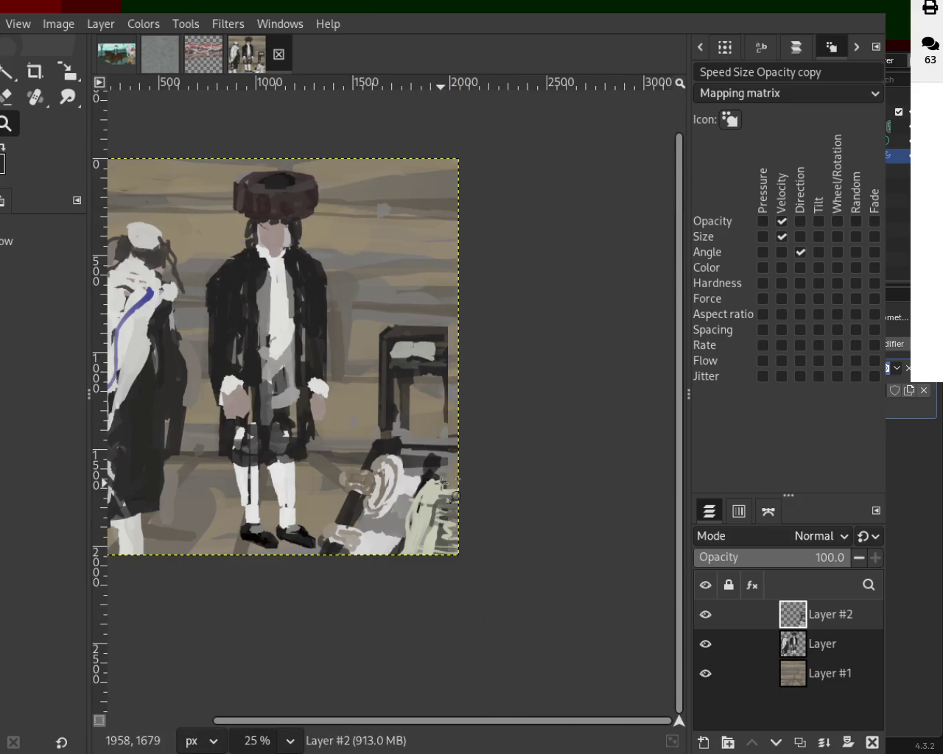
pyautogui.scroll(2, 383, 530)
pyautogui.scroll(1, 378, 522)
pyautogui.scroll(-2, 379, 519)
pyautogui.scroll(-2, 394, 512)
pyautogui.scroll(2, 412, 497)
pyautogui.scroll(2, 431, 485)
pyautogui.scroll(-2, 433, 471)
pyautogui.scroll(-1, 428, 405)
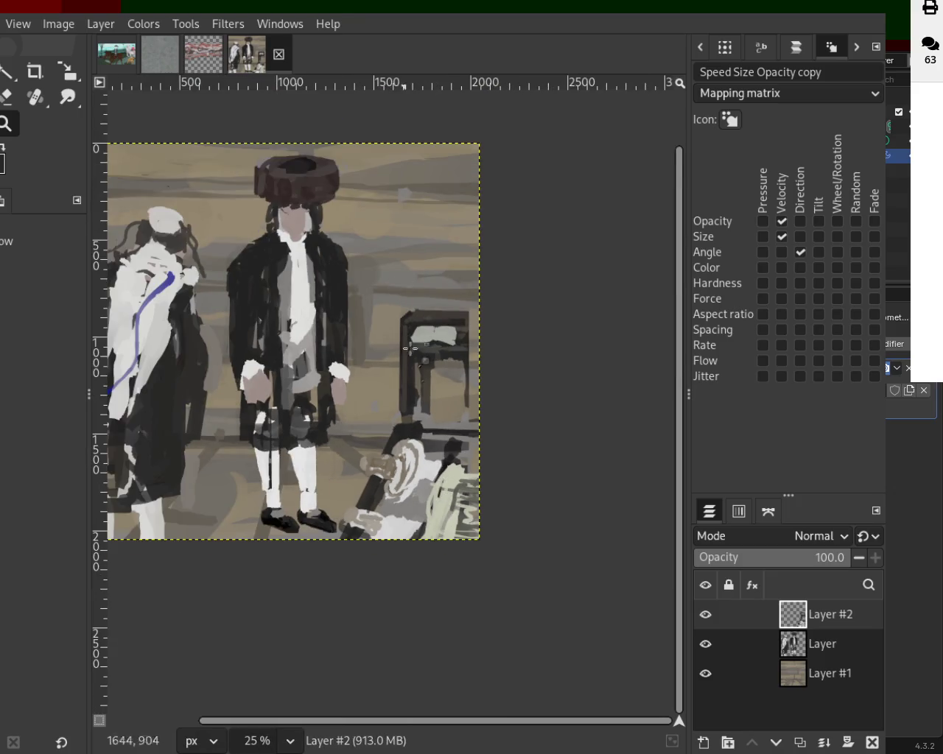
pyautogui.scroll(-1, 426, 369)
pyautogui.scroll(2, 428, 280)
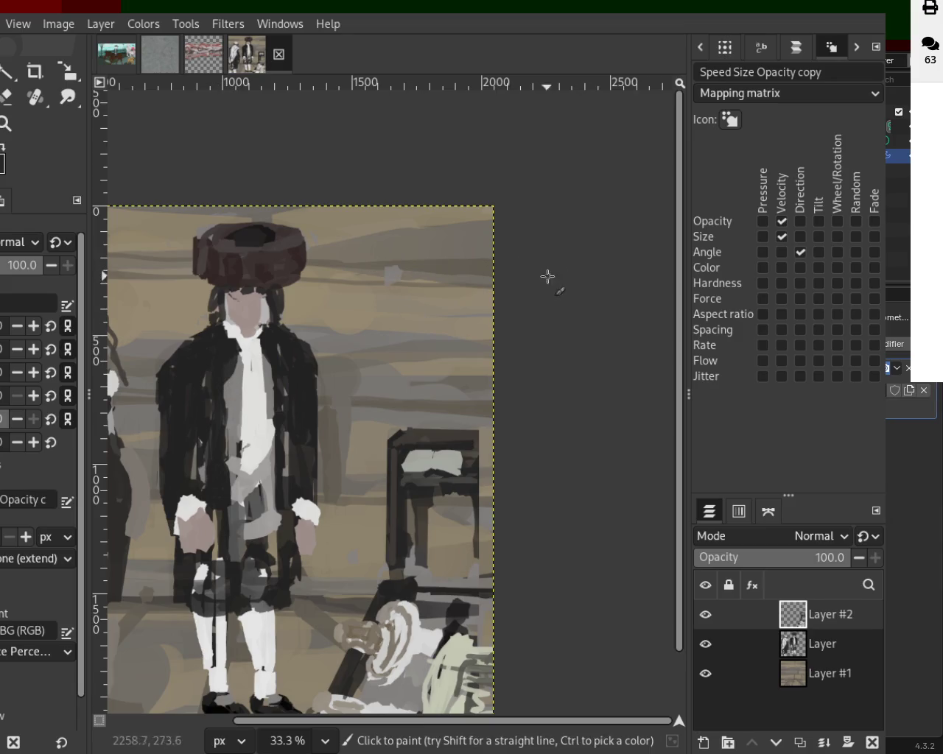
pyautogui.moveTo(511, 262); pyautogui.dragTo(333, 265)
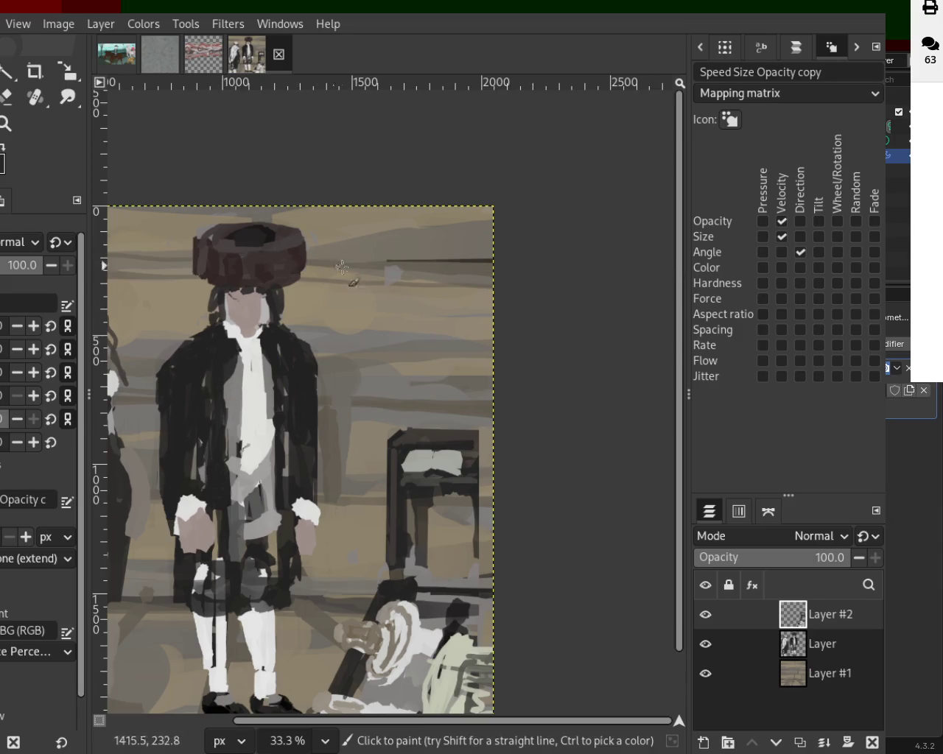
pyautogui.keyDown('shift'); pyautogui.click(526, 270); pyautogui.keyUp('shift')
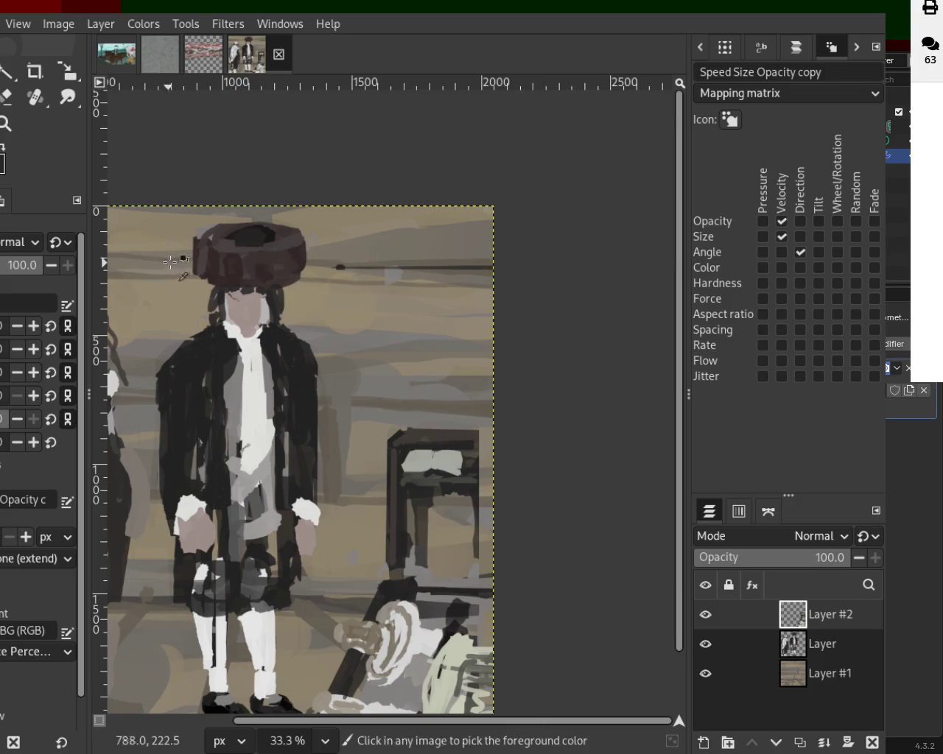
# Zoom out to the whole painting and hide the Layer #2 and Layer figure layers
pyautogui.click(6, 124)
pyautogui.keyDown('ctrl'); pyautogui.click(398, 293); pyautogui.keyUp('ctrl')
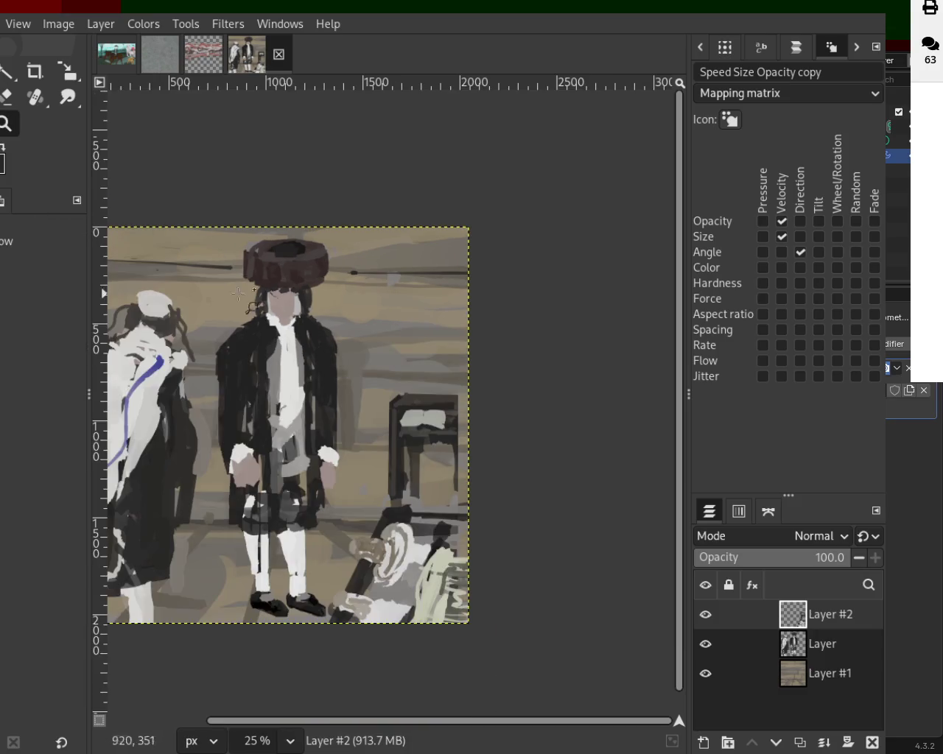
pyautogui.keyDown('ctrl'); pyautogui.click(413, 281); pyautogui.keyUp('ctrl')
pyautogui.click(315, 293)
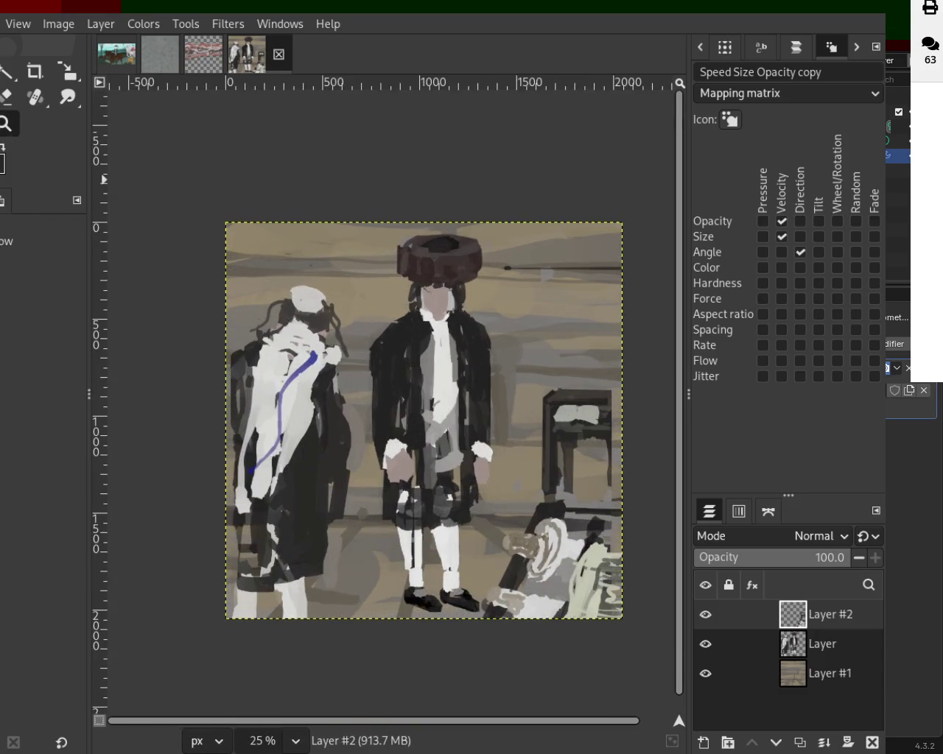
pyautogui.press('p')
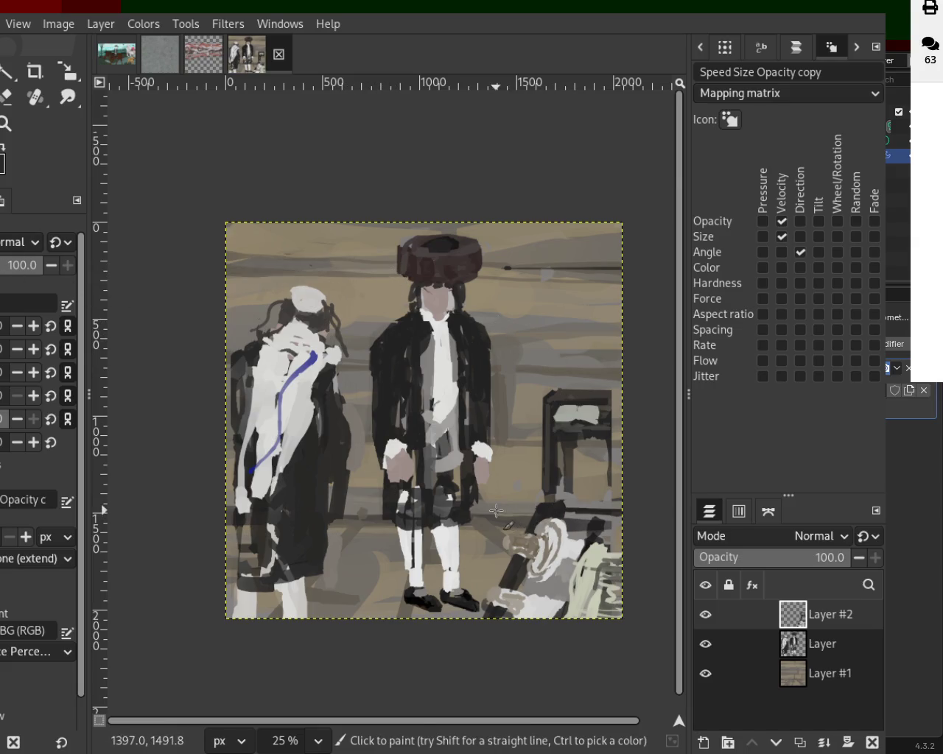
pyautogui.moveTo(705, 614); pyautogui.dragTo(706, 644)
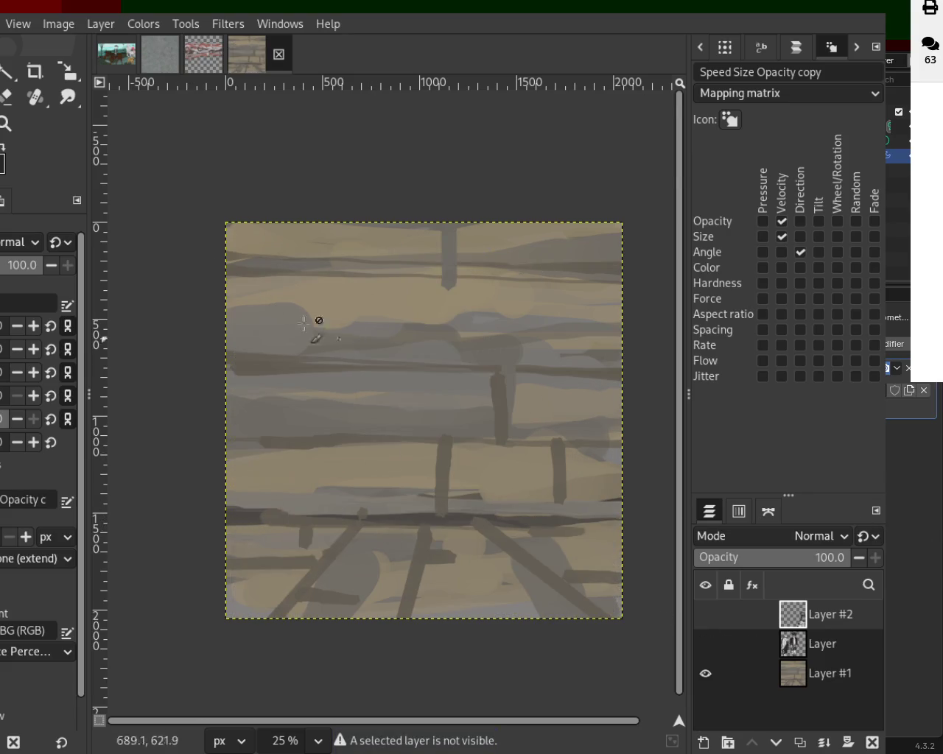
pyautogui.moveTo(793, 644)
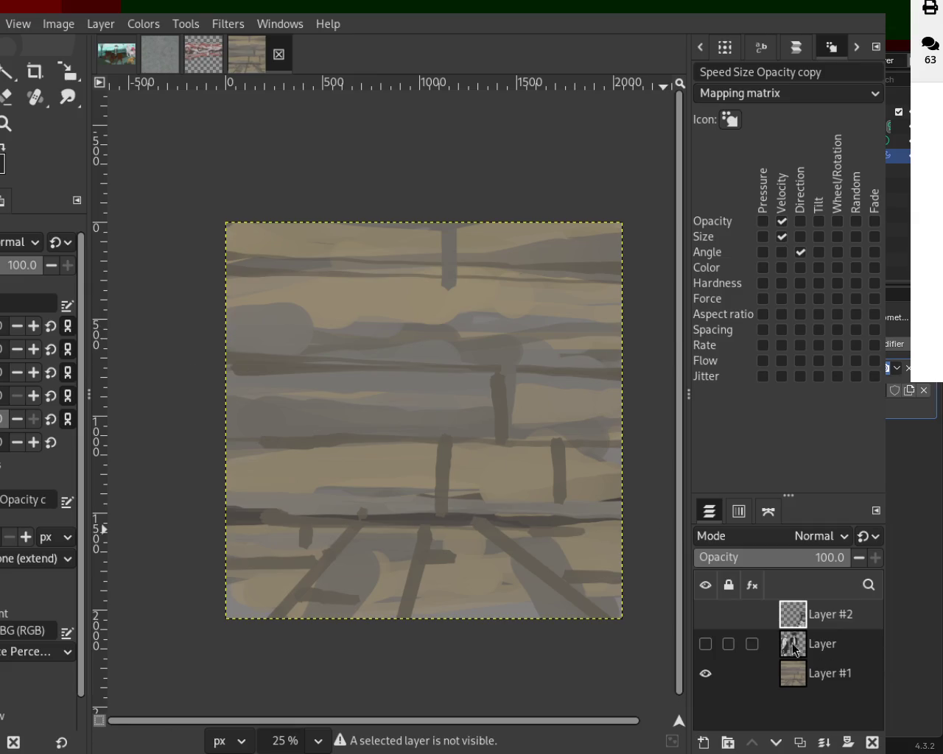
# Keep both figure layers hidden and make Layer #1 the active painting layer
pyautogui.moveTo(705, 614); pyautogui.dragTo(705, 643)
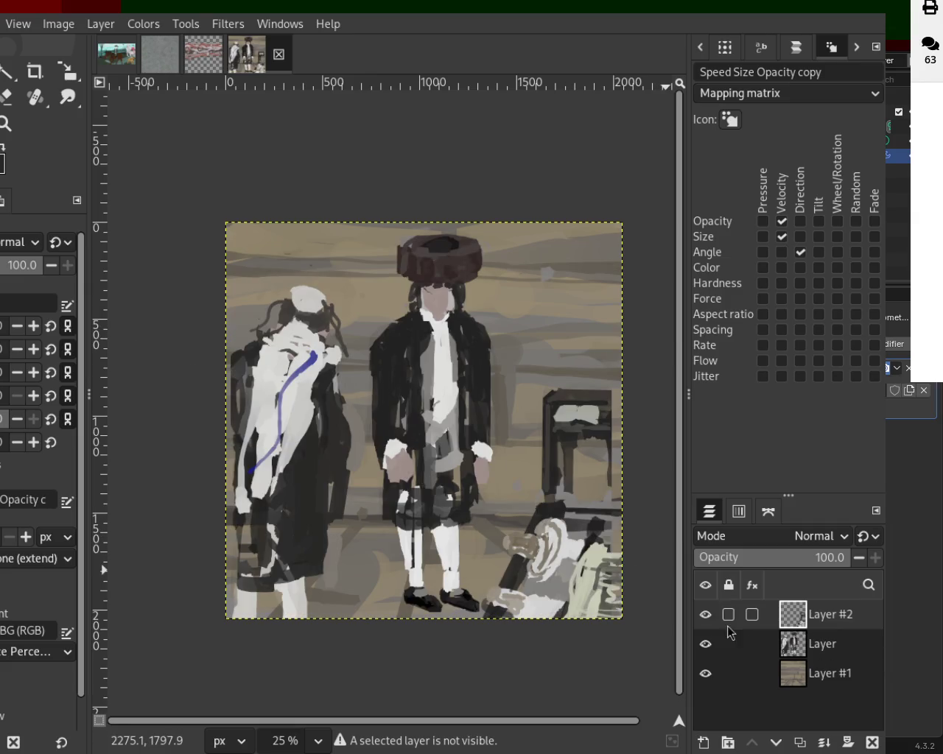
pyautogui.click(705, 614)
pyautogui.click(705, 644)
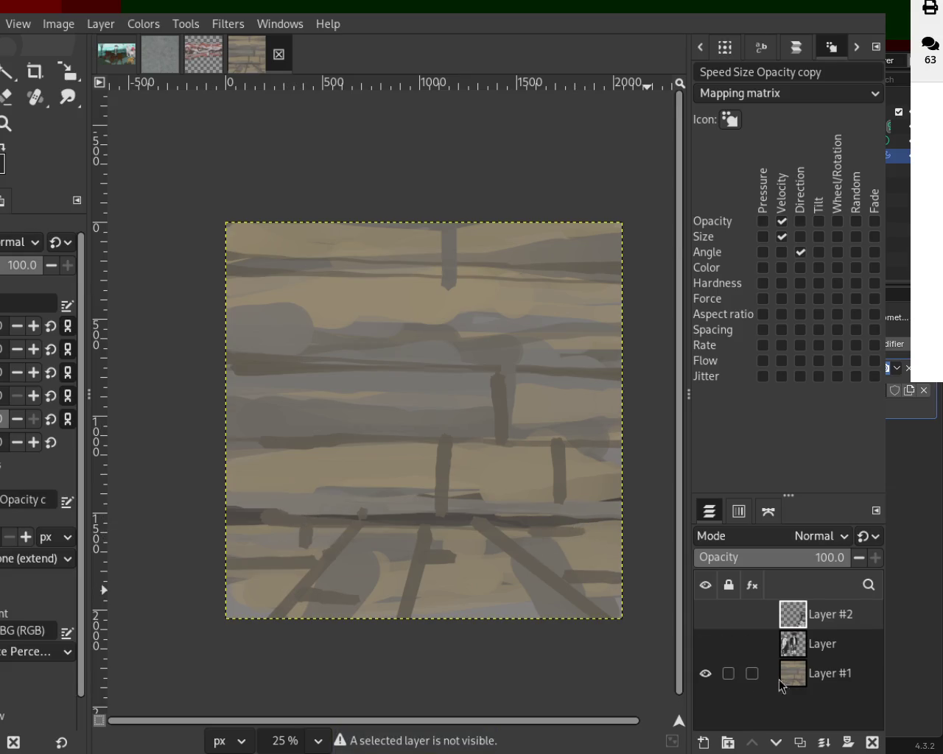
pyautogui.click(804, 676)
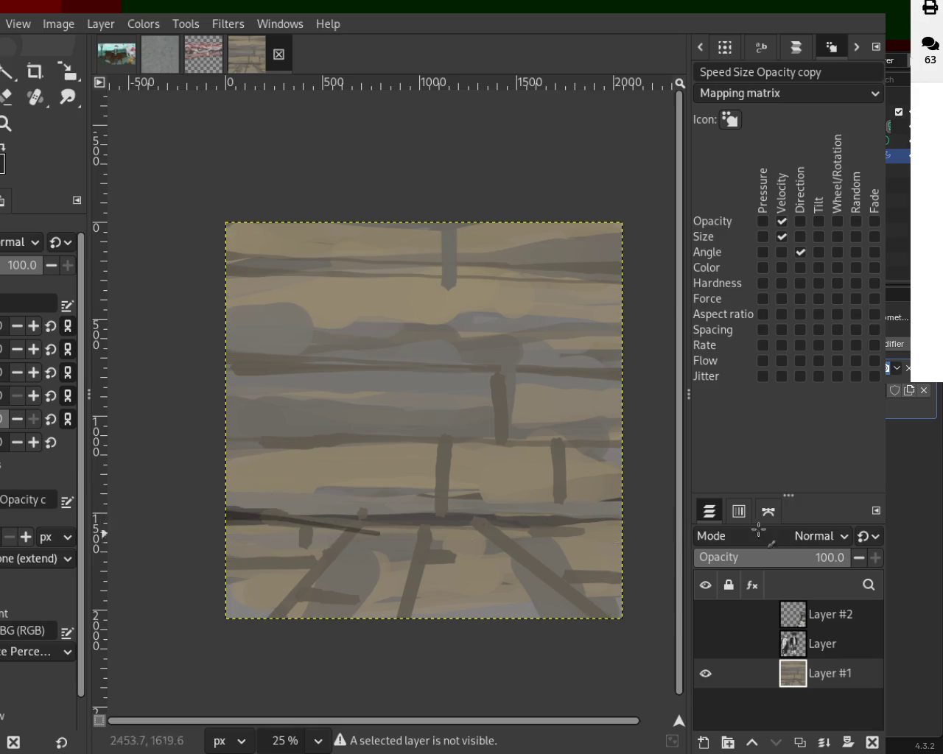
# Paint straight dark beams across the lower and middle wall, darkening the middle beam's right half
pyautogui.moveTo(648, 520); pyautogui.dragTo(202, 514)
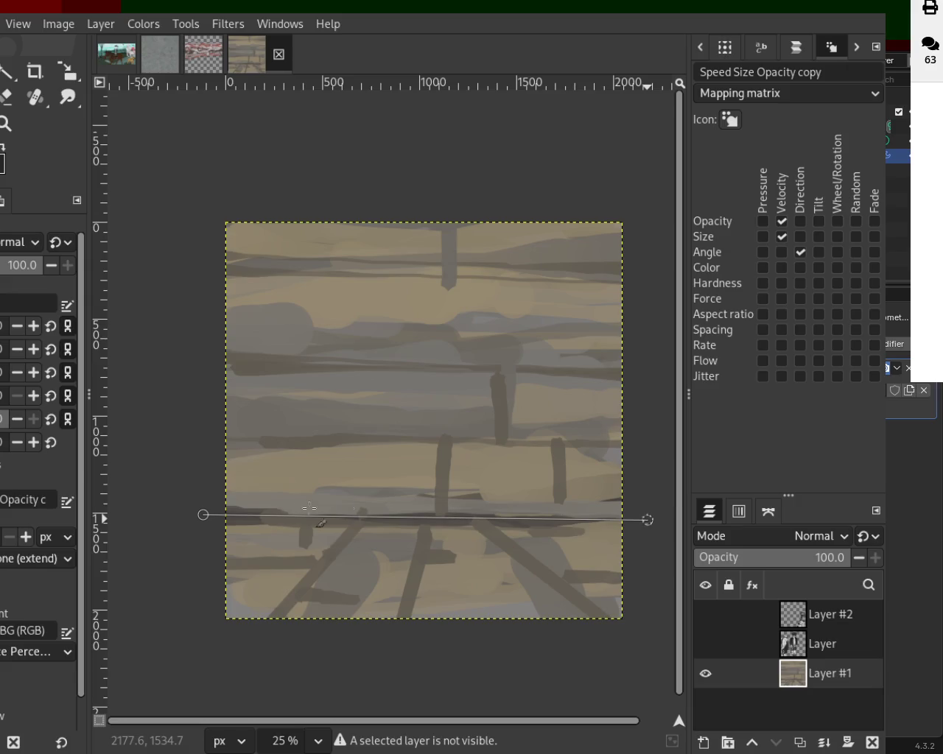
pyautogui.keyDown('shift'); pyautogui.click(561, 510); pyautogui.keyUp('shift')
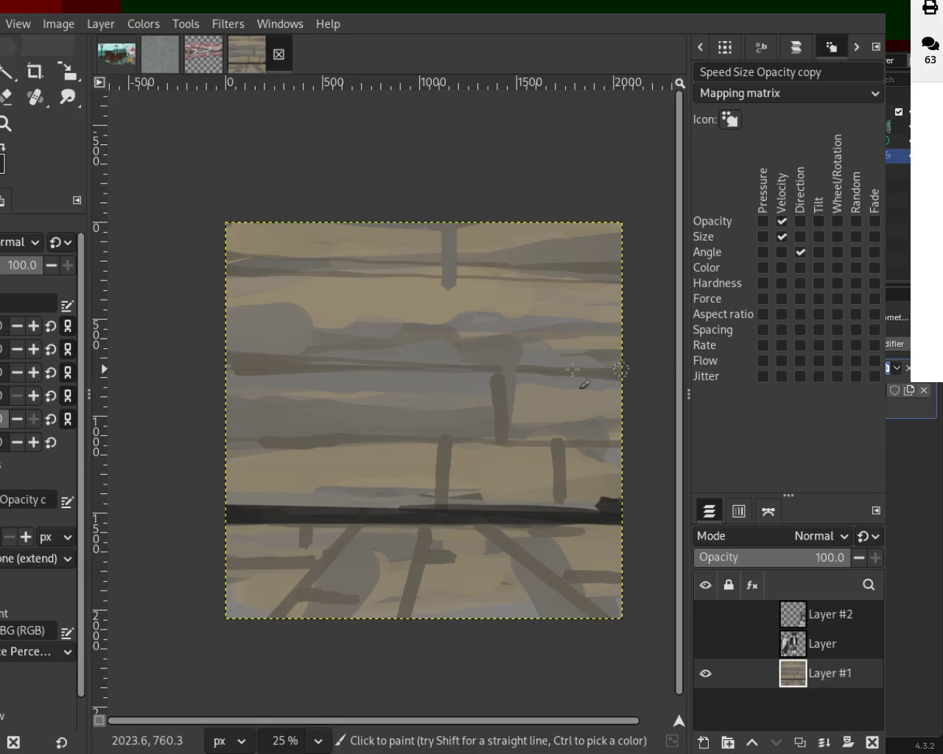
pyautogui.moveTo(621, 370); pyautogui.dragTo(140, 378)
pyautogui.moveTo(440, 229); pyautogui.dragTo(434, 305)
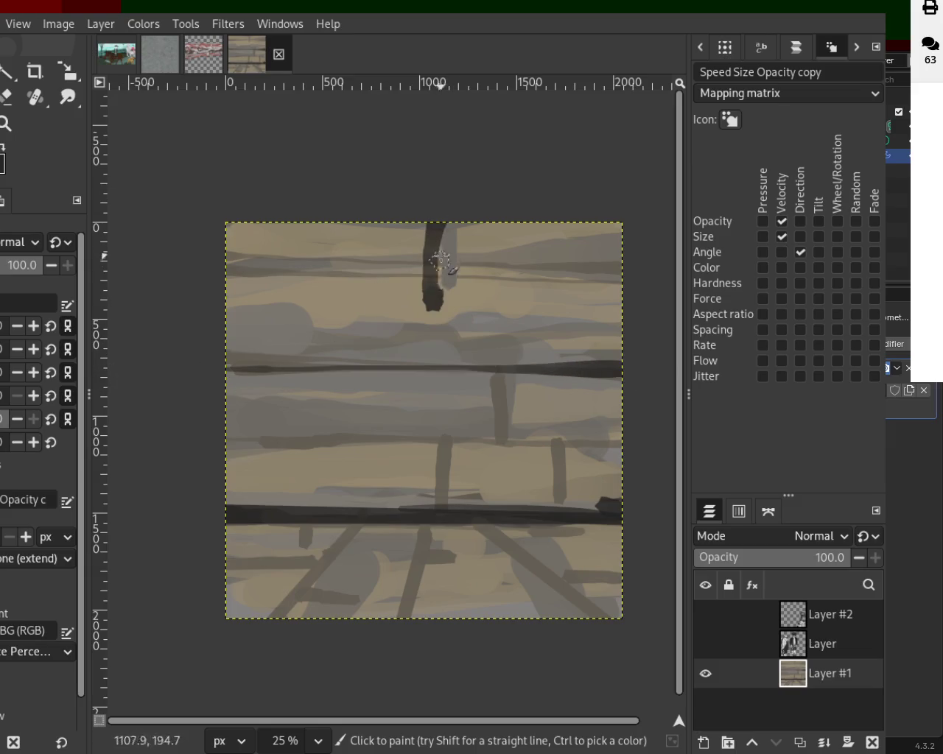
pyautogui.hotkey('ctrl', 'z')
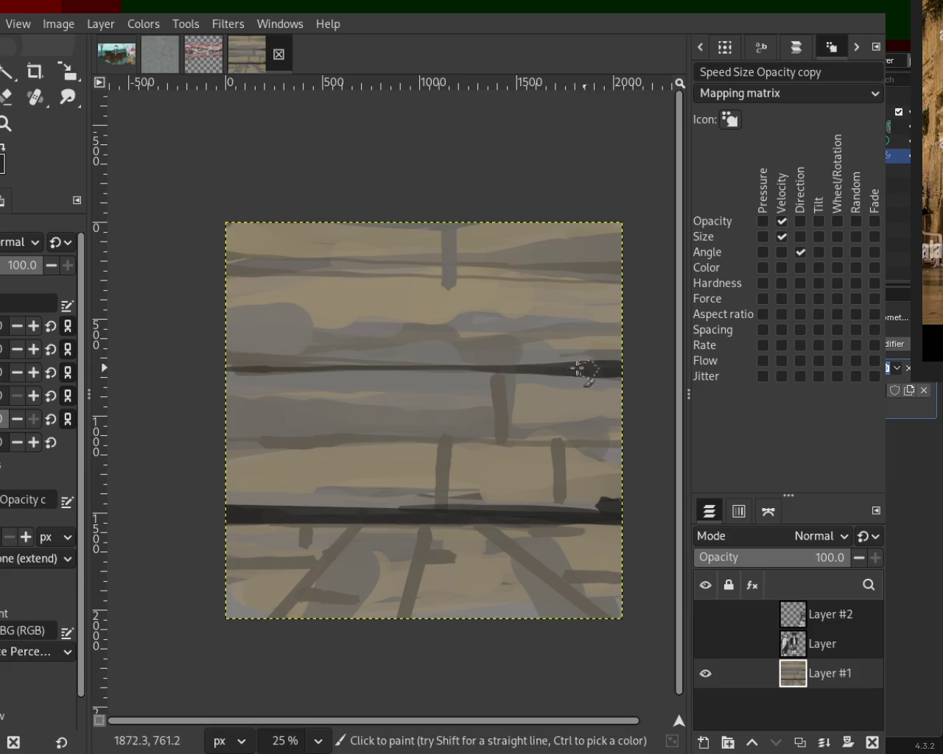
pyautogui.moveTo(493, 372); pyautogui.dragTo(340, 373)
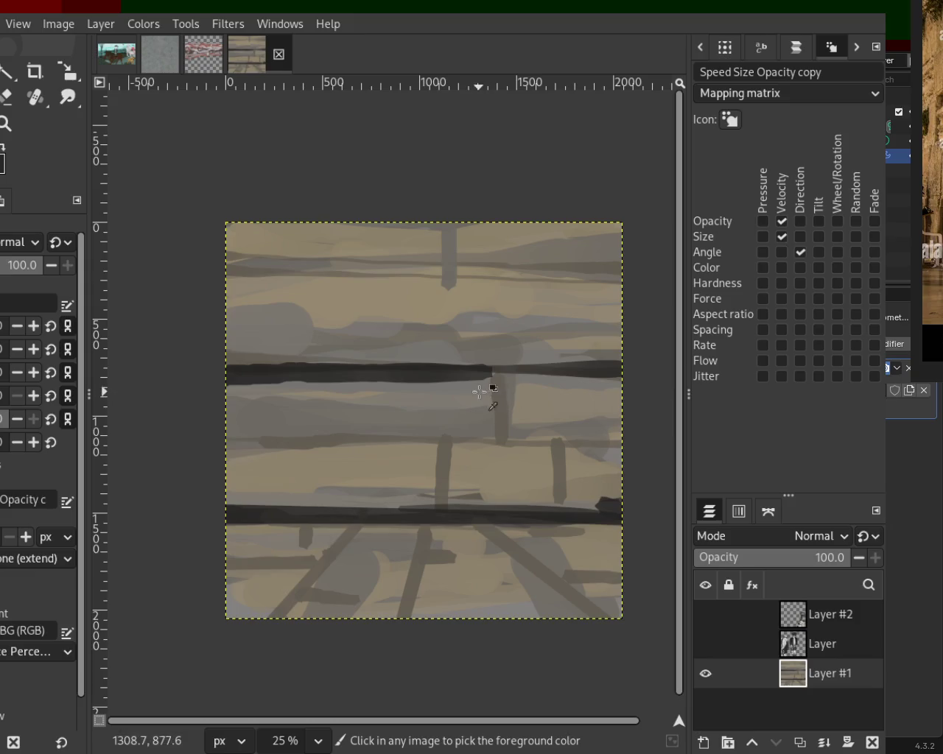
# Paint dark uprights below the middle beam and darken the beam's left part
pyautogui.moveTo(496, 374); pyautogui.dragTo(505, 438)
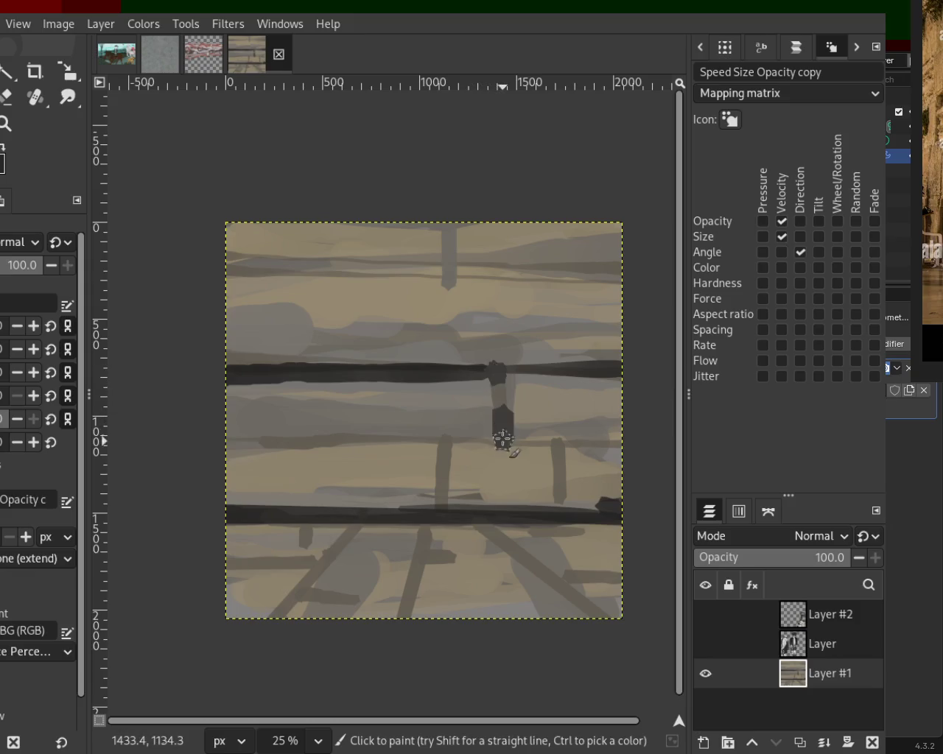
pyautogui.hotkey('ctrl', 'z')
pyautogui.moveTo(497, 372); pyautogui.dragTo(501, 435)
pyautogui.click(444, 442)
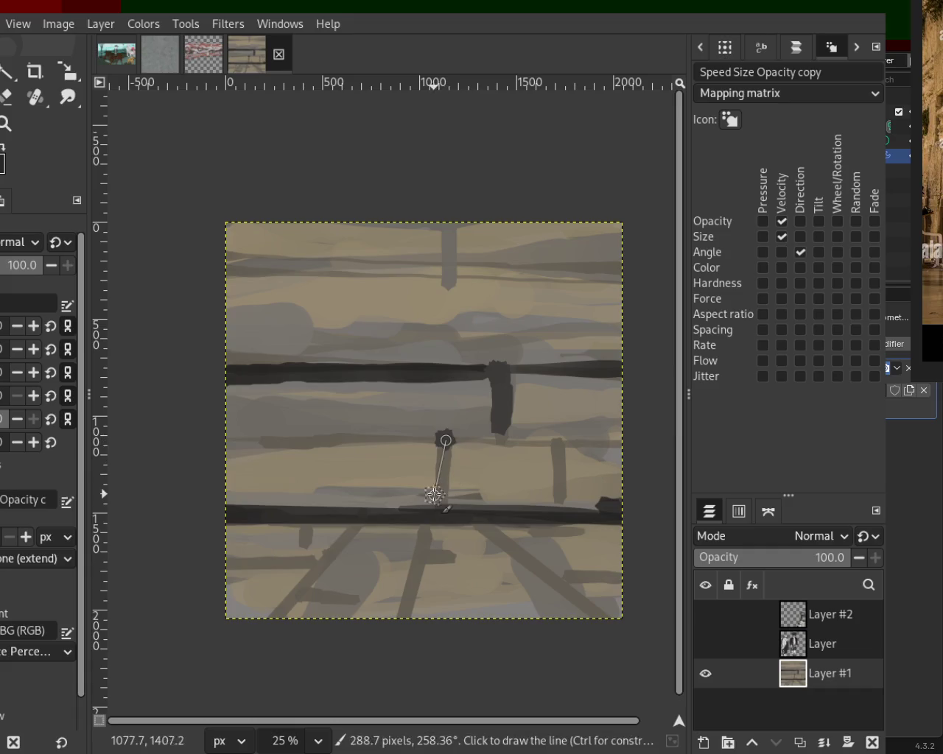
pyautogui.keyDown('shift'); pyautogui.click(440, 507); pyautogui.keyUp('shift')
pyautogui.moveTo(559, 502); pyautogui.dragTo(557, 410)
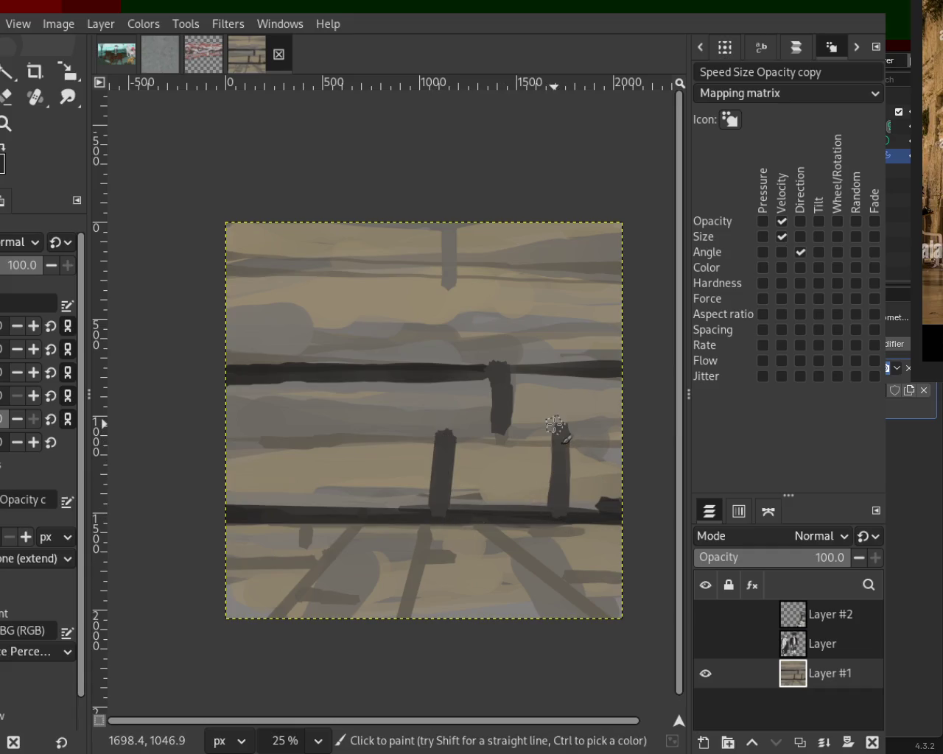
pyautogui.click(245, 375)
pyautogui.keyDown('shift'); pyautogui.click(468, 383); pyautogui.keyUp('shift')
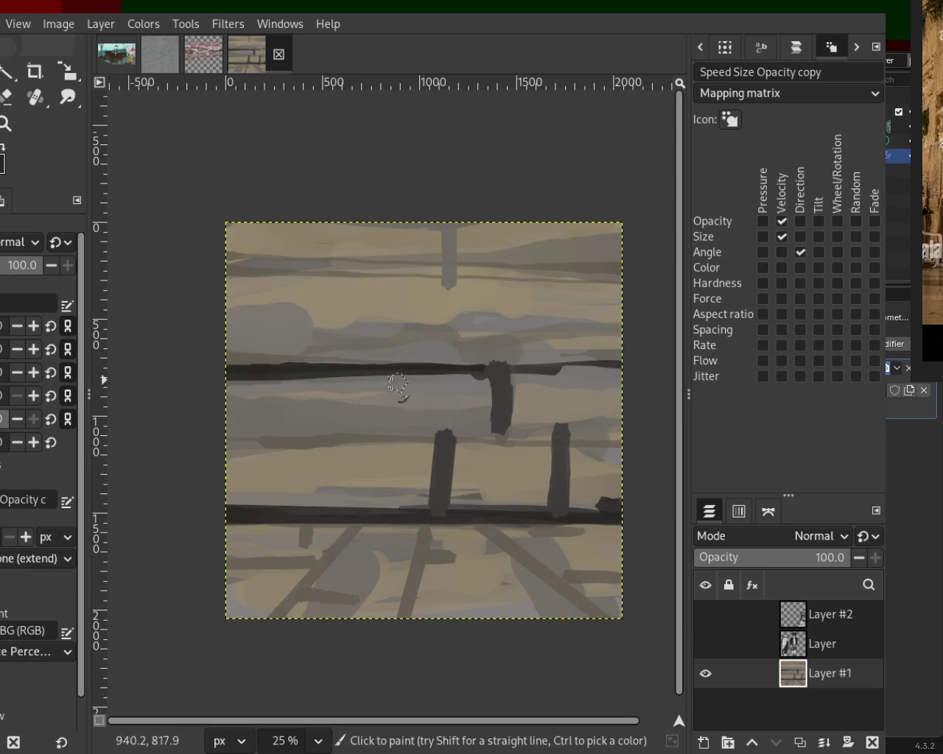
# Add straight light highlights down the posts and over the right-hand dark post
pyautogui.click(431, 426)
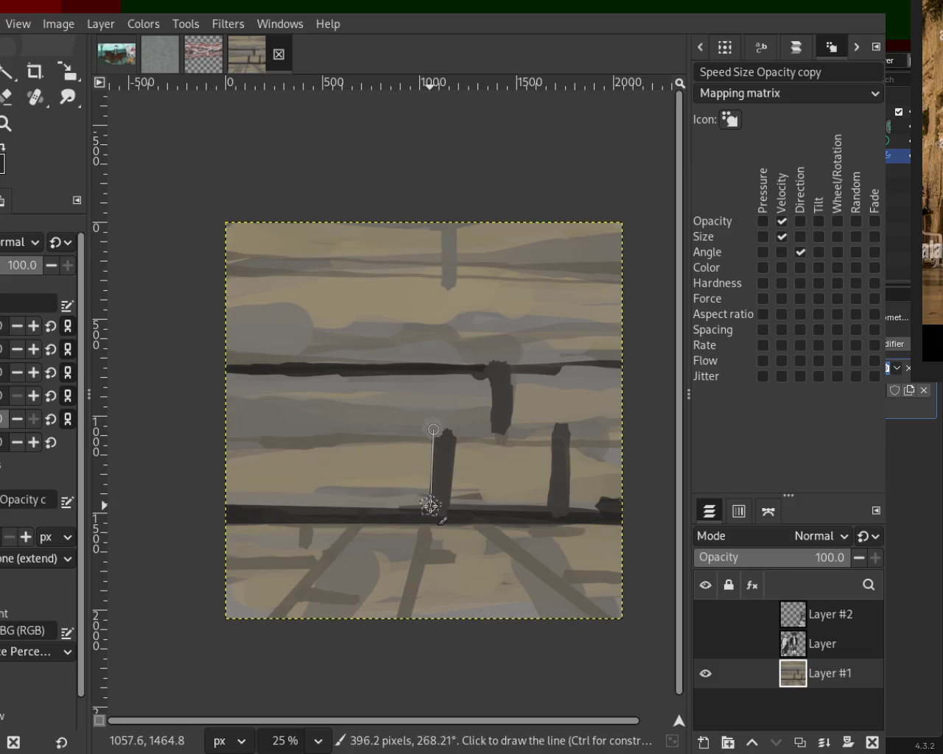
pyautogui.keyDown('shift'); pyautogui.click(431, 503); pyautogui.keyUp('shift')
pyautogui.click(455, 437)
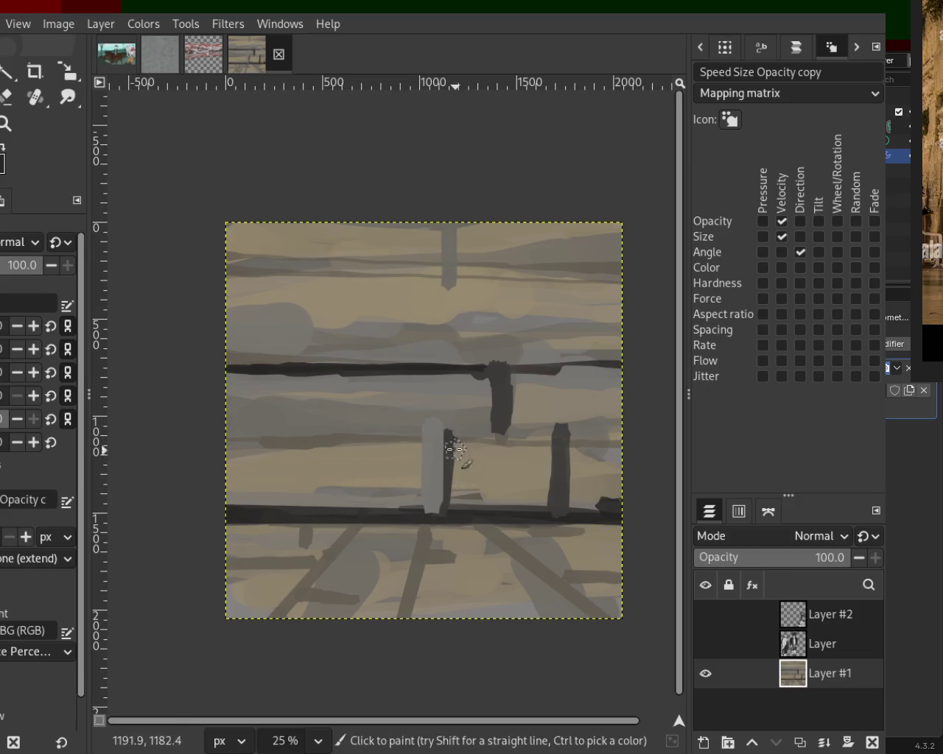
pyautogui.keyDown('shift'); pyautogui.click(455, 503); pyautogui.keyUp('shift')
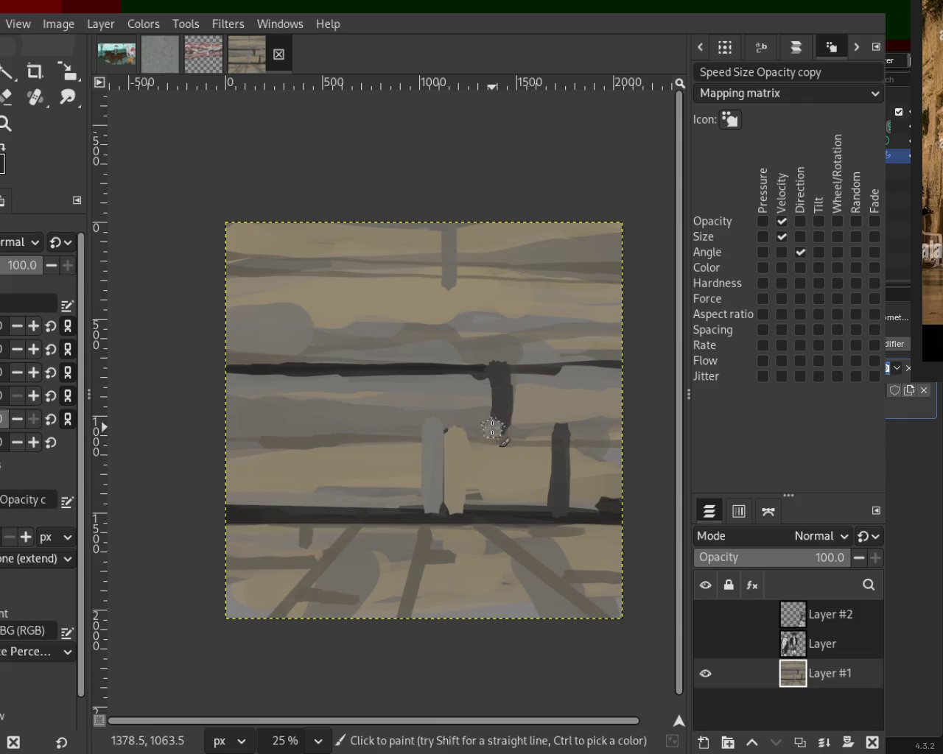
pyautogui.click(517, 430)
pyautogui.keyDown('shift'); pyautogui.click(519, 381); pyautogui.keyUp('shift')
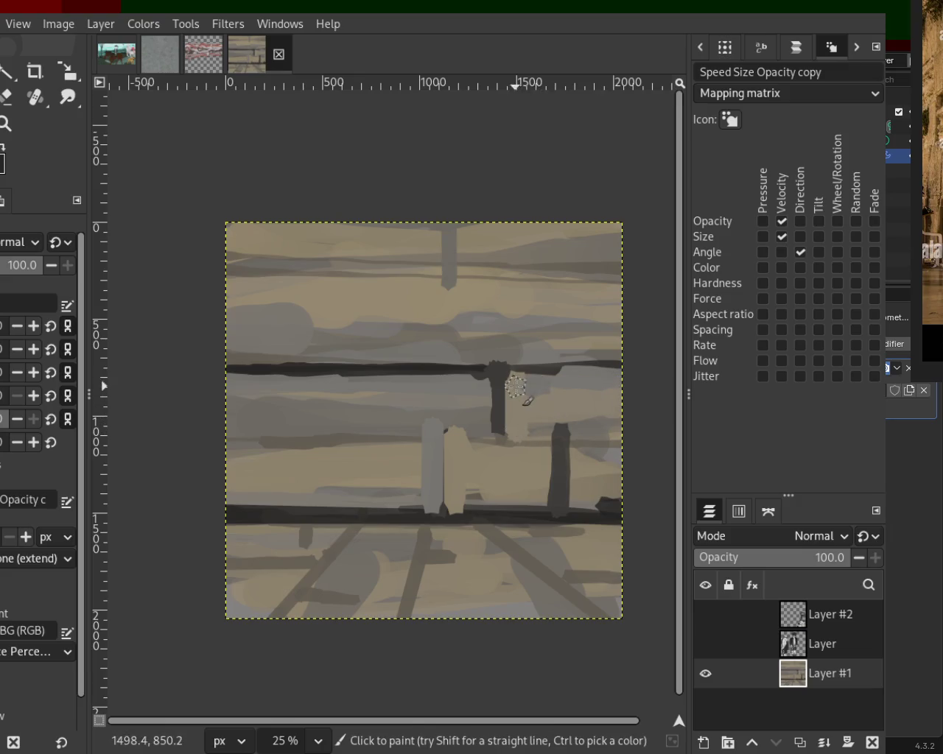
pyautogui.moveTo(545, 457); pyautogui.dragTo(548, 514)
# Draw a dark vertical post on the left with a light upright beside it
pyautogui.keyDown('ctrl'); pyautogui.click(495, 407); pyautogui.keyUp('ctrl')
pyautogui.click(304, 450)
pyautogui.keyDown('shift'); pyautogui.click(305, 506); pyautogui.keyUp('shift')
pyautogui.moveTo(312, 427); pyautogui.dragTo(317, 479)
pyautogui.keyDown('shift'); pyautogui.click(324, 515); pyautogui.keyUp('shift')
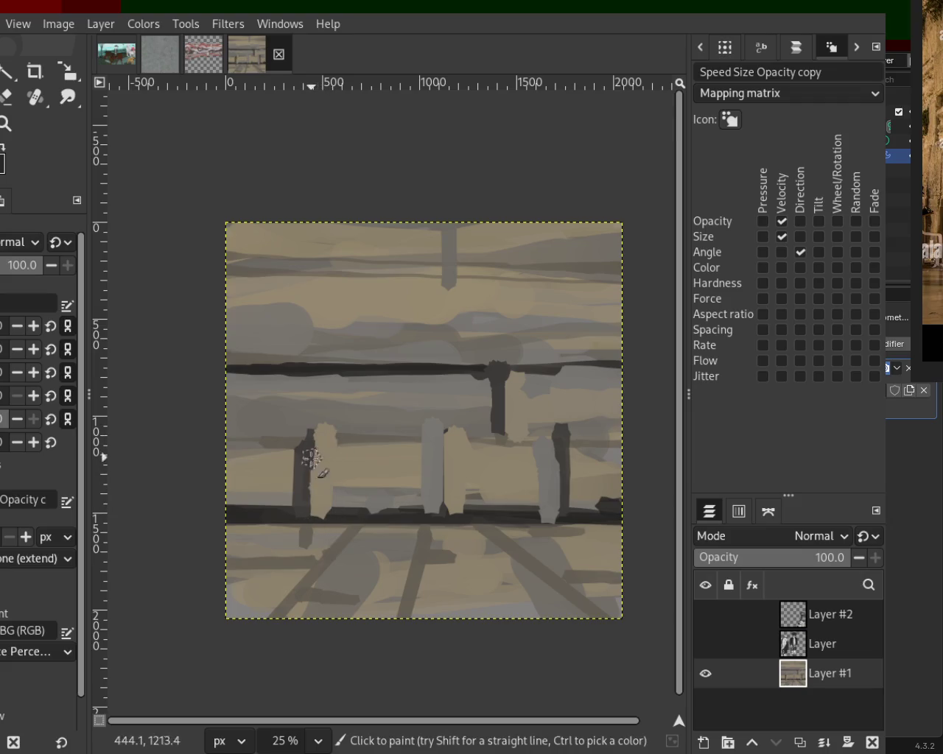
# Add light uprights by the left post and fill the grey gaps and under-beam band with tan
pyautogui.click(295, 448)
pyautogui.keyDown('shift'); pyautogui.click(294, 514); pyautogui.keyUp('shift')
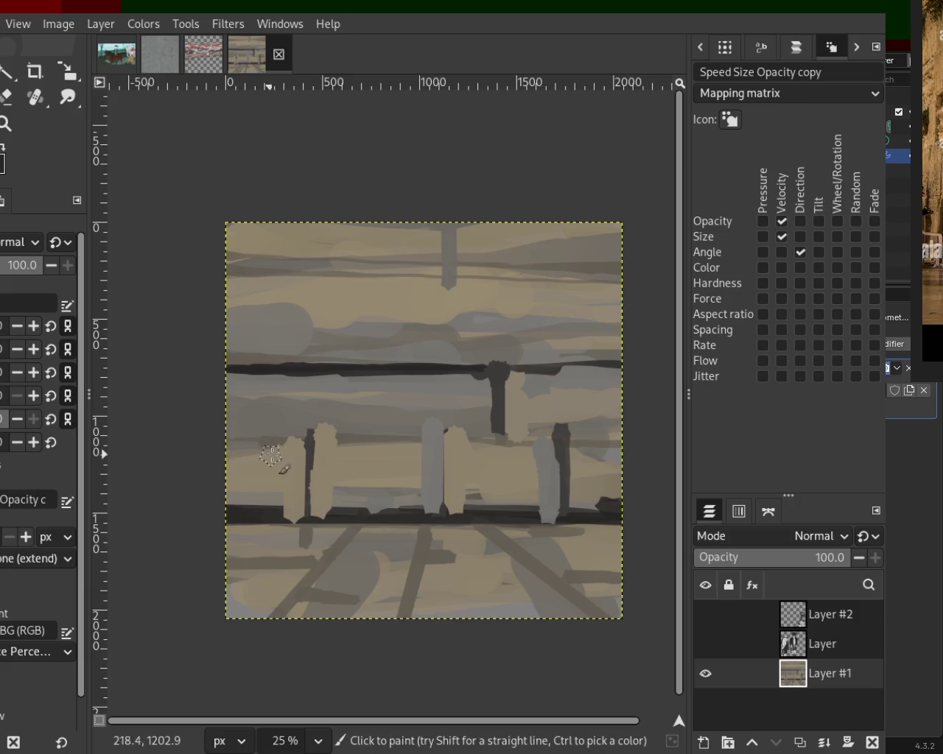
pyautogui.moveTo(293, 443); pyautogui.dragTo(259, 457)
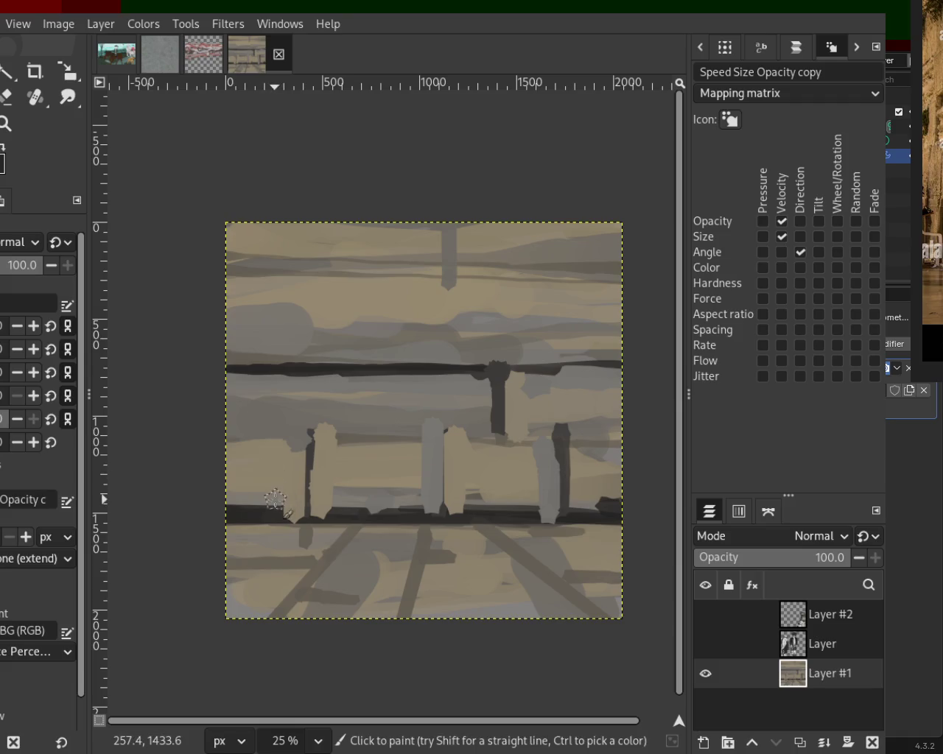
pyautogui.moveTo(351, 490); pyautogui.dragTo(427, 487)
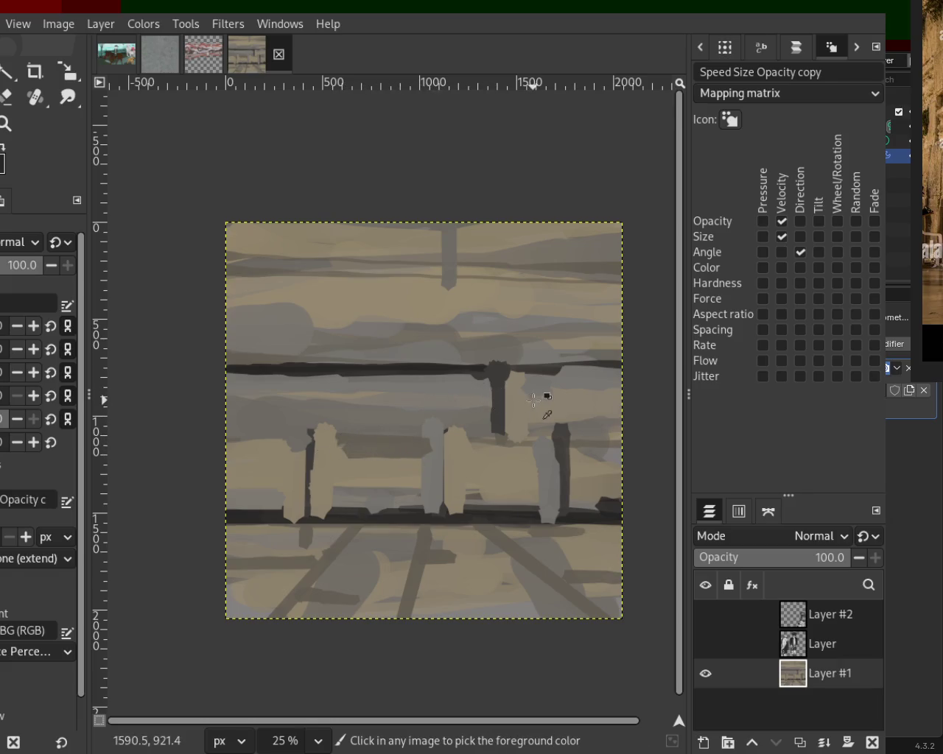
pyautogui.moveTo(204, 389); pyautogui.dragTo(329, 380)
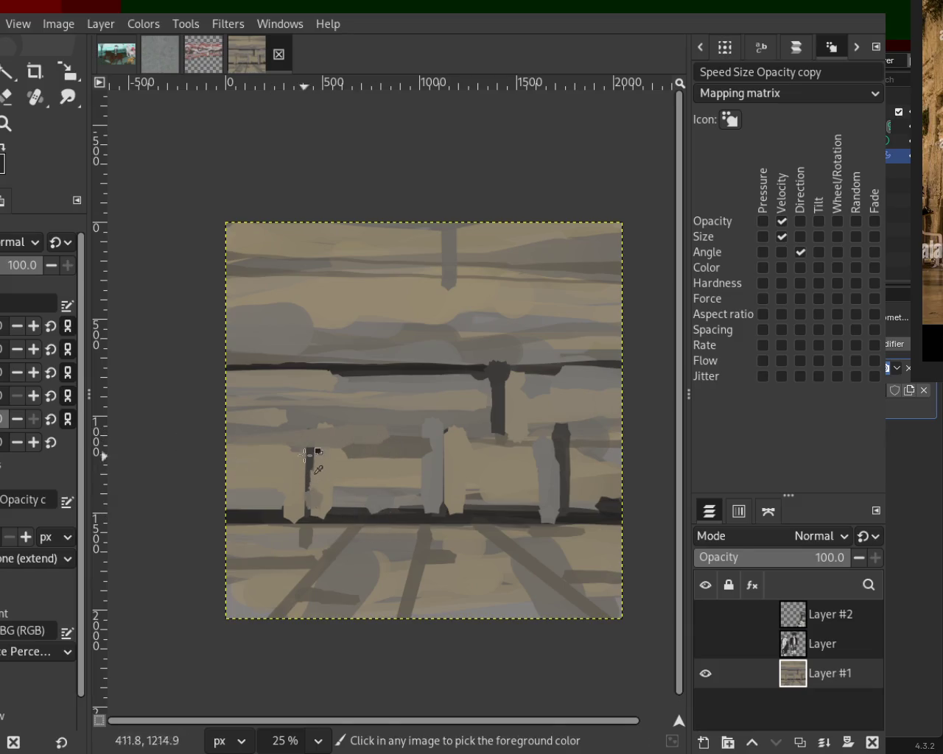
# Paint a dark vertical post and a horizontal crossbeam, then add a lighter grey band across the wall
pyautogui.click(366, 507)
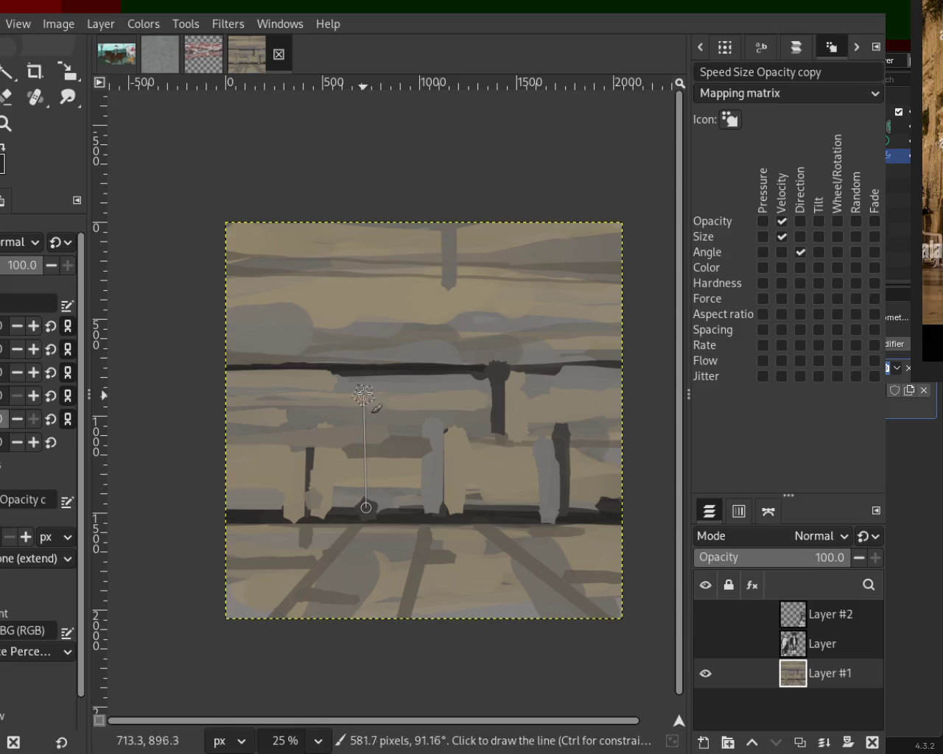
pyautogui.keyDown('shift'); pyautogui.click(366, 374); pyautogui.keyUp('shift')
pyautogui.click(495, 431)
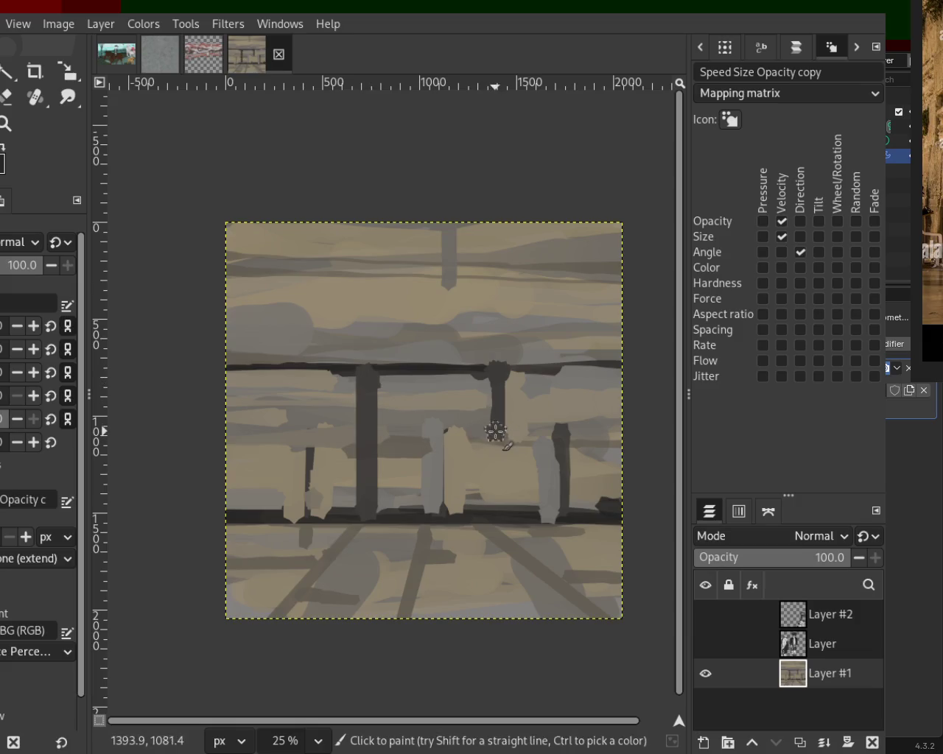
pyautogui.keyDown('shift'); pyautogui.click(207, 431); pyautogui.keyUp('shift')
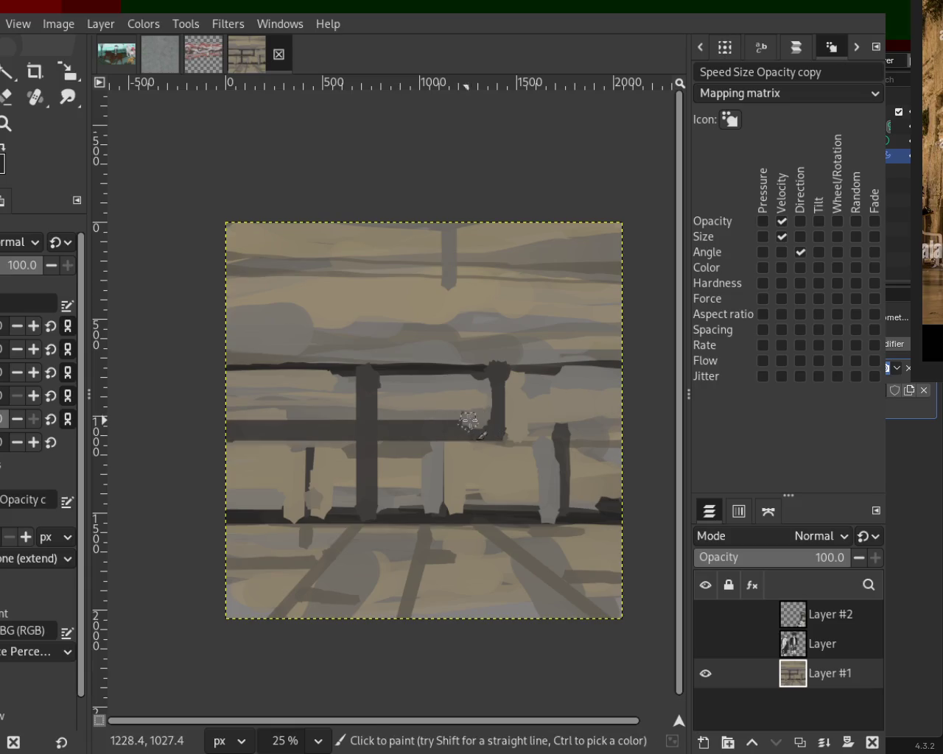
pyautogui.moveTo(384, 426); pyautogui.dragTo(380, 425)
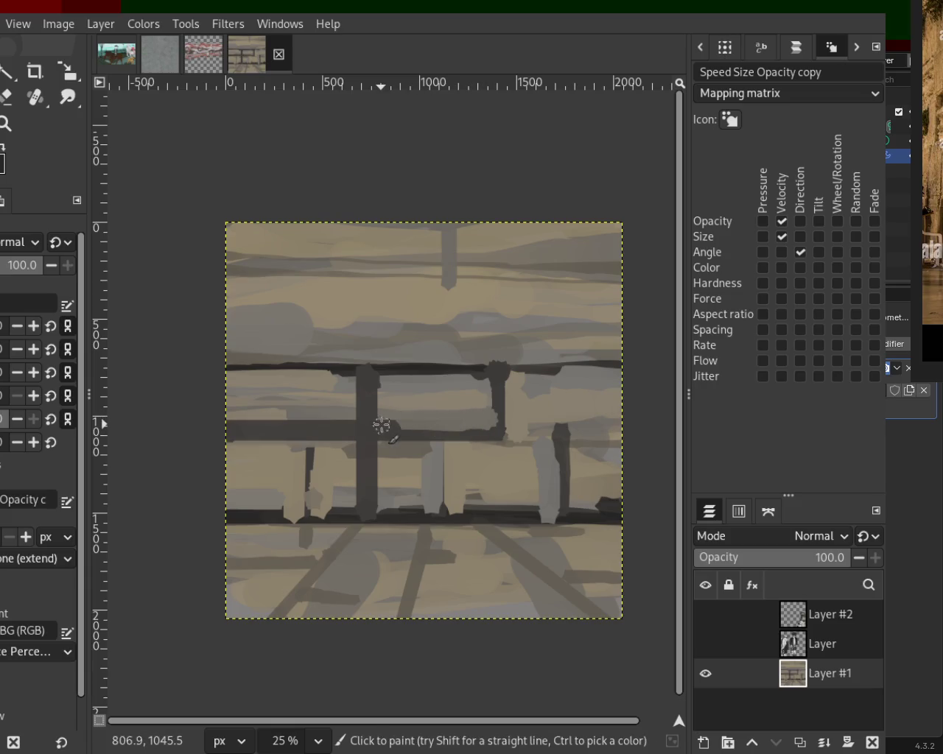
pyautogui.press('ctrl')
pyautogui.moveTo(251, 358); pyautogui.dragTo(201, 353)
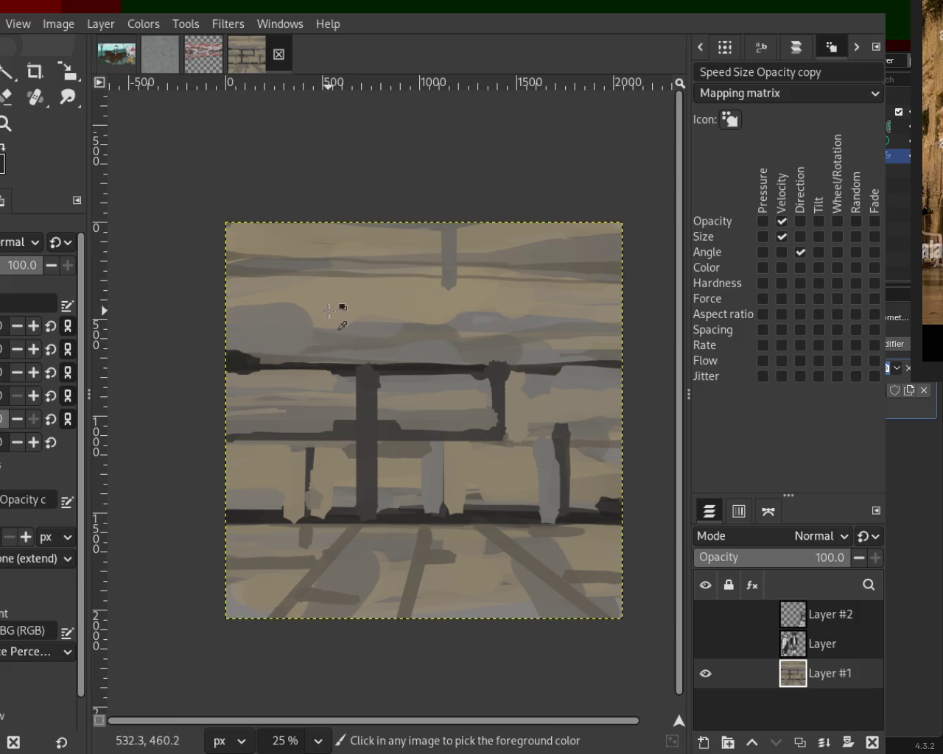
pyautogui.moveTo(243, 326); pyautogui.dragTo(631, 328)
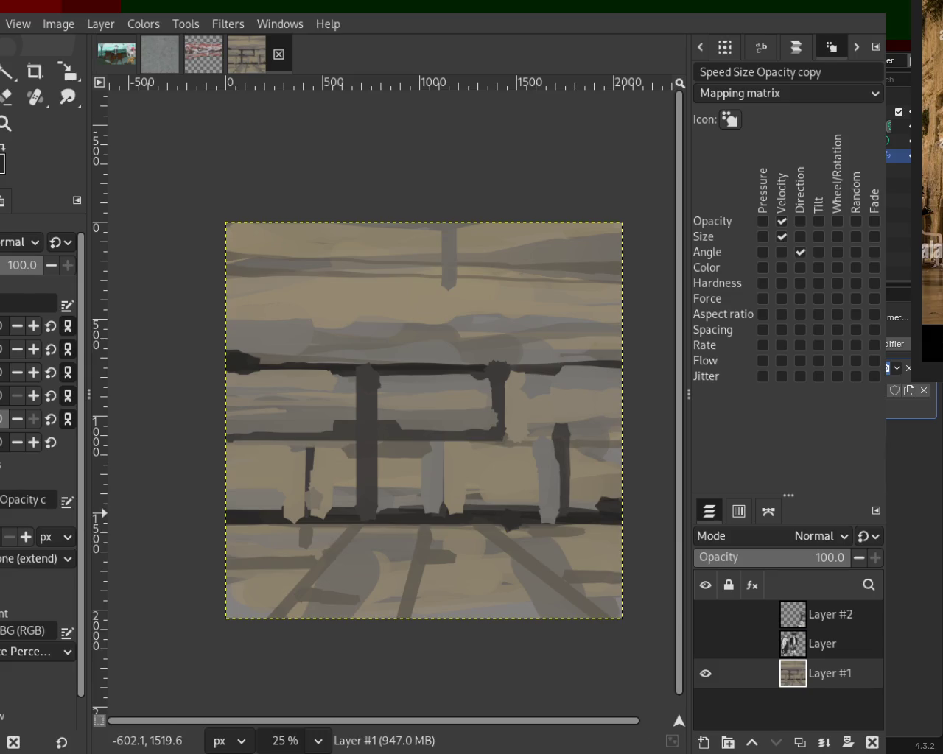
pyautogui.click(207, 536)
# Draw a horizontal floor line and a diagonal board down to the bottom edge
pyautogui.click(199, 534)
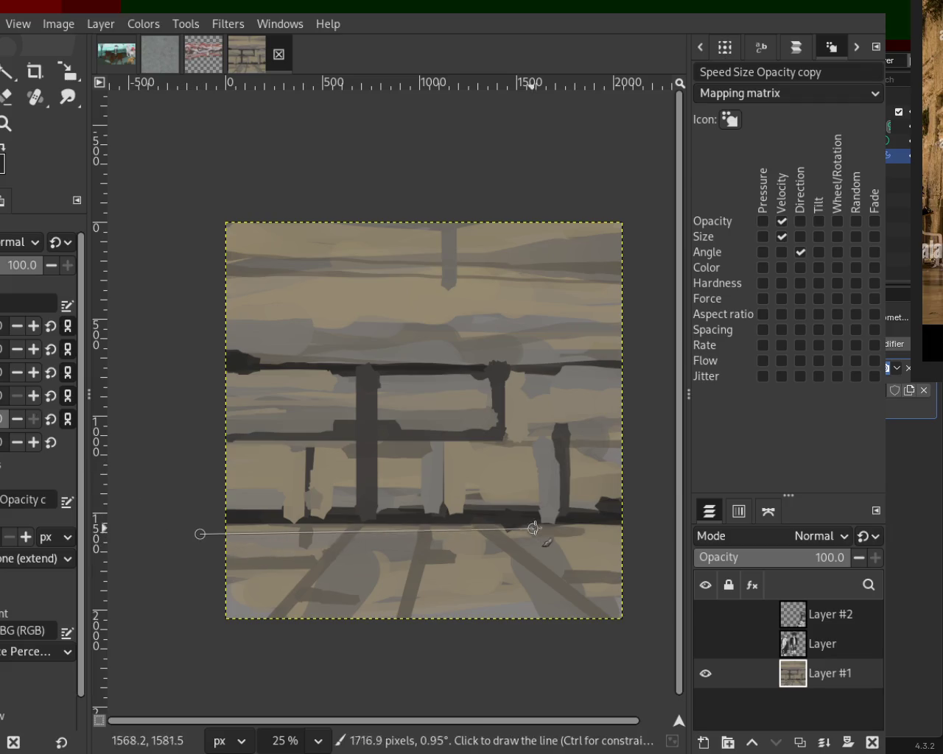
pyautogui.click(193, 559)
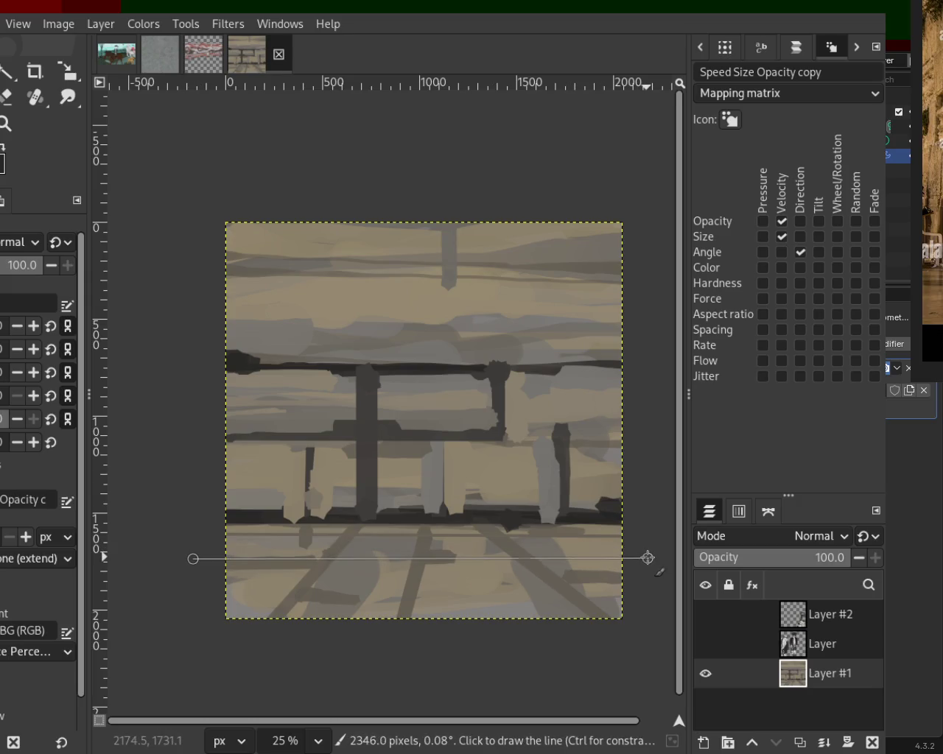
pyautogui.click(198, 582)
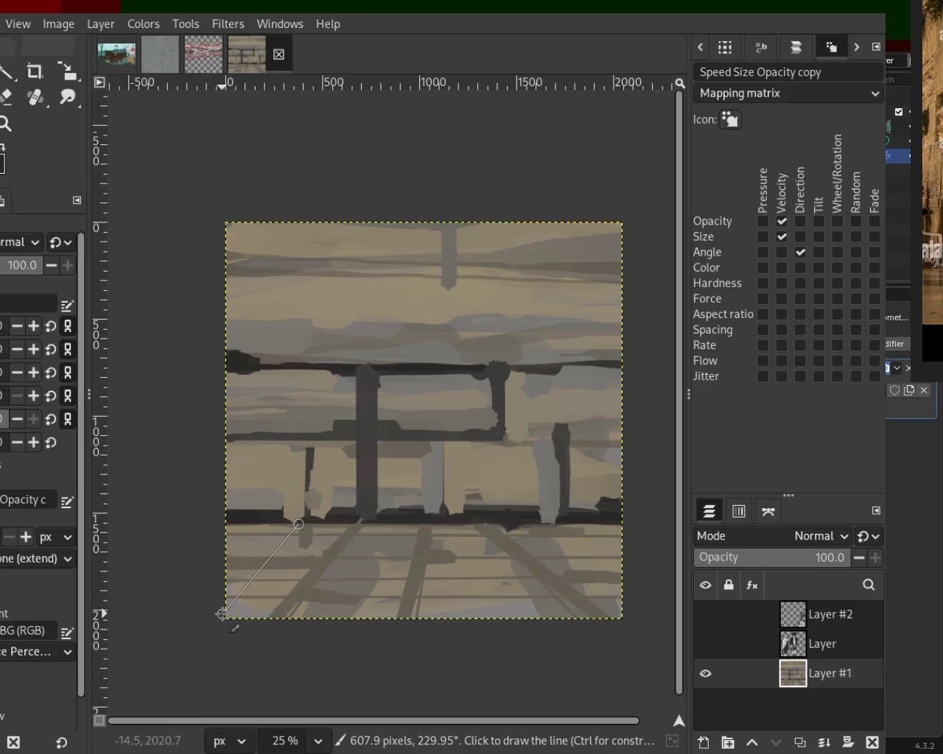
pyautogui.keyDown('shift'); pyautogui.click(472, 622); pyautogui.keyUp('shift')
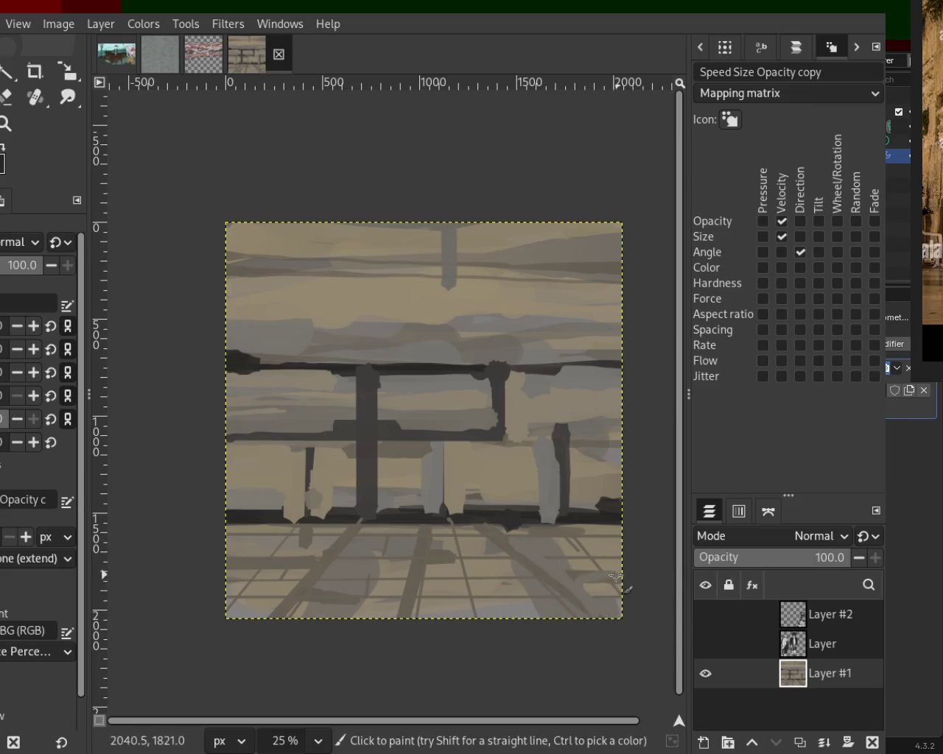
pyautogui.press('z')
pyautogui.moveTo(576, 573); pyautogui.dragTo(620, 589)
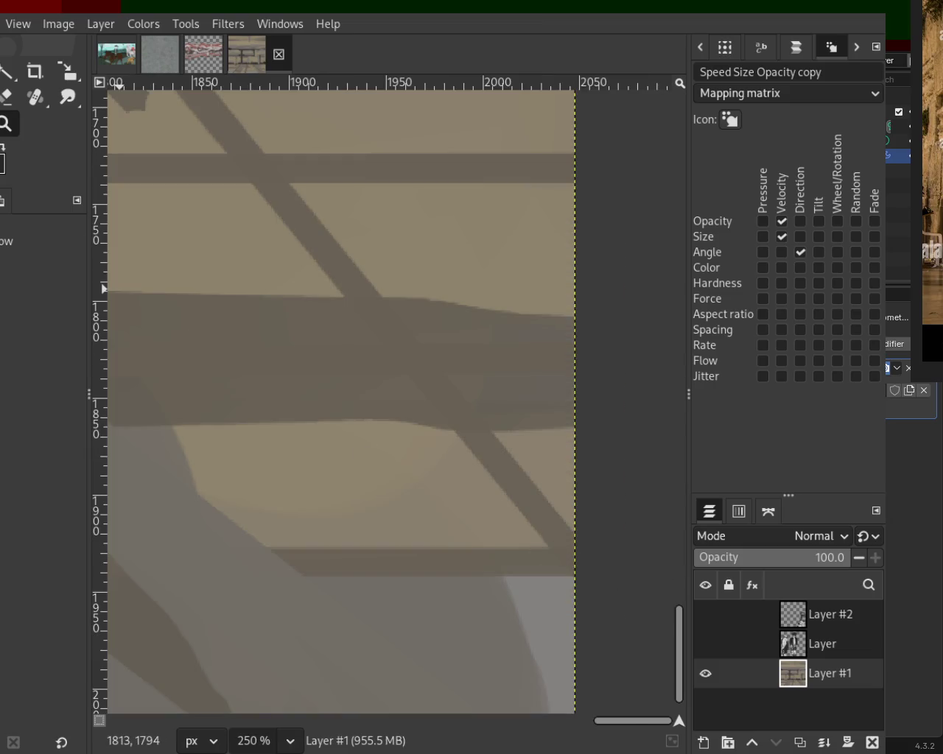
pyautogui.press('p')
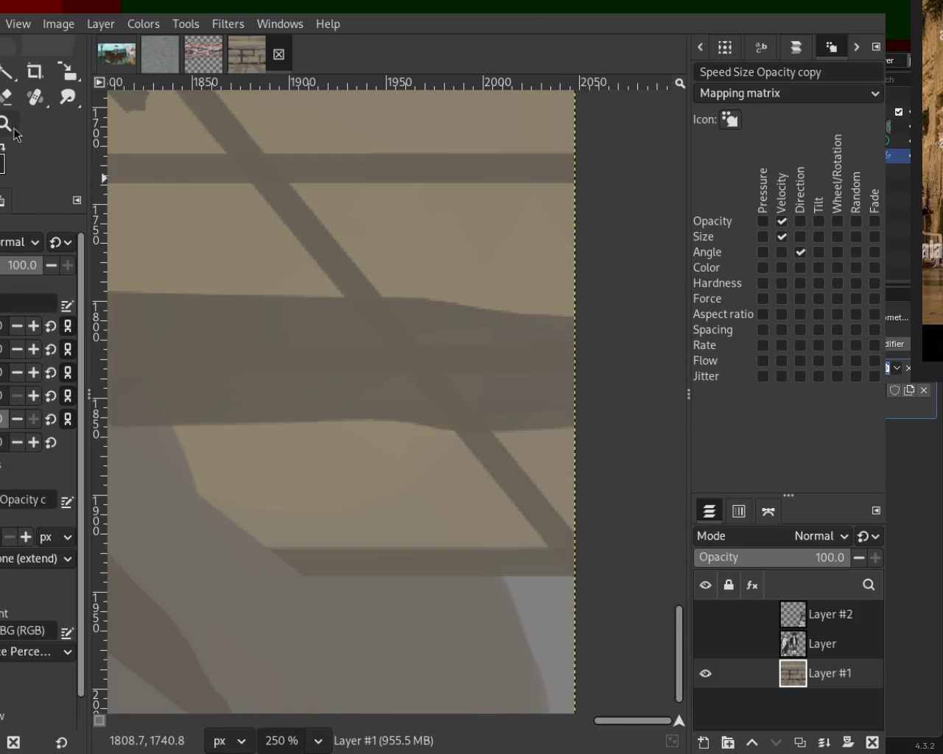
pyautogui.press('z')
pyautogui.scroll(-1, 432, 348)
pyautogui.scroll(-4, 427, 350)
pyautogui.scroll(-3, 420, 352)
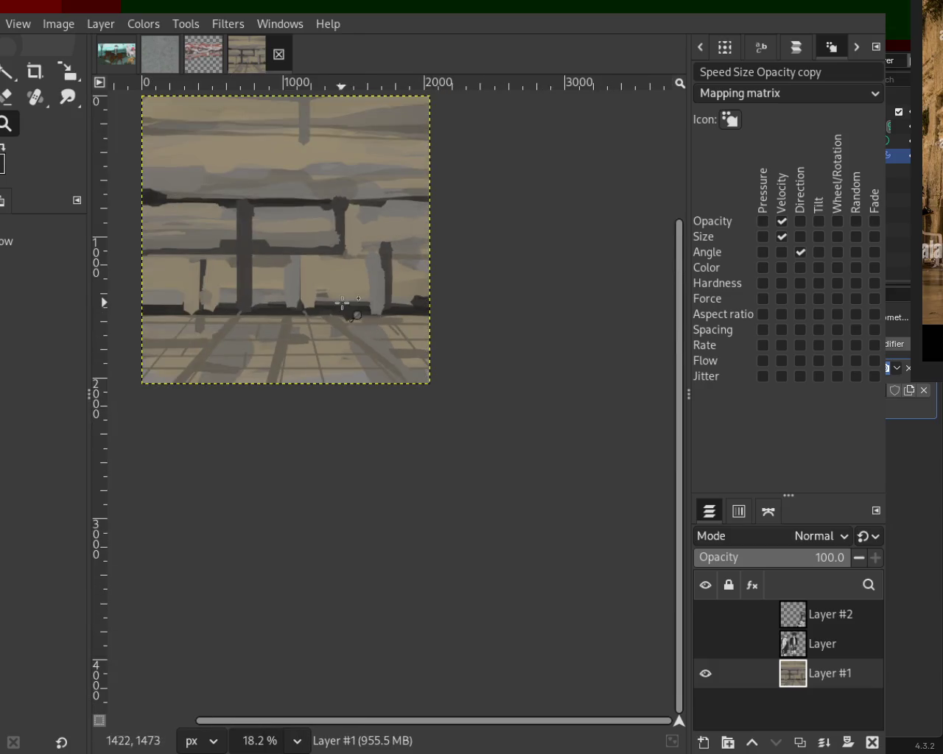
pyautogui.scroll(2, 344, 306)
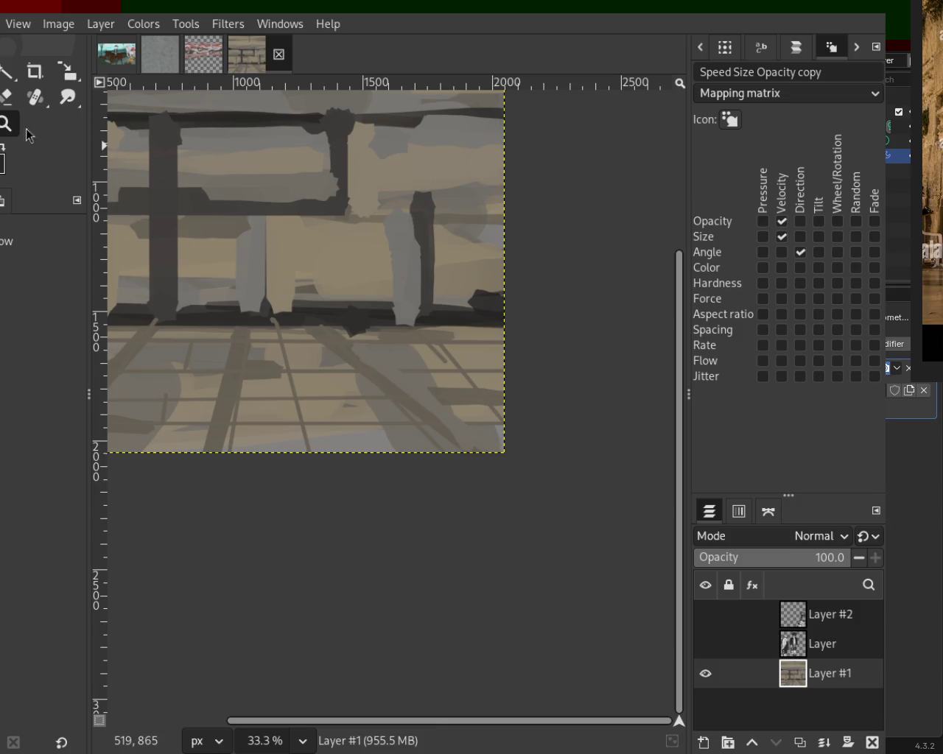
# Darken the underside of the floor beam and paint lighter straight plank strokes on the floor
pyautogui.press('p')
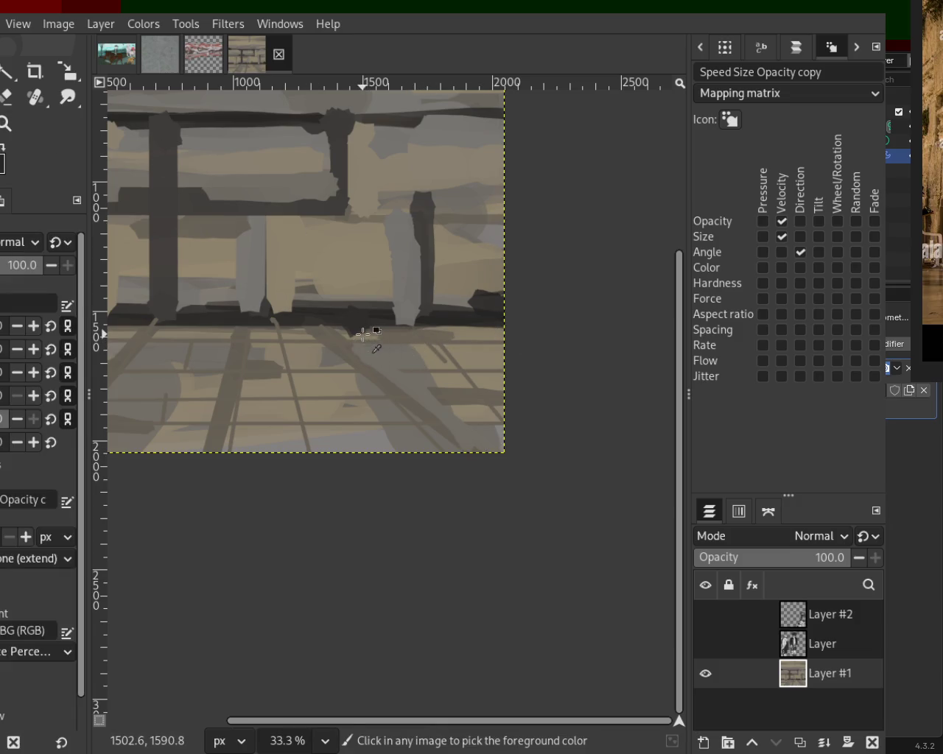
pyautogui.moveTo(364, 330); pyautogui.dragTo(420, 332)
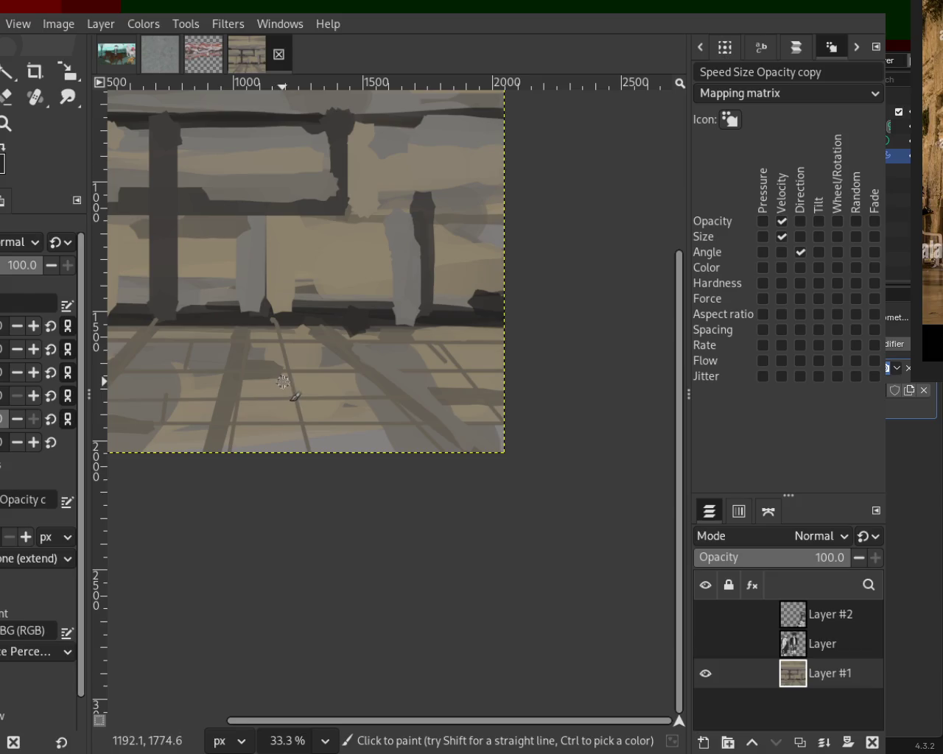
pyautogui.keyDown('shift'); pyautogui.click(242, 378); pyautogui.keyUp('shift')
pyautogui.keyDown('shift'); pyautogui.click(224, 451); pyautogui.keyUp('shift')
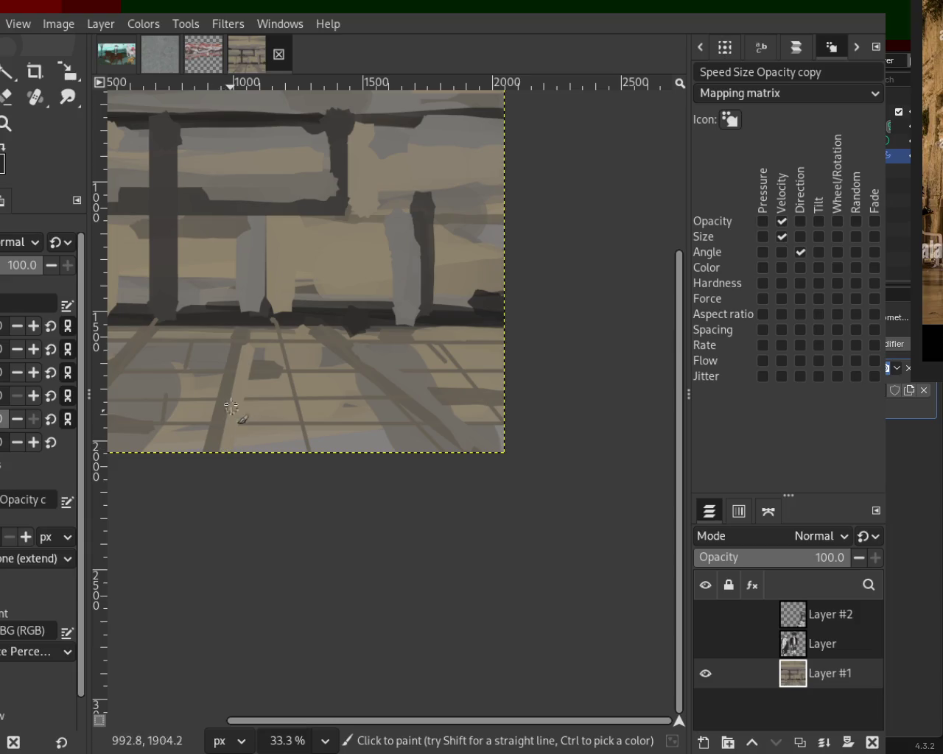
pyautogui.keyDown('shift'); pyautogui.click(201, 490); pyautogui.keyUp('shift')
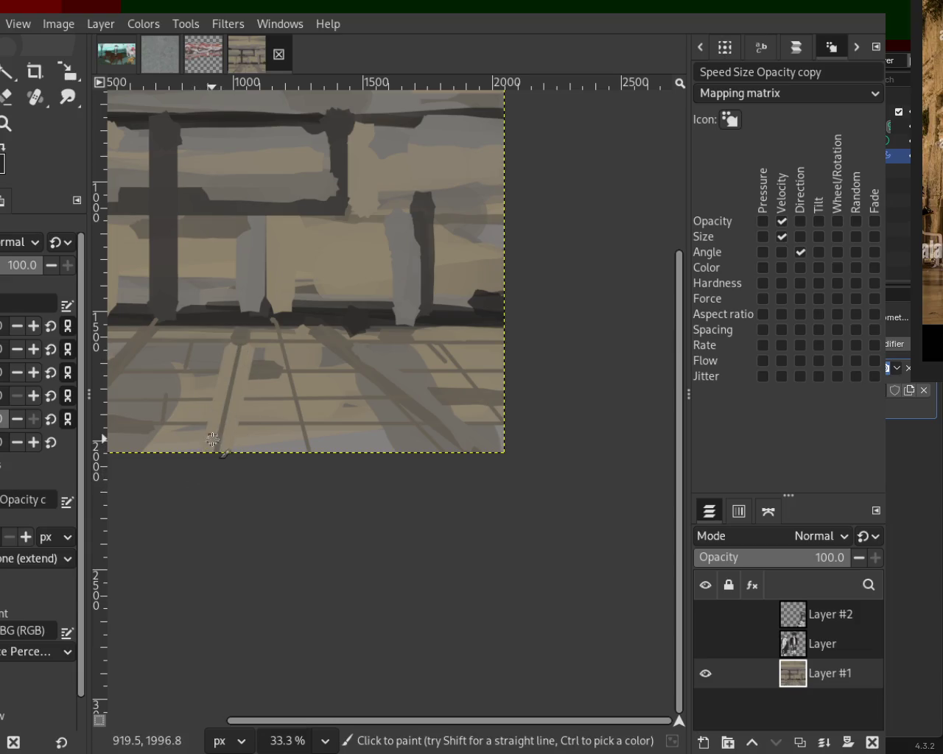
pyautogui.press('ctrl')
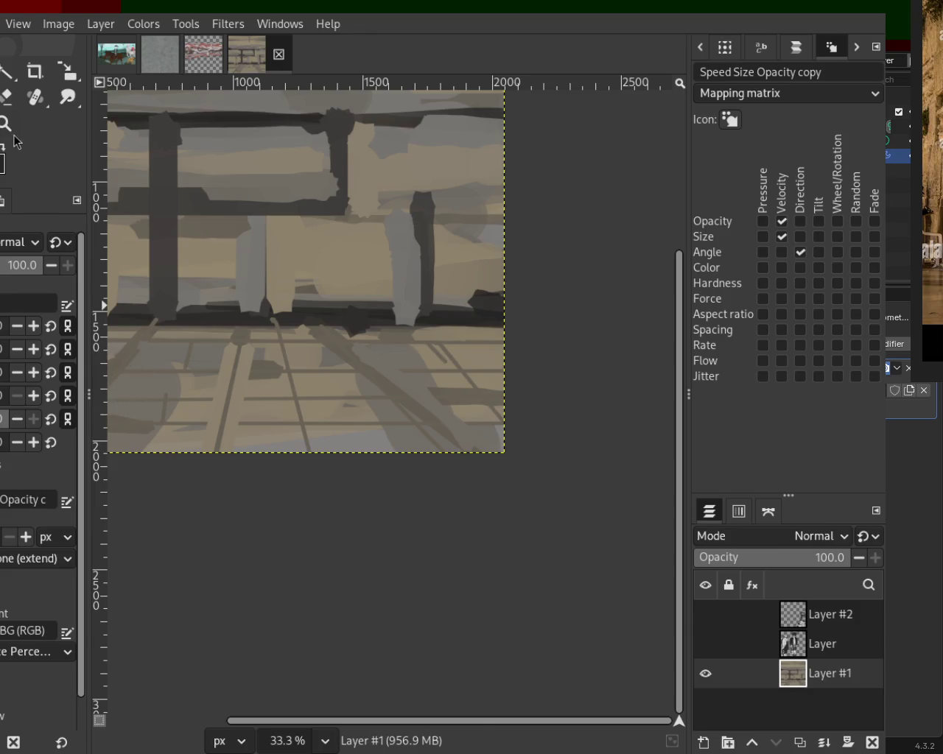
pyautogui.press('z')
pyautogui.scroll(-3, 431, 347)
pyautogui.scroll(2, 413, 353)
pyautogui.scroll(-1, 412, 346)
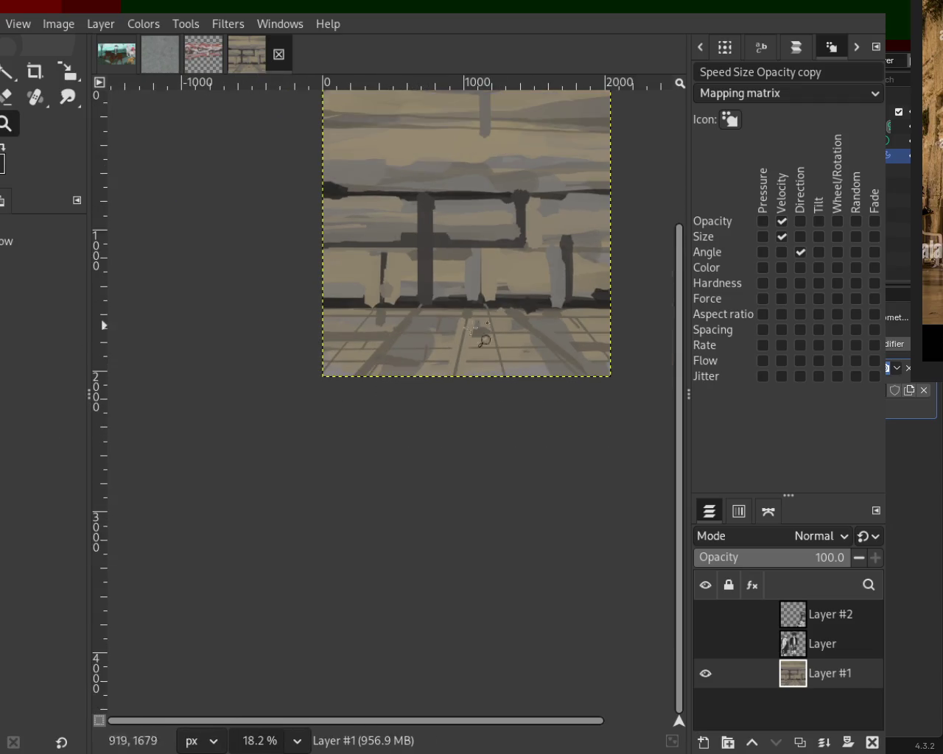
# Pick a colour from the painting and draw a short straight plank stroke on the left floor
pyautogui.scroll(2, 432, 303)
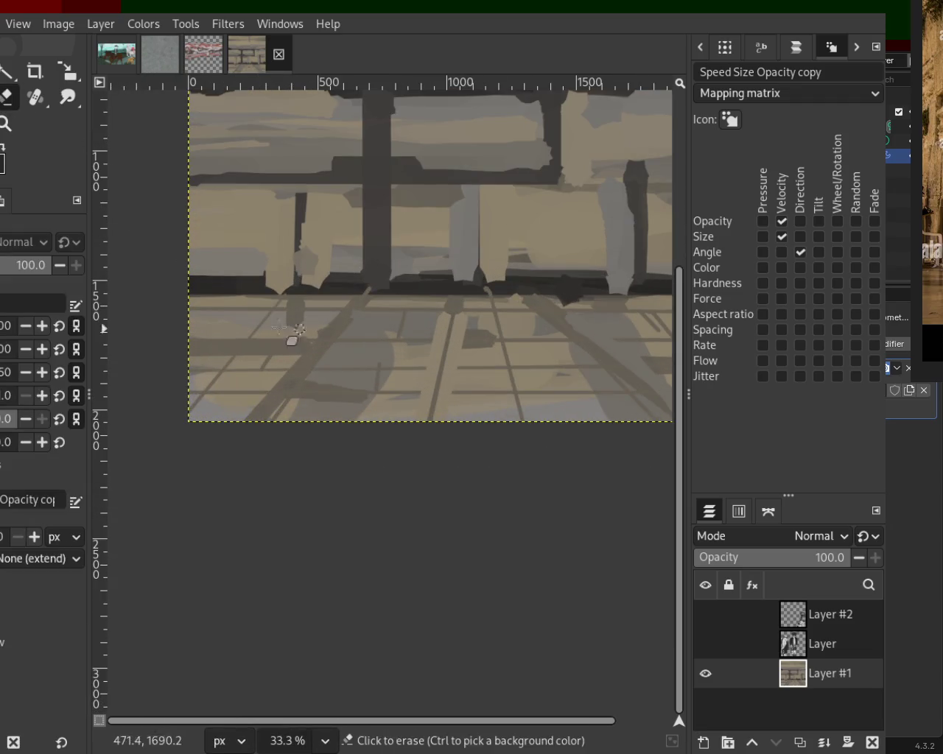
pyautogui.press('o')
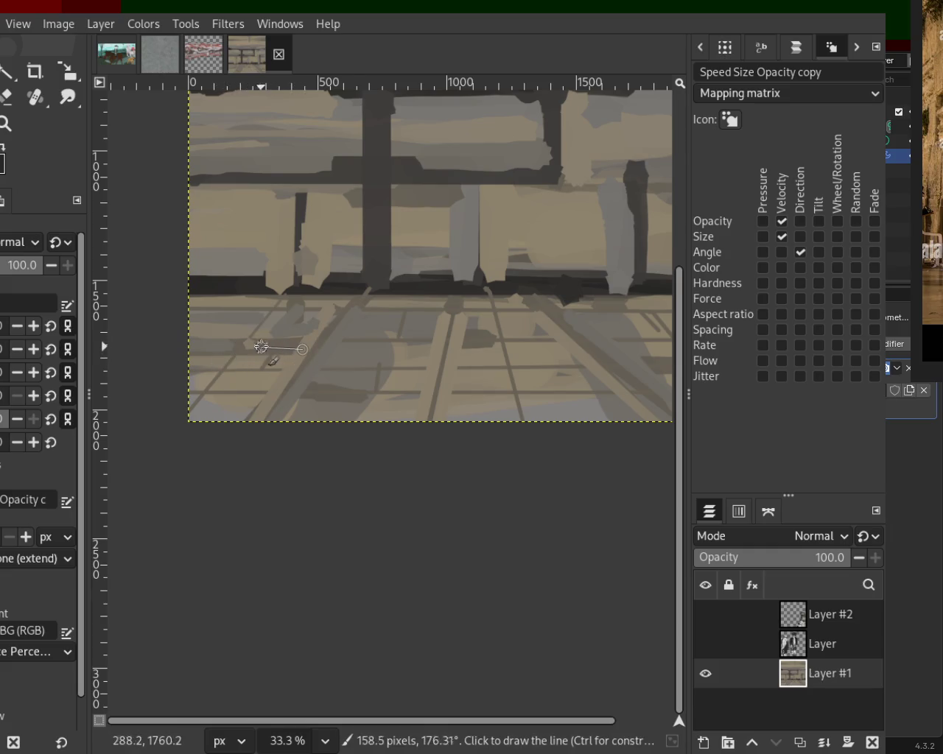
pyautogui.keyDown('shift'); pyautogui.click(297, 343); pyautogui.keyUp('shift')
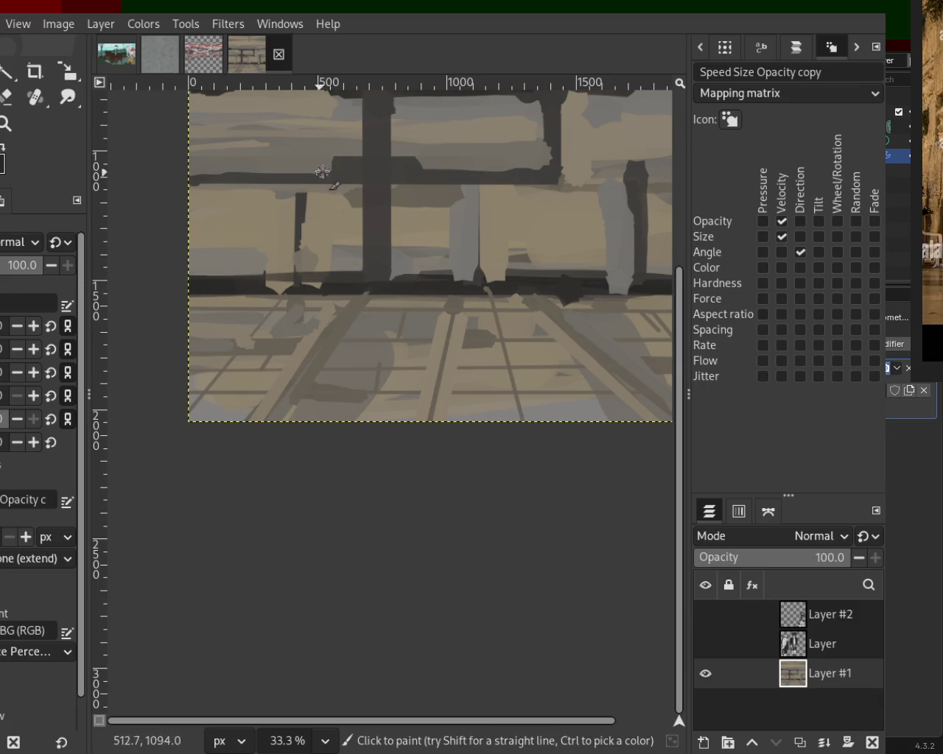
# Paint a straight dark crossbeam along the upper wall from the left edge
pyautogui.click(189, 177)
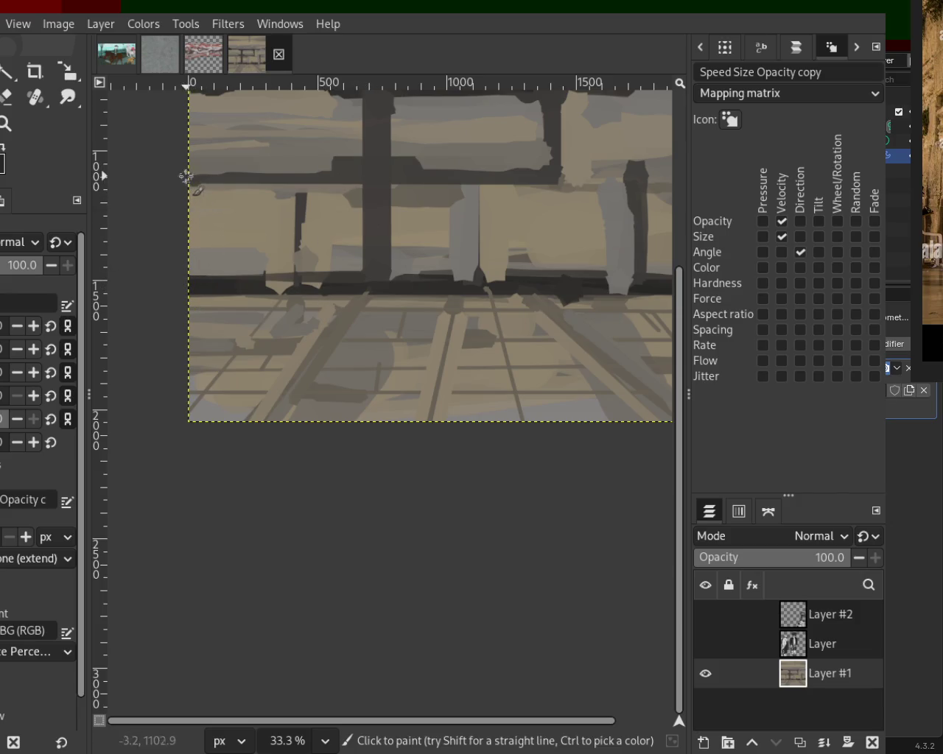
pyautogui.keyDown('shift'); pyautogui.click(559, 175); pyautogui.keyUp('shift')
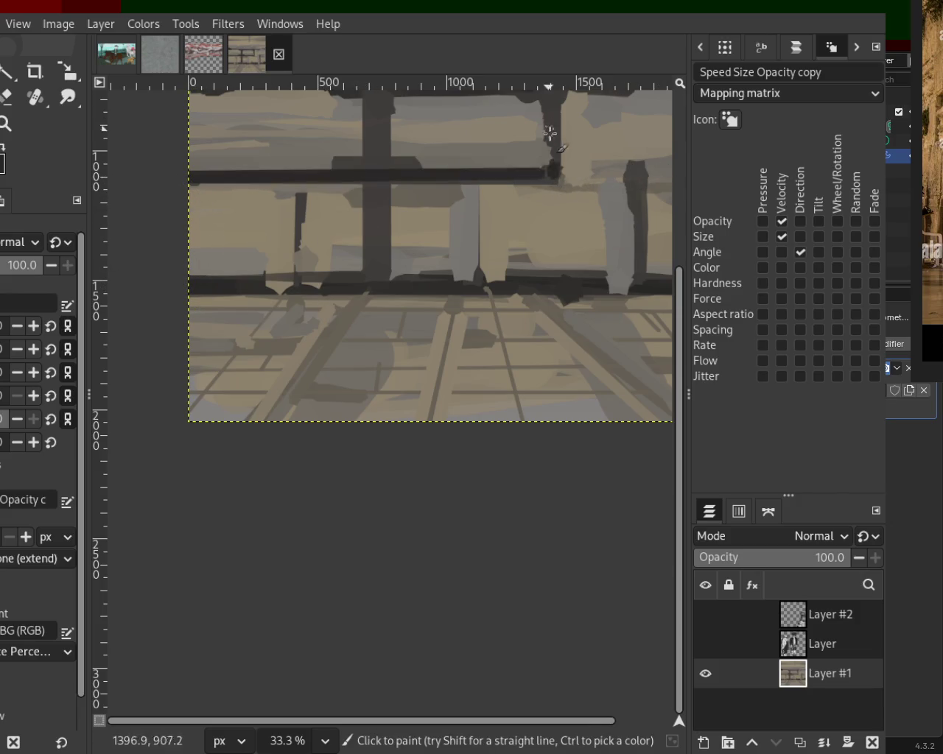
pyautogui.click(186, 180)
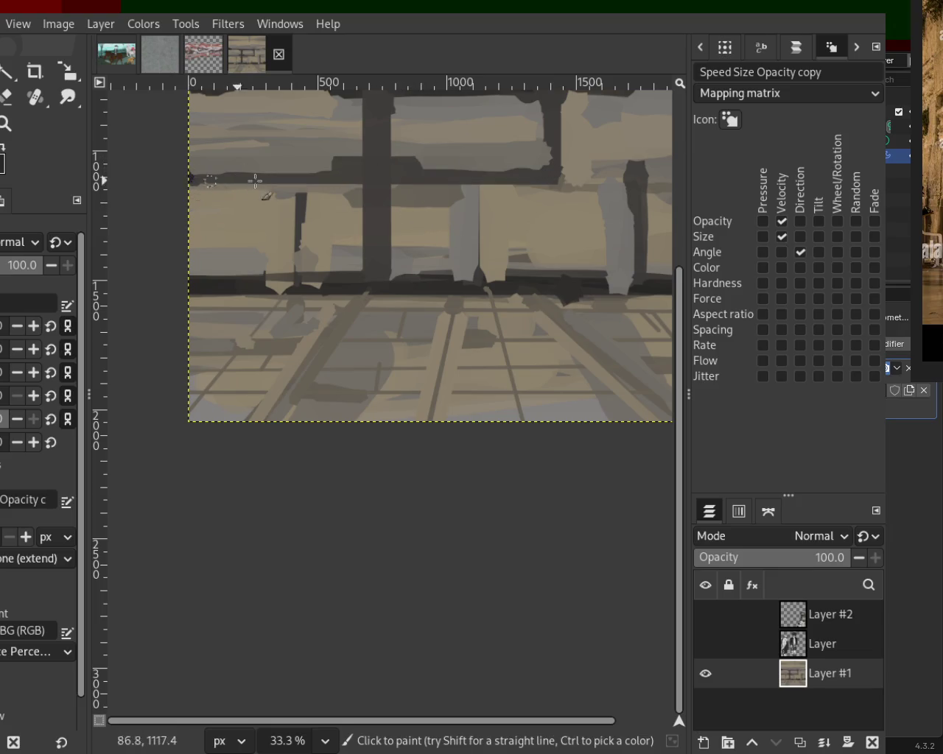
pyautogui.keyDown('shift'); pyautogui.click(551, 176); pyautogui.keyUp('shift')
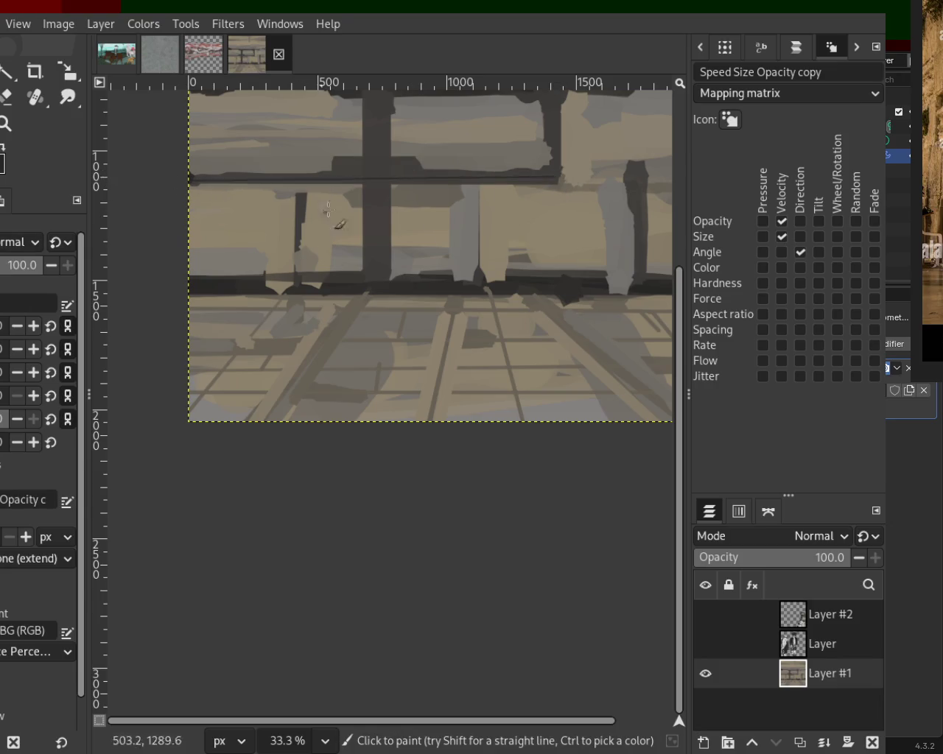
pyautogui.click(147, 179)
pyautogui.keyDown('shift'); pyautogui.click(545, 177); pyautogui.keyUp('shift')
# Paint a dark central vertical post up to the top edge and sample the wall colour
pyautogui.moveTo(383, 118); pyautogui.dragTo(376, 281)
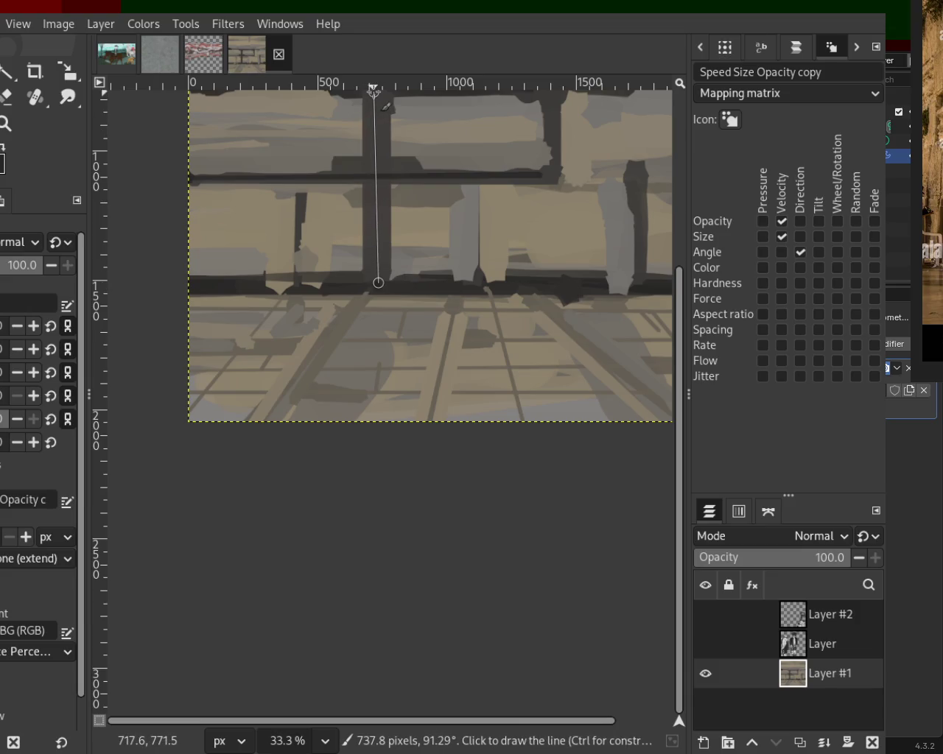
pyautogui.keyDown('shift'); pyautogui.click(374, 89); pyautogui.keyUp('shift')
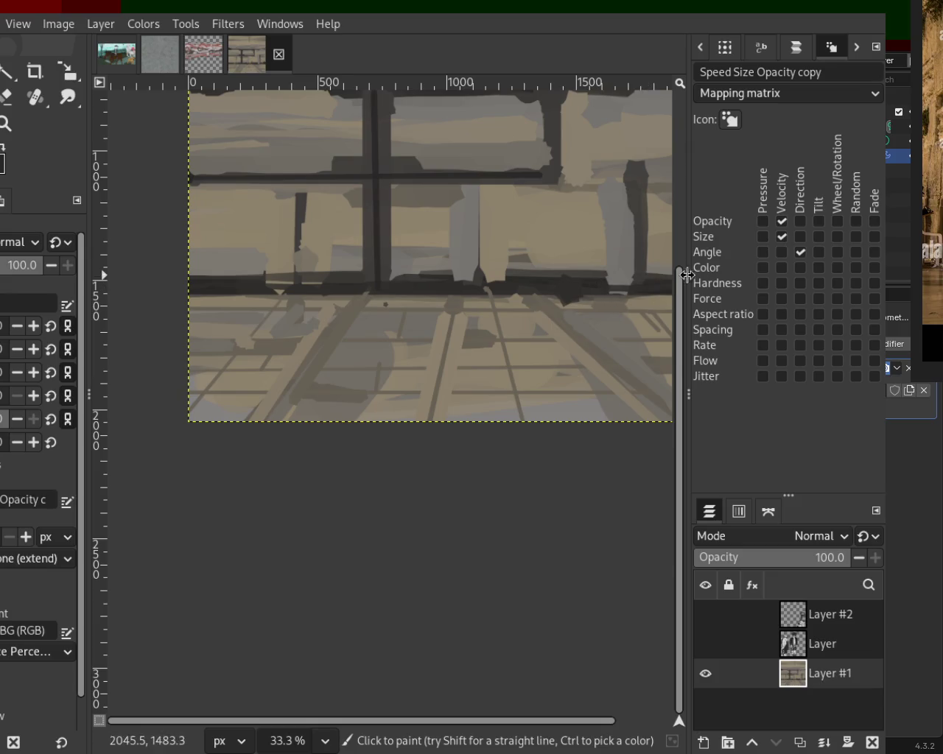
pyautogui.press('ctrl')
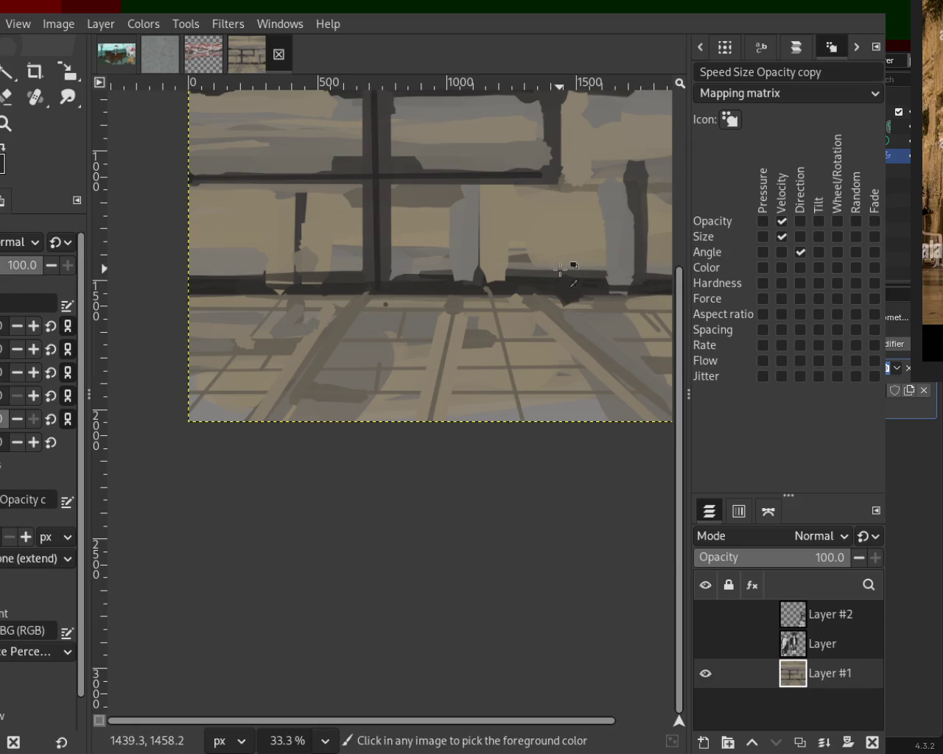
pyautogui.keyDown('ctrl'); pyautogui.click(589, 275); pyautogui.keyUp('ctrl')
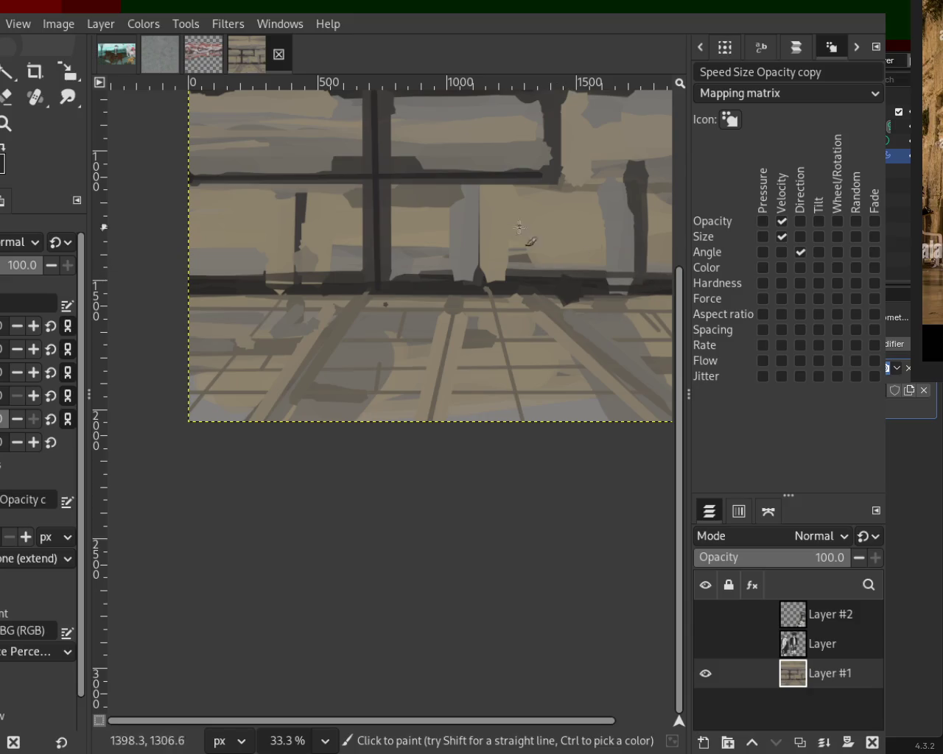
pyautogui.press('ctrl')
pyautogui.press('ctrl')
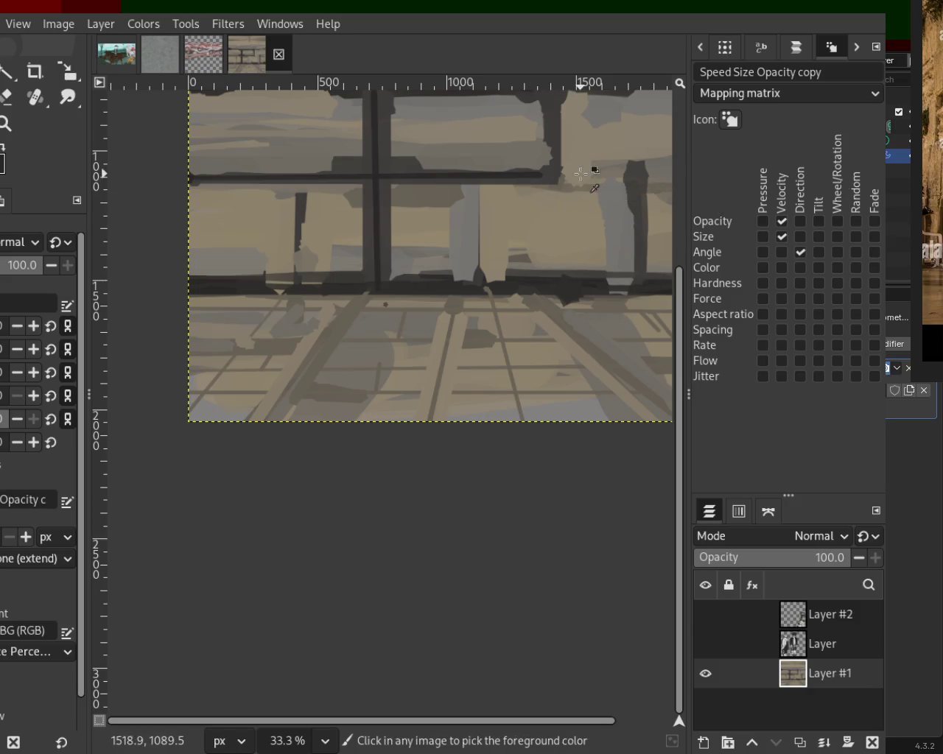
# Extend the upper beam rightward, lighten the central bar, and darken the right post
pyautogui.press('ctrl')
pyautogui.moveTo(564, 180); pyautogui.dragTo(685, 183)
pyautogui.press('ctrl')
pyautogui.moveTo(381, 179); pyautogui.dragTo(379, 285)
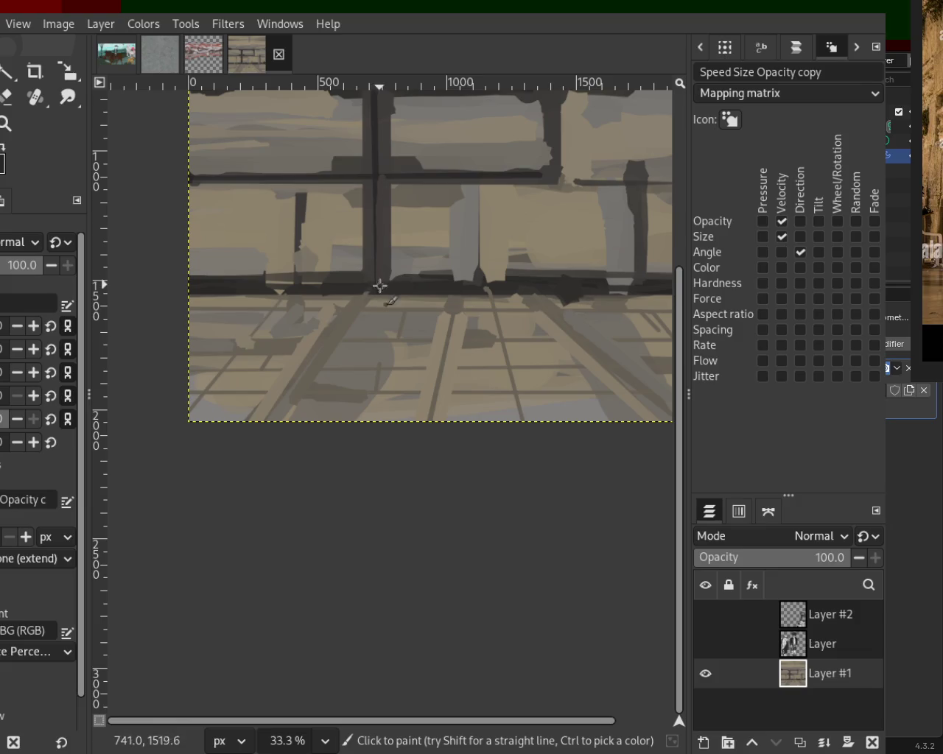
pyautogui.press('ctrl')
pyautogui.press('ctrl')
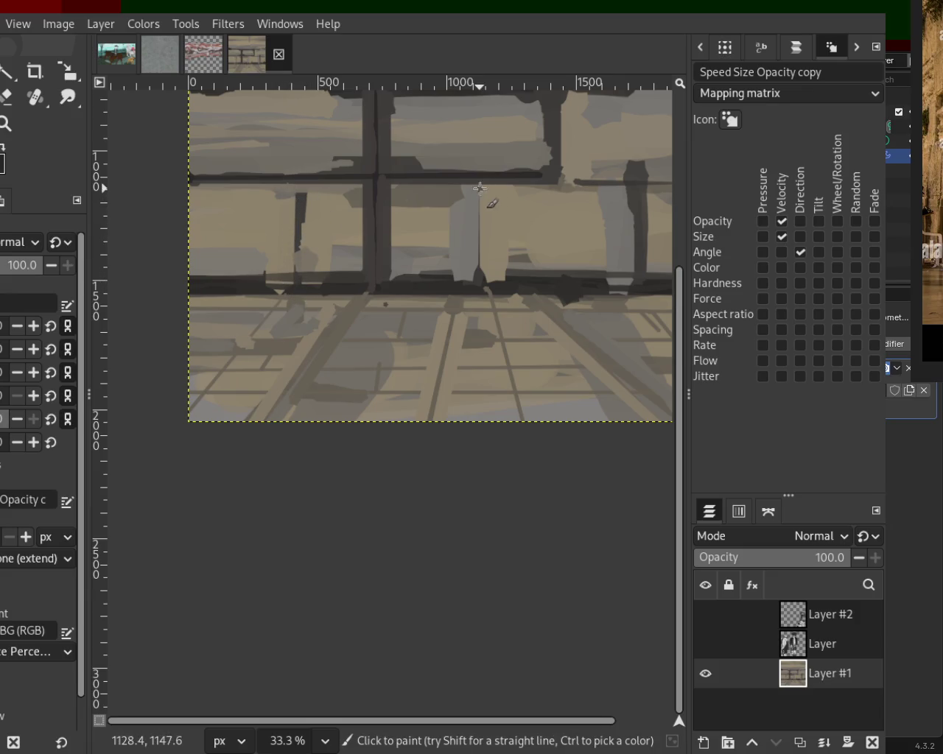
pyautogui.keyDown('shift'); pyautogui.click(479, 285); pyautogui.keyUp('shift')
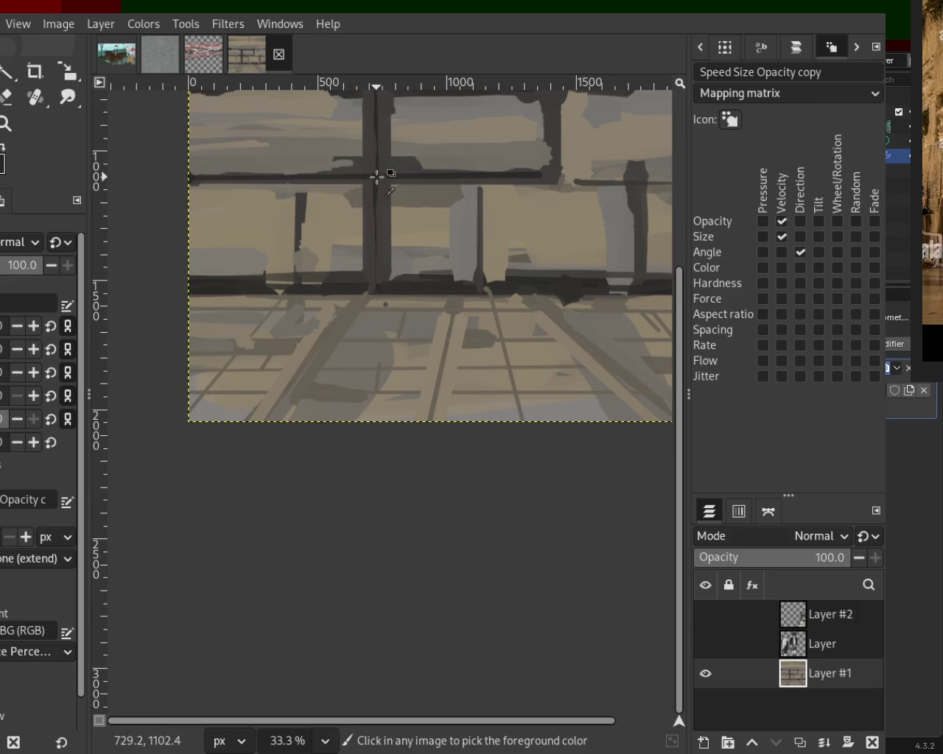
pyautogui.keyDown('shift'); pyautogui.click(375, 96); pyautogui.keyUp('shift')
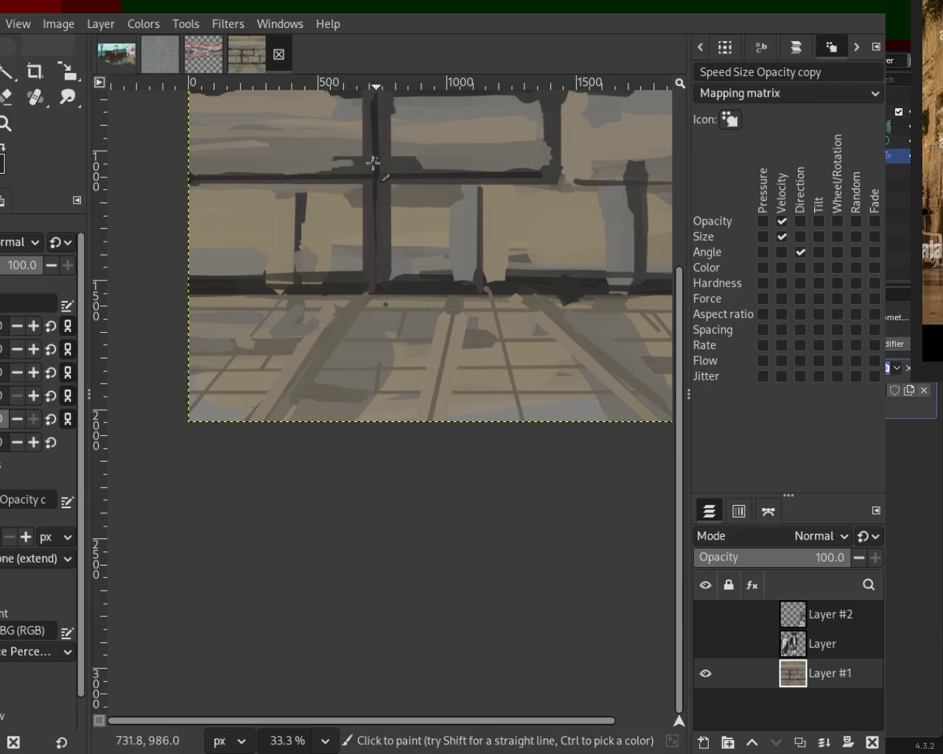
pyautogui.click(6, 123)
pyautogui.keyDown('ctrl'); pyautogui.click(479, 174); pyautogui.keyUp('ctrl')
pyautogui.click(479, 175)
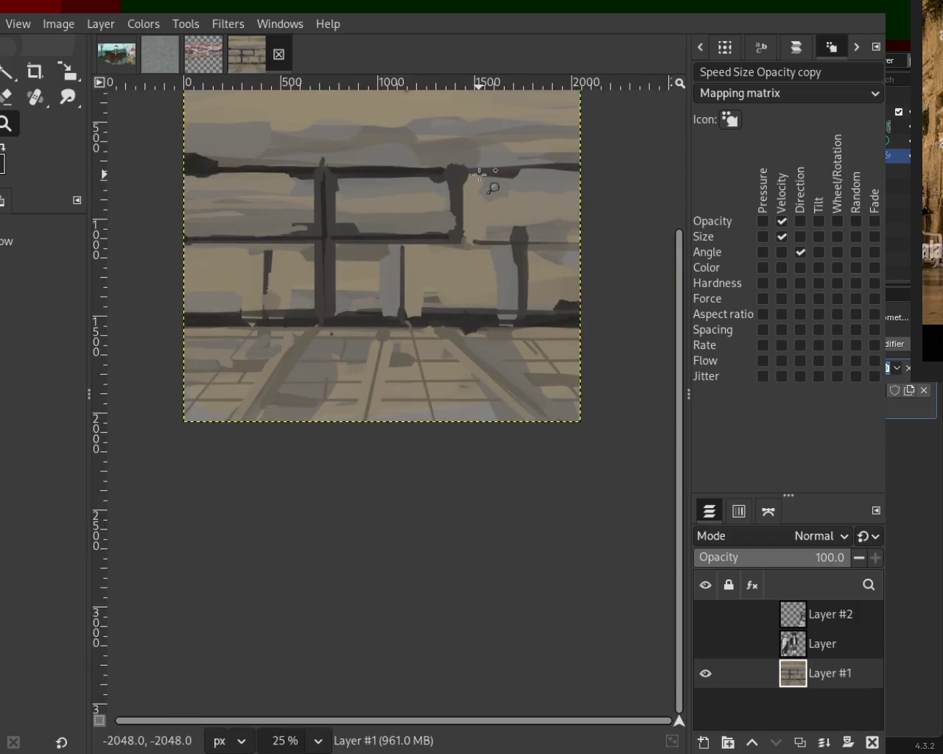
# Zoom in on the window frame and darken the post below the top joint with a straight edge
pyautogui.click(479, 175)
pyautogui.press('p')
pyautogui.moveTo(452, 308); pyautogui.dragTo(438, 171)
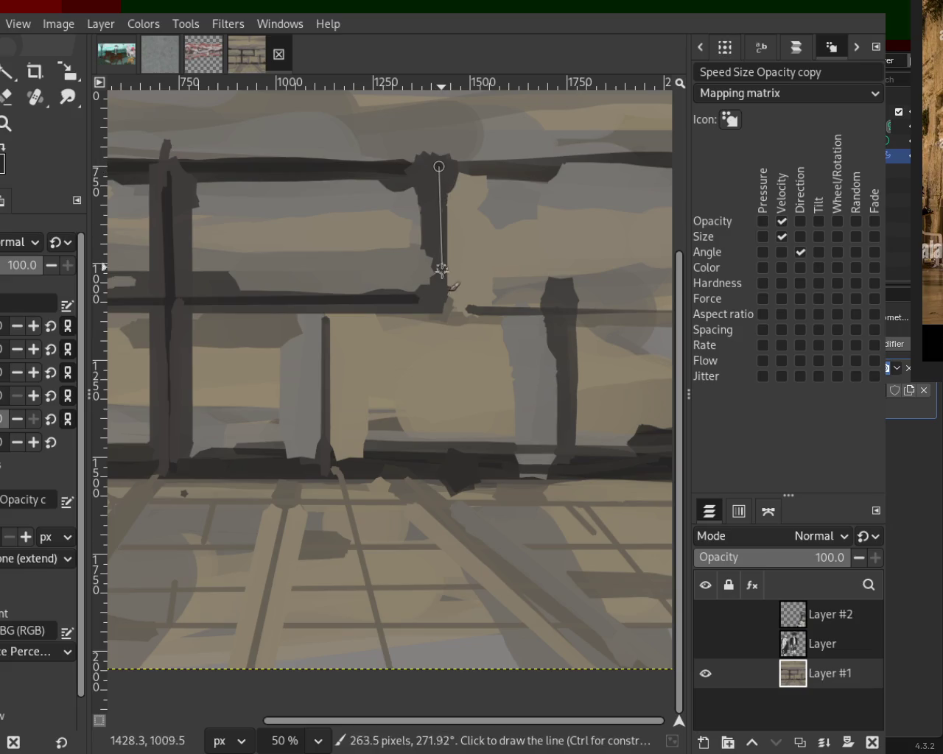
pyautogui.keyDown('shift'); pyautogui.click(443, 305); pyautogui.keyUp('shift')
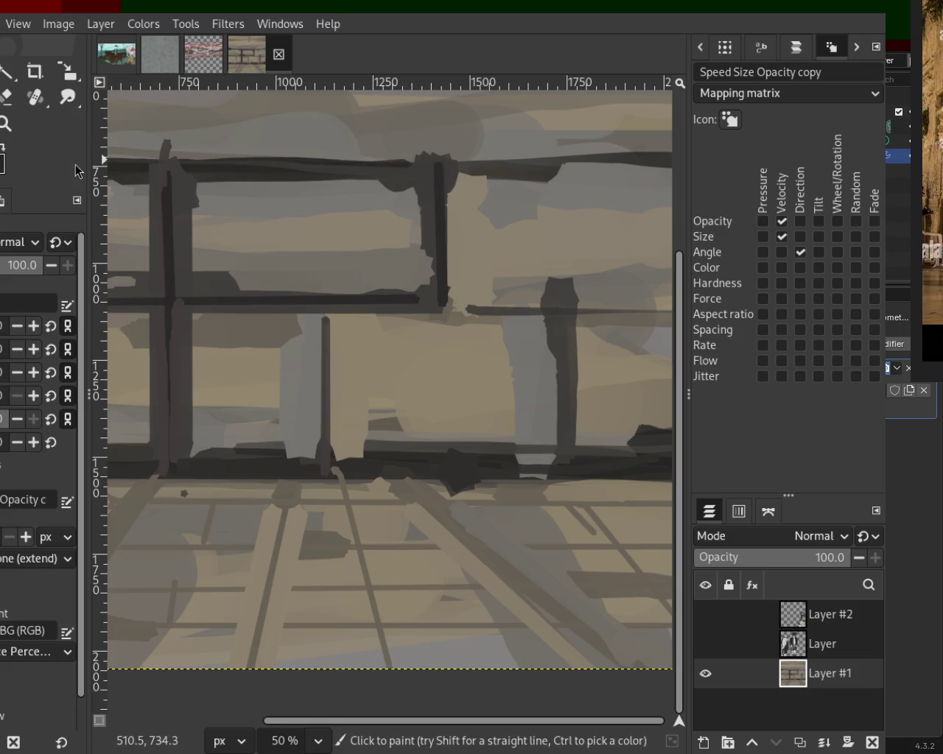
# Lay straight dark strokes along the window's top beam using a colour sampled from the painting
pyautogui.click(424, 175)
pyautogui.keyDown('shift'); pyautogui.click(172, 169); pyautogui.keyUp('shift')
pyautogui.press('ctrl')
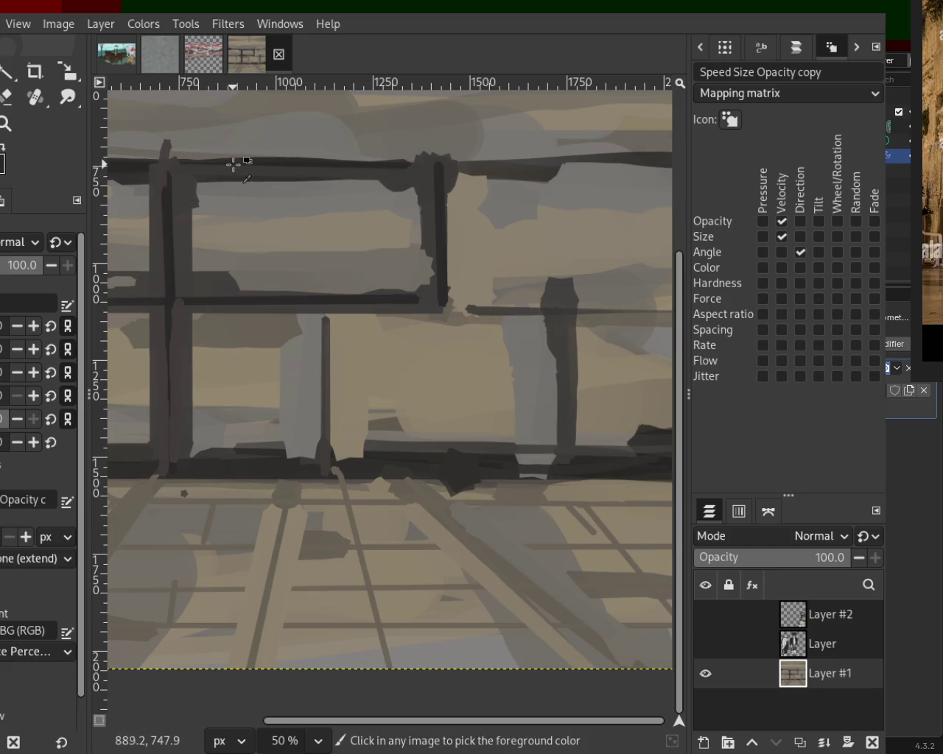
pyautogui.click(168, 162)
pyautogui.keyDown('shift'); pyautogui.click(441, 165); pyautogui.keyUp('shift')
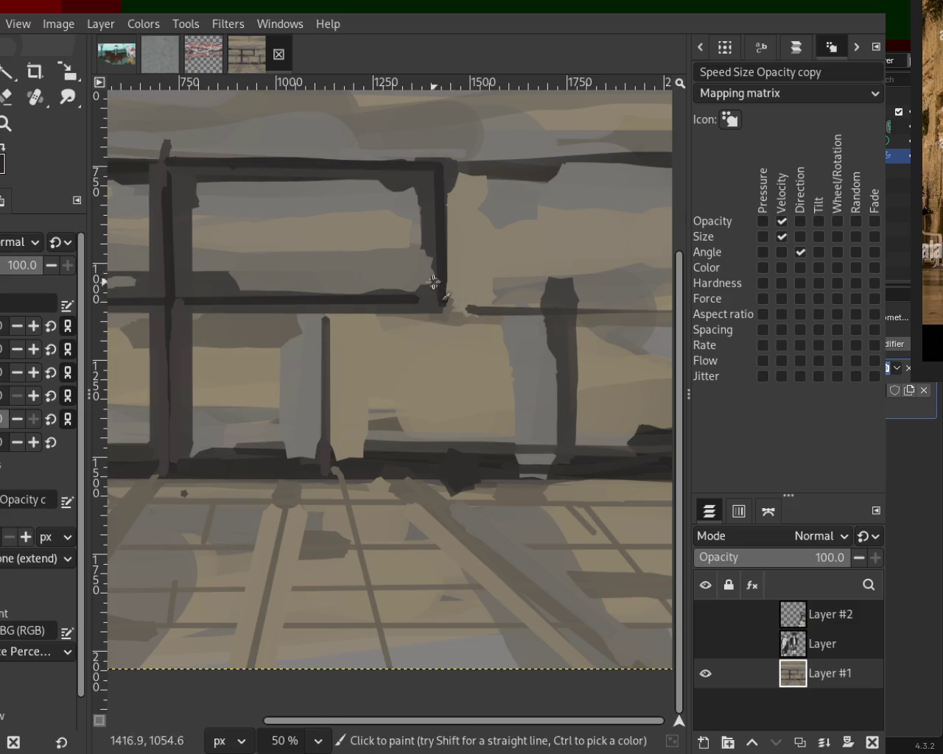
# Add dark marks to the frame's inner right edge and thicken the thin vertical post
pyautogui.moveTo(432, 236); pyautogui.dragTo(429, 272)
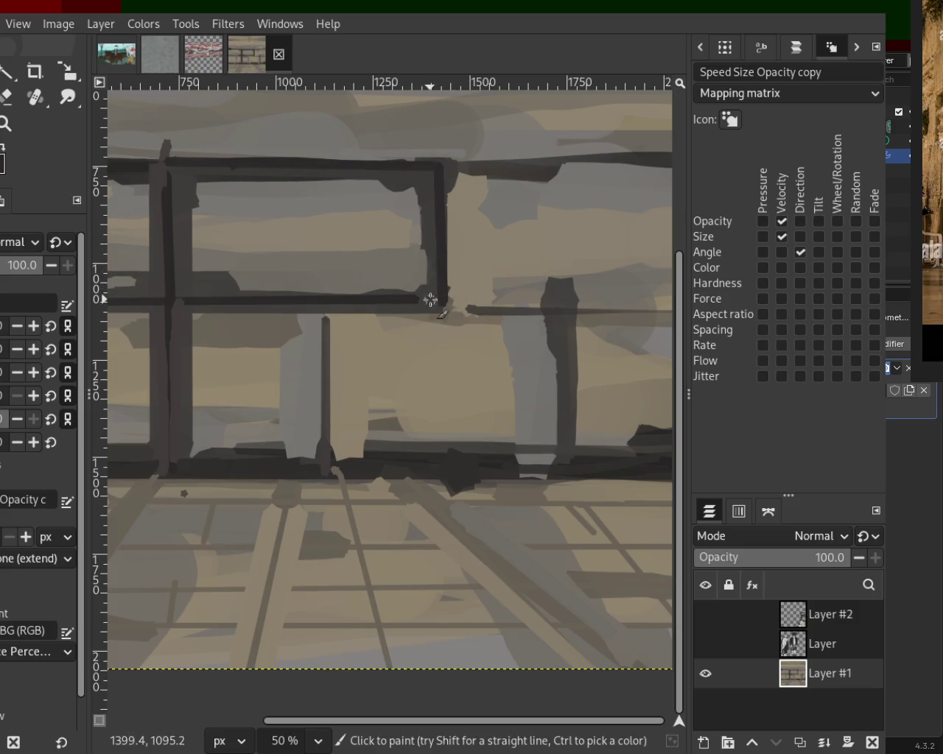
pyautogui.click(196, 290)
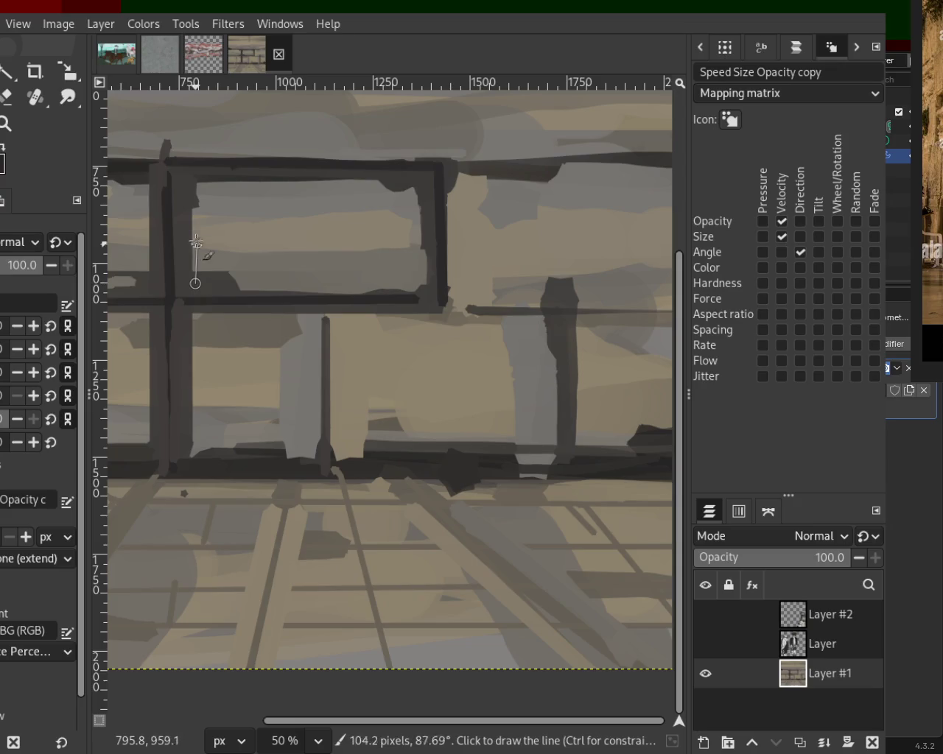
pyautogui.keyDown('shift'); pyautogui.click(197, 178); pyautogui.keyUp('shift')
pyautogui.hotkey('ctrl', 'z')
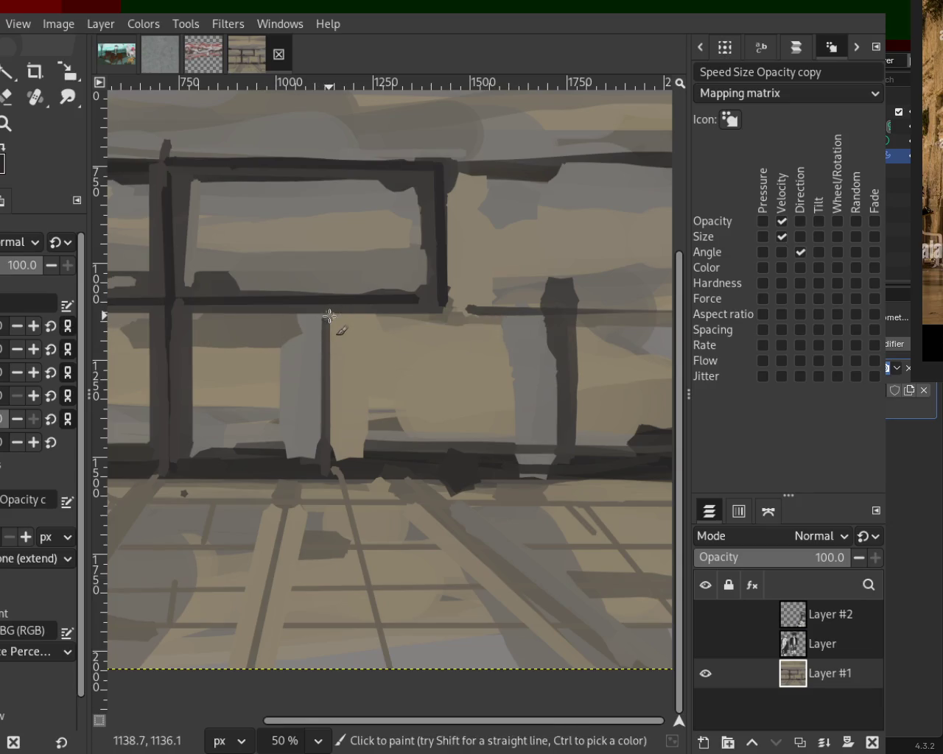
pyautogui.keyDown('shift'); pyautogui.click(326, 445); pyautogui.keyUp('shift')
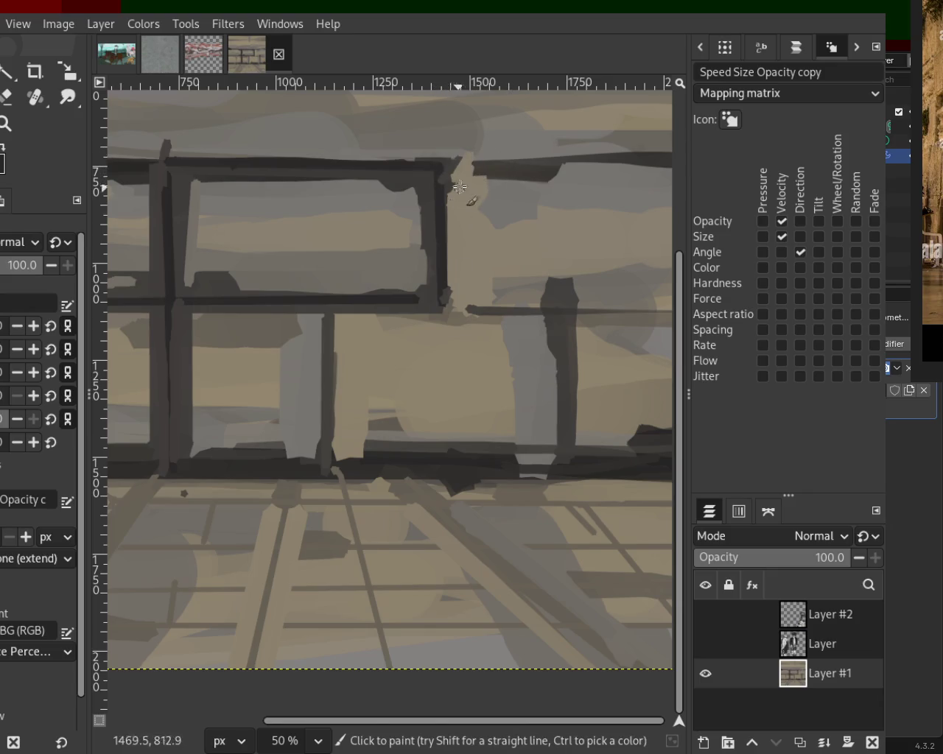
# Paint a straight light-grey line down the left post, redrawing it once
pyautogui.click(185, 316)
pyautogui.keyDown('shift'); pyautogui.click(187, 450); pyautogui.keyUp('shift')
pyautogui.hotkey('ctrl', 'z')
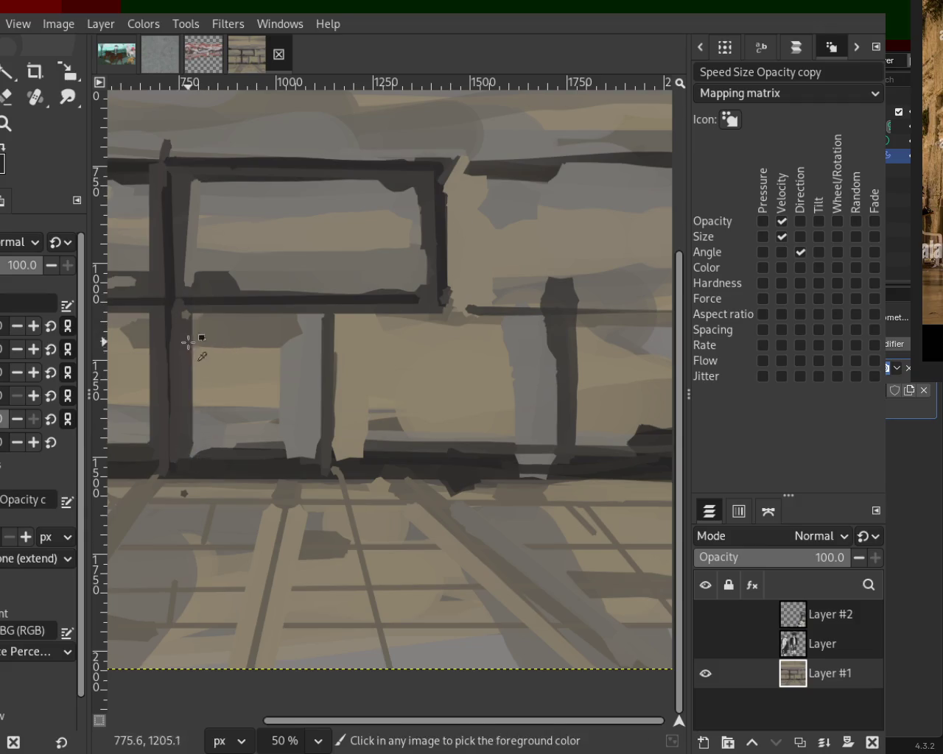
pyautogui.keyDown('shift'); pyautogui.click(185, 454); pyautogui.keyUp('shift')
# Sample a dark colour and stroke along the lower beam's top edge, then zoom out
pyautogui.press('ctrl')
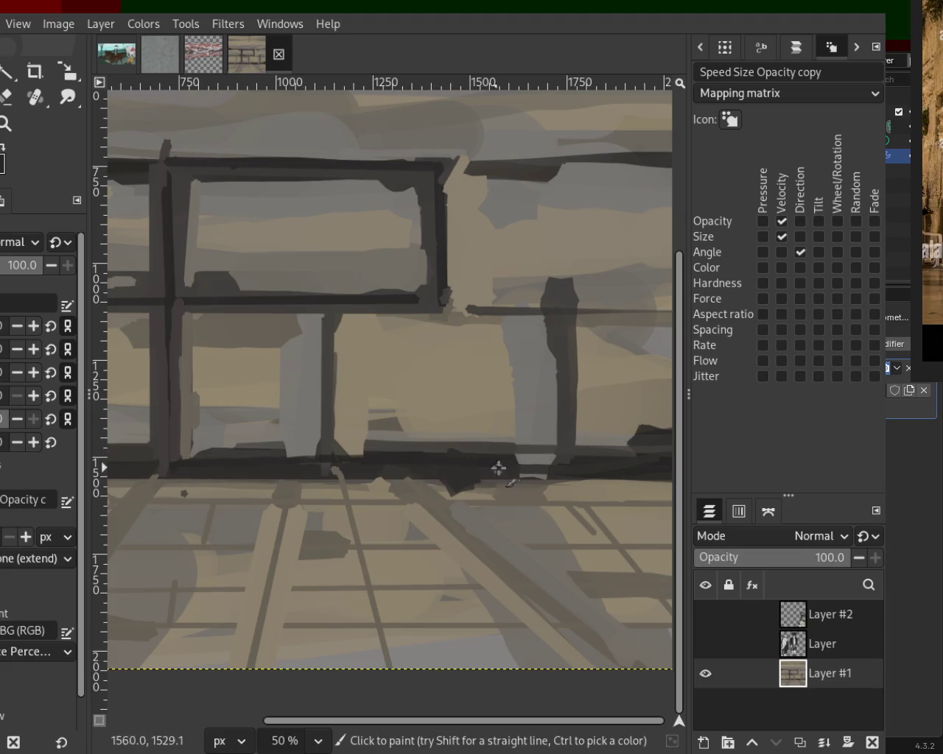
pyautogui.keyDown('shift'); pyautogui.click(350, 446); pyautogui.keyUp('shift')
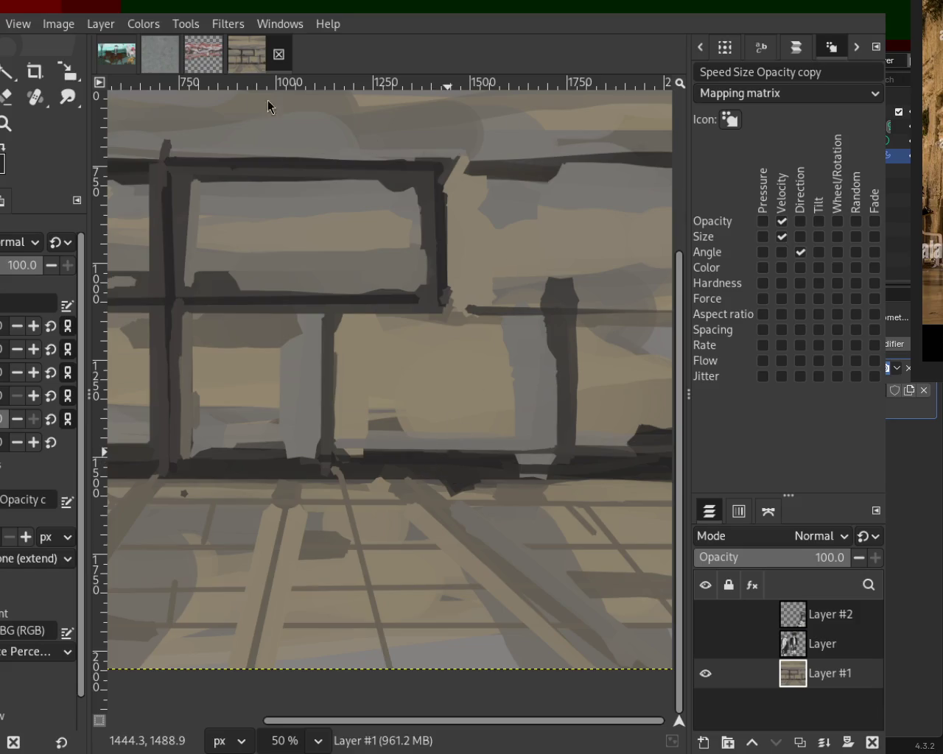
pyautogui.click(4, 127)
pyautogui.scroll(-4, 453, 358)
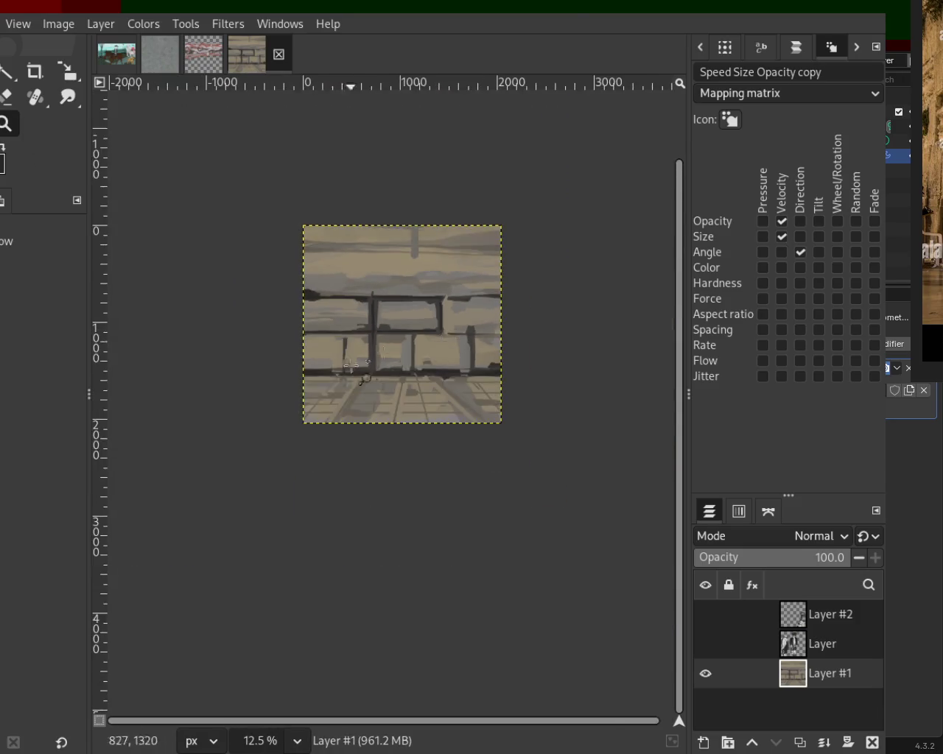
# Zoom in on the window's left side and paint a grey line under the top dark bar
pyautogui.scroll(1, 339, 288)
pyautogui.scroll(2, 327, 274)
pyautogui.click(328, 274)
pyautogui.press('p')
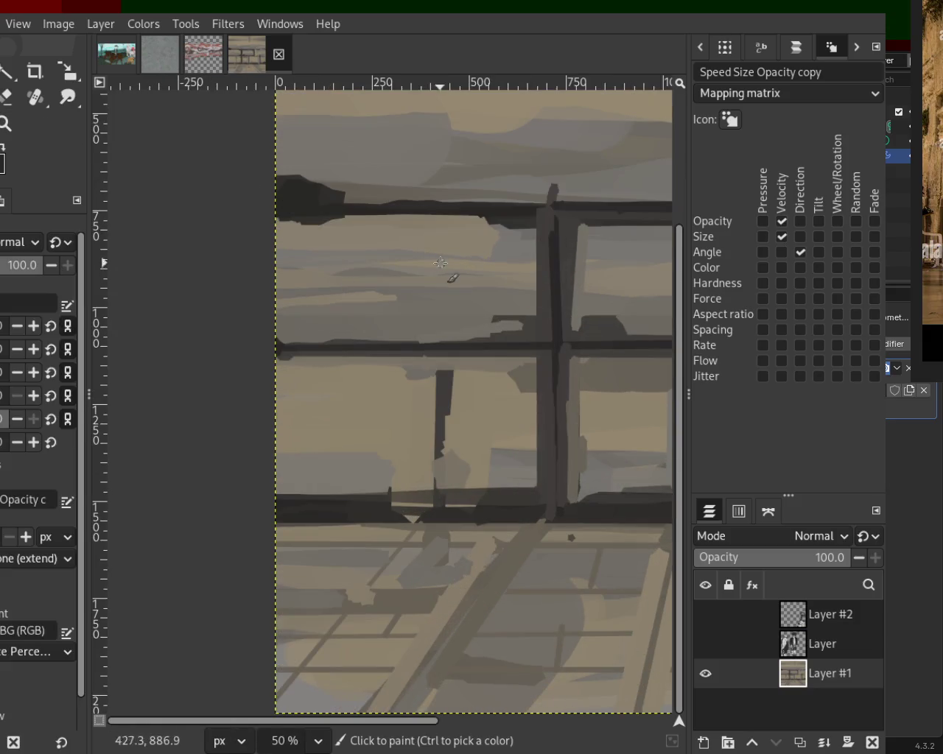
pyautogui.click(525, 227)
pyautogui.keyDown('shift'); pyautogui.click(283, 220); pyautogui.keyUp('shift')
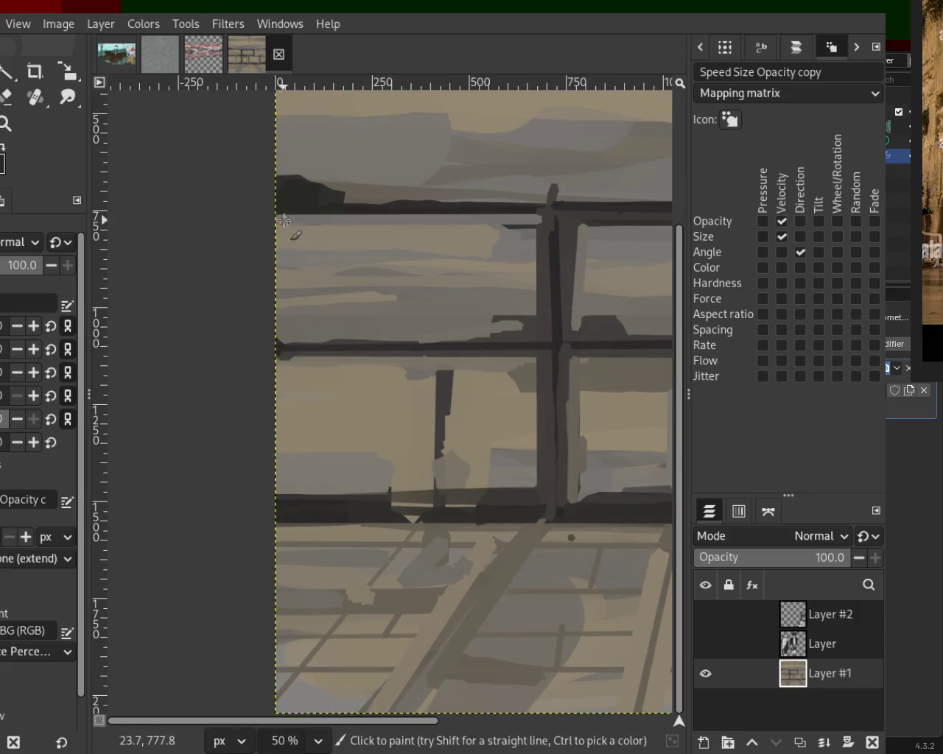
# Straighten the vertical window bar and add a light stroke along the top beam
pyautogui.click(533, 220)
pyautogui.keyDown('shift'); pyautogui.click(535, 330); pyautogui.keyUp('shift')
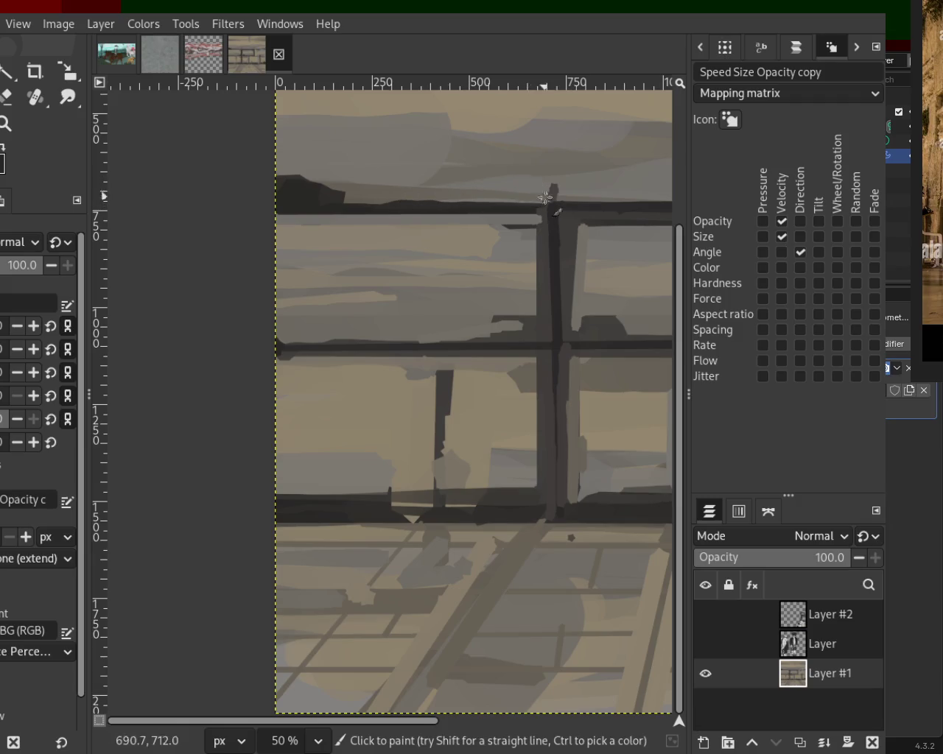
pyautogui.keyDown('shift'); pyautogui.click(599, 205); pyautogui.keyUp('shift')
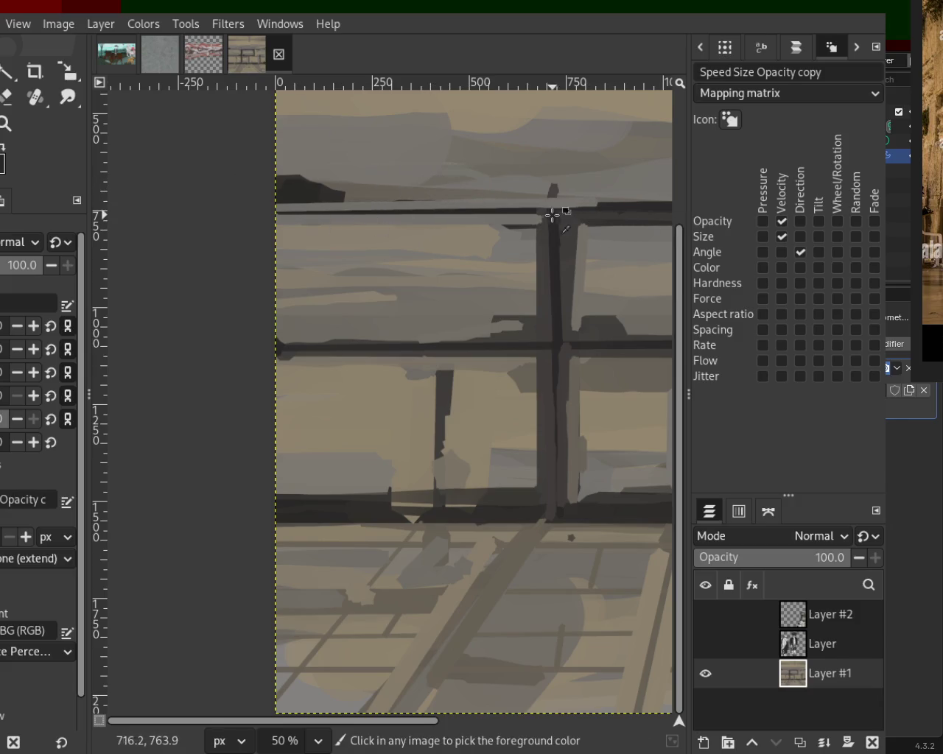
pyautogui.keyDown('ctrl'); pyautogui.click(526, 209); pyautogui.keyUp('ctrl')
pyautogui.keyDown('shift'); pyautogui.click(253, 213); pyautogui.keyUp('shift')
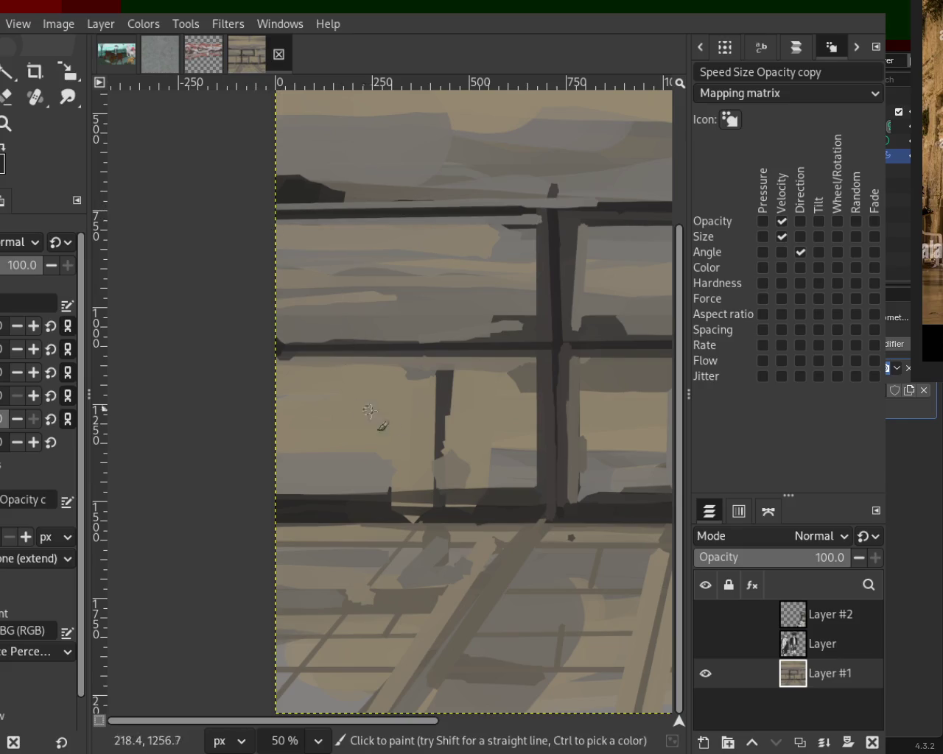
pyautogui.hotkey('ctrl', 'z')
# Reinforce the middle beam with several dark straight strokes
pyautogui.click(258, 359)
pyautogui.keyDown('shift'); pyautogui.click(556, 346); pyautogui.keyUp('shift')
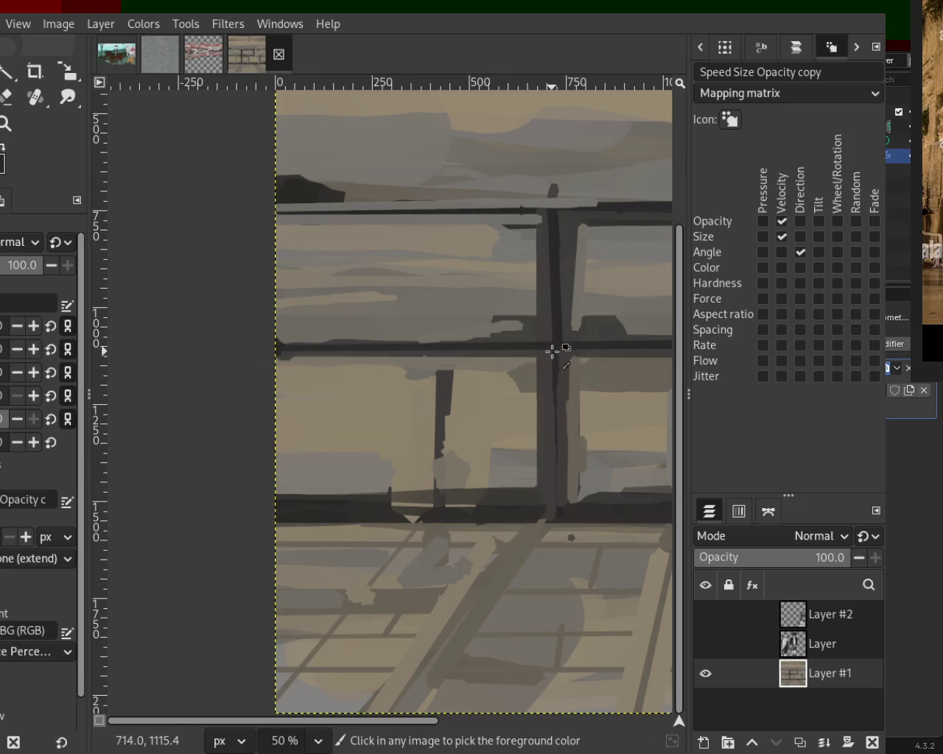
pyautogui.keyDown('shift'); pyautogui.click(263, 347); pyautogui.keyUp('shift')
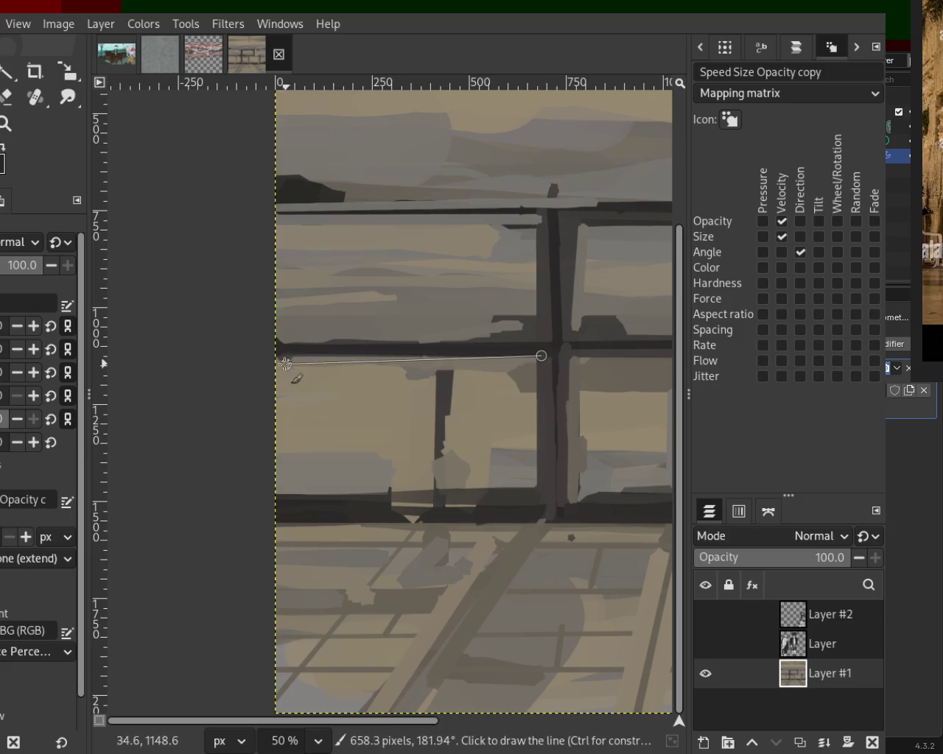
pyautogui.keyDown('shift'); pyautogui.click(257, 352); pyautogui.keyUp('shift')
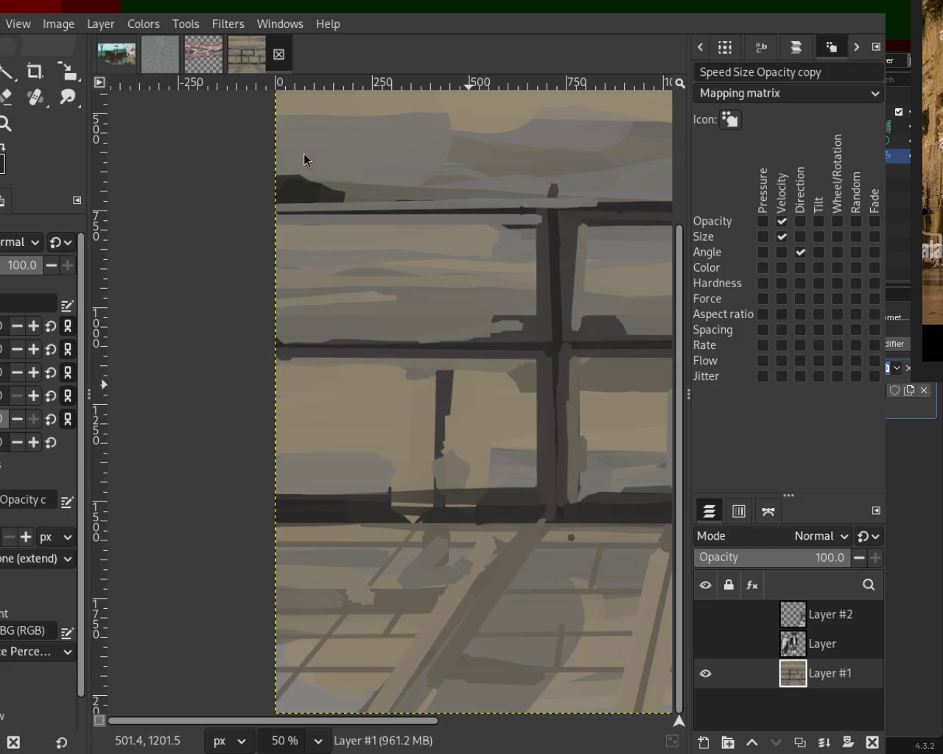
pyautogui.click(5, 124)
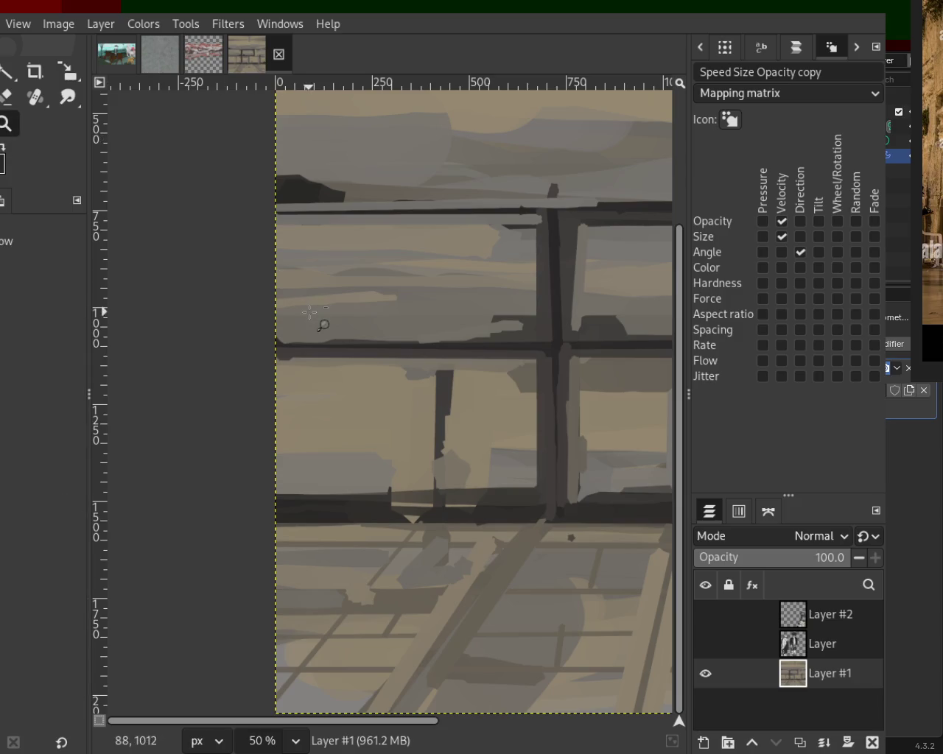
pyautogui.scroll(-3, 310, 313)
pyautogui.scroll(-1, 317, 317)
pyautogui.scroll(3, 431, 322)
pyautogui.scroll(-1, 463, 306)
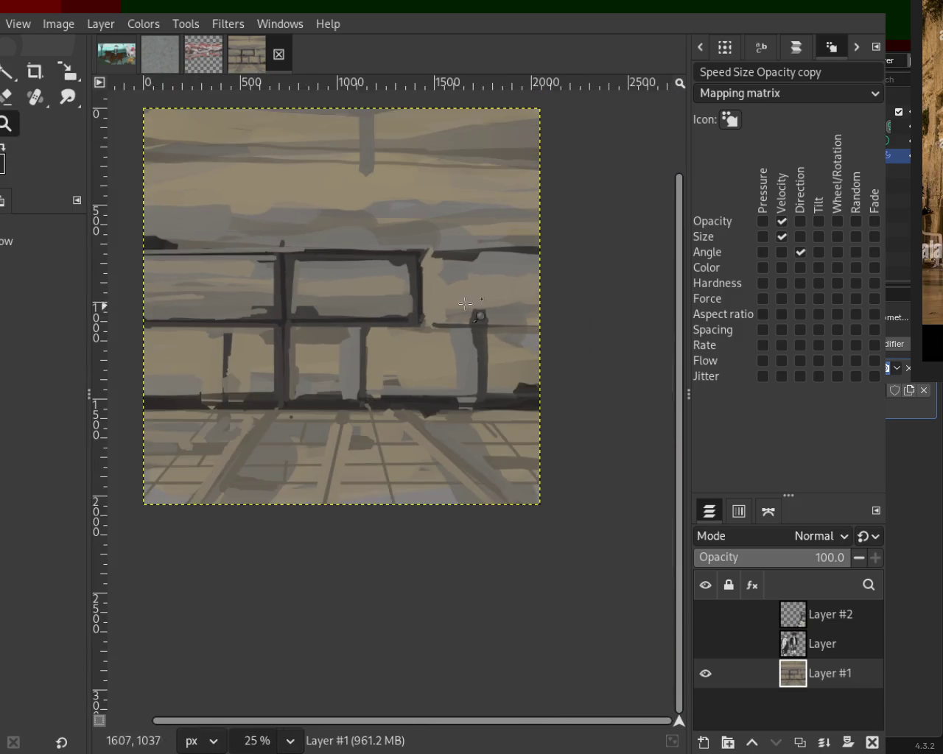
pyautogui.scroll(2, 463, 305)
pyautogui.scroll(1, 442, 280)
# Thicken the frame's right edge with a dark stroke, then a light beige line beside it
pyautogui.press('p')
pyautogui.click(342, 186)
pyautogui.keyDown('shift'); pyautogui.click(343, 365); pyautogui.keyUp('shift')
pyautogui.keyDown('ctrl'); pyautogui.click(371, 201); pyautogui.keyUp('ctrl')
pyautogui.click(350, 190)
pyautogui.keyDown('shift'); pyautogui.click(350, 354); pyautogui.keyUp('shift')
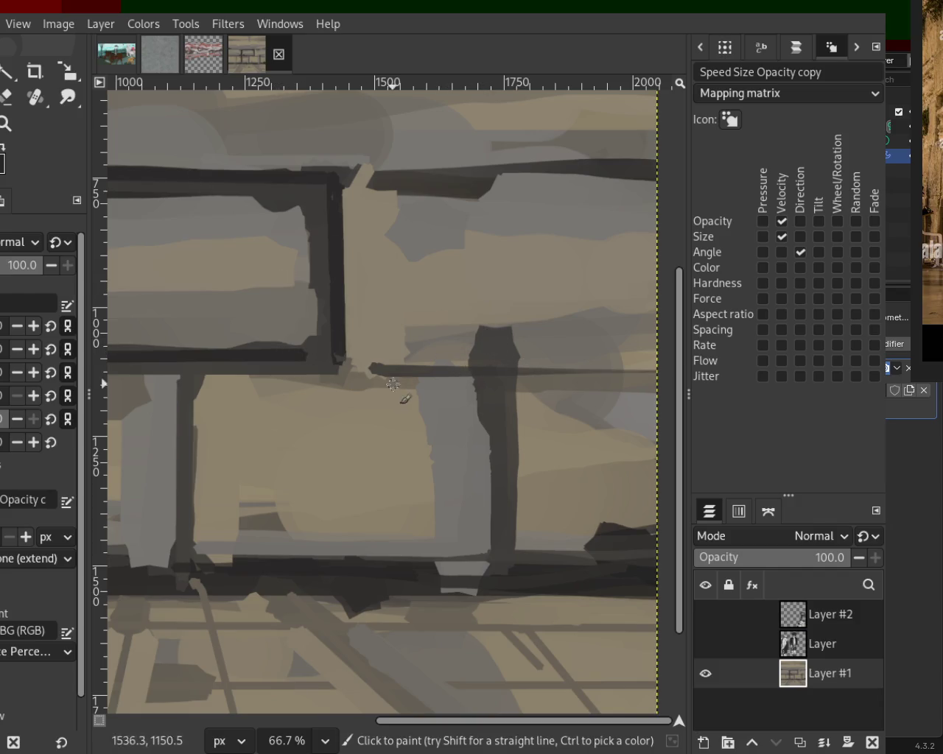
# Paint dark and light tan horizontal lines along the beam, extending the dark line left
pyautogui.keyDown('shift'); pyautogui.click(648, 366); pyautogui.keyUp('shift')
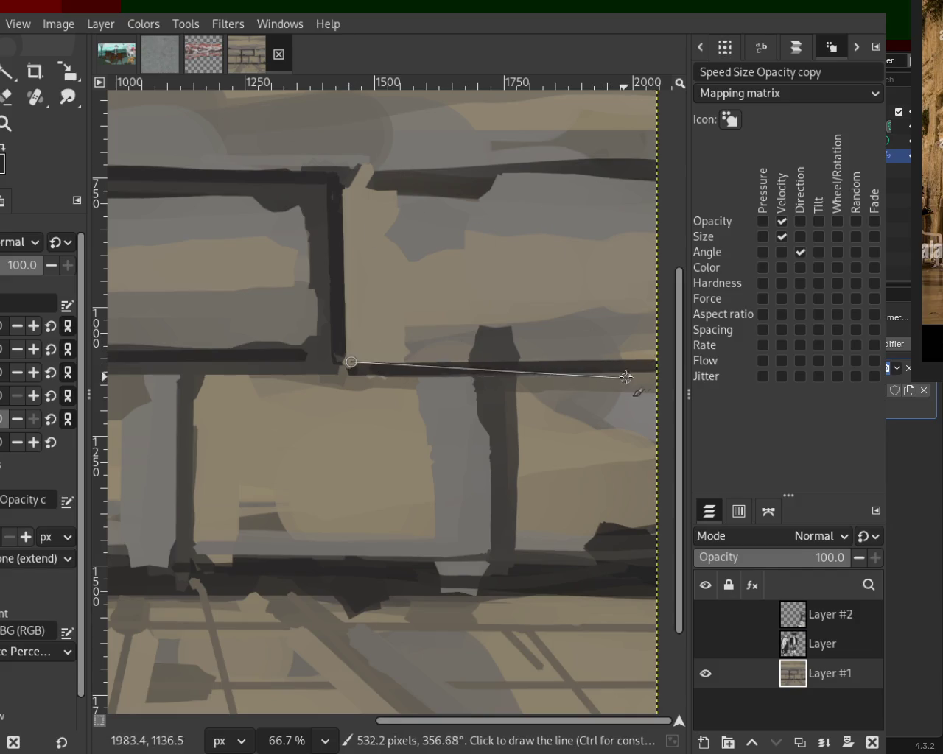
pyautogui.keyDown('shift'); pyautogui.click(662, 355); pyautogui.keyUp('shift')
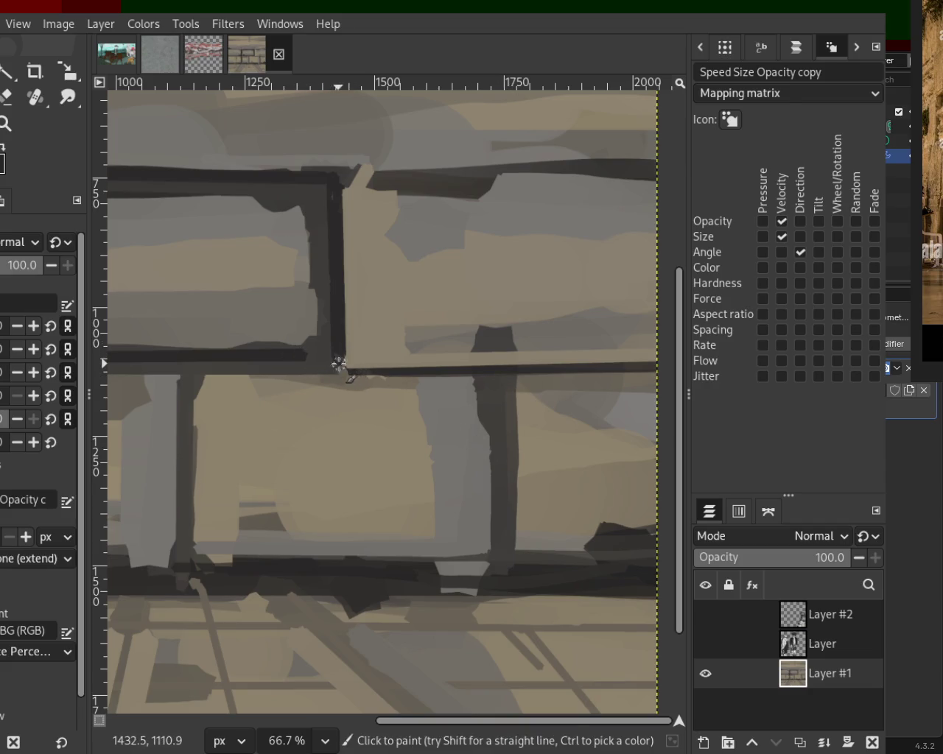
pyautogui.keyDown('shift'); pyautogui.click(124, 372); pyautogui.keyUp('shift')
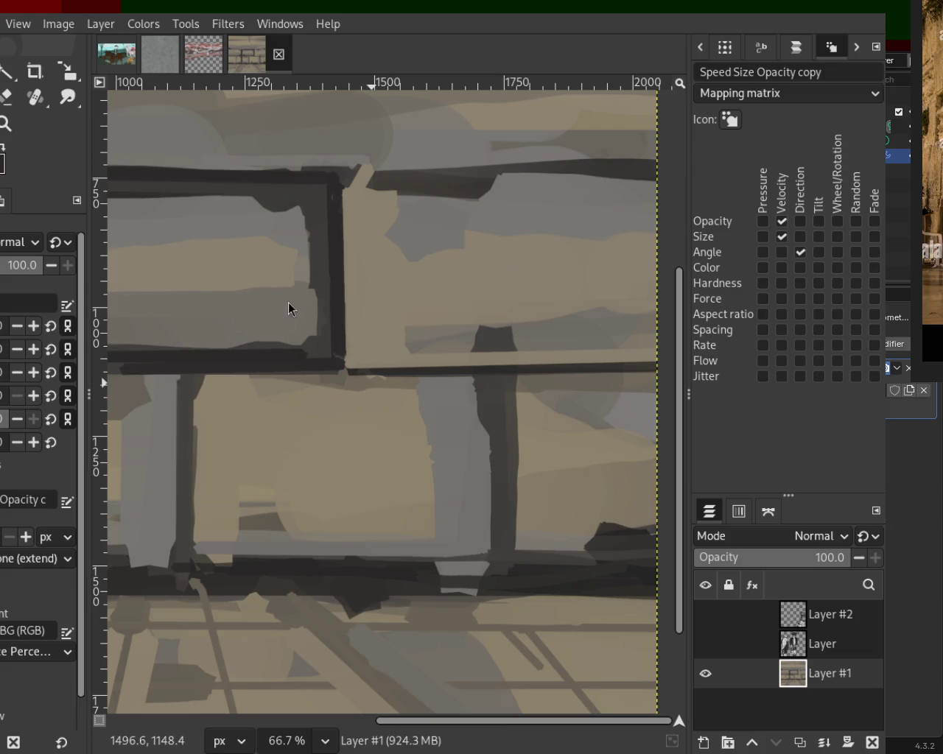
pyautogui.click(226, 344)
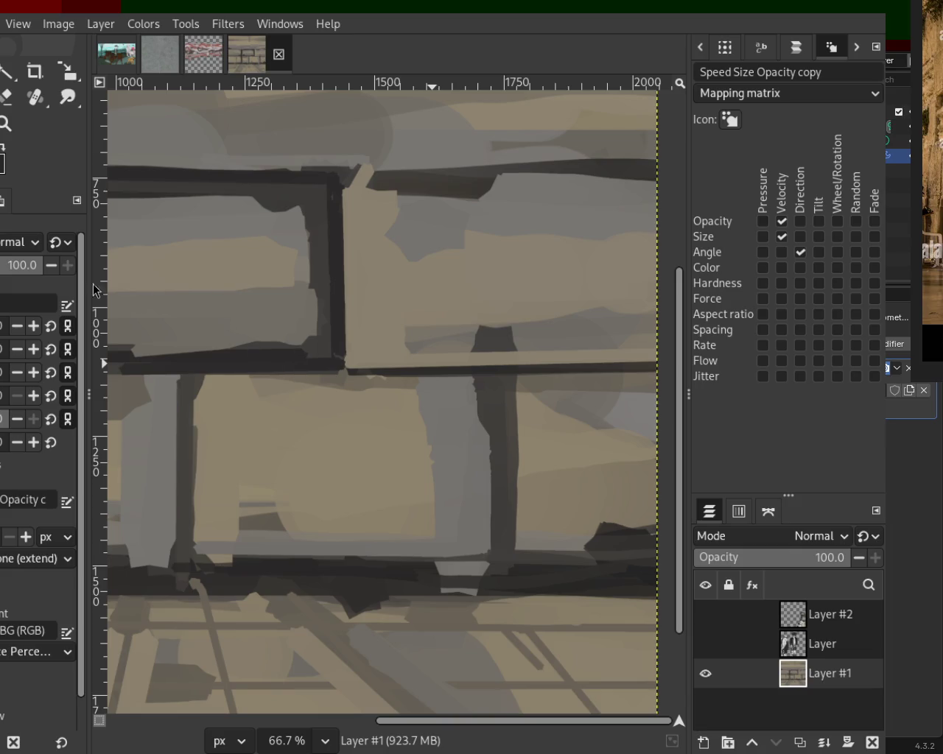
# Draw a straight dark line along the lower beam from its left corner
pyautogui.click(20, 134)
pyautogui.scroll(-3, 400, 453)
pyautogui.scroll(1, 406, 450)
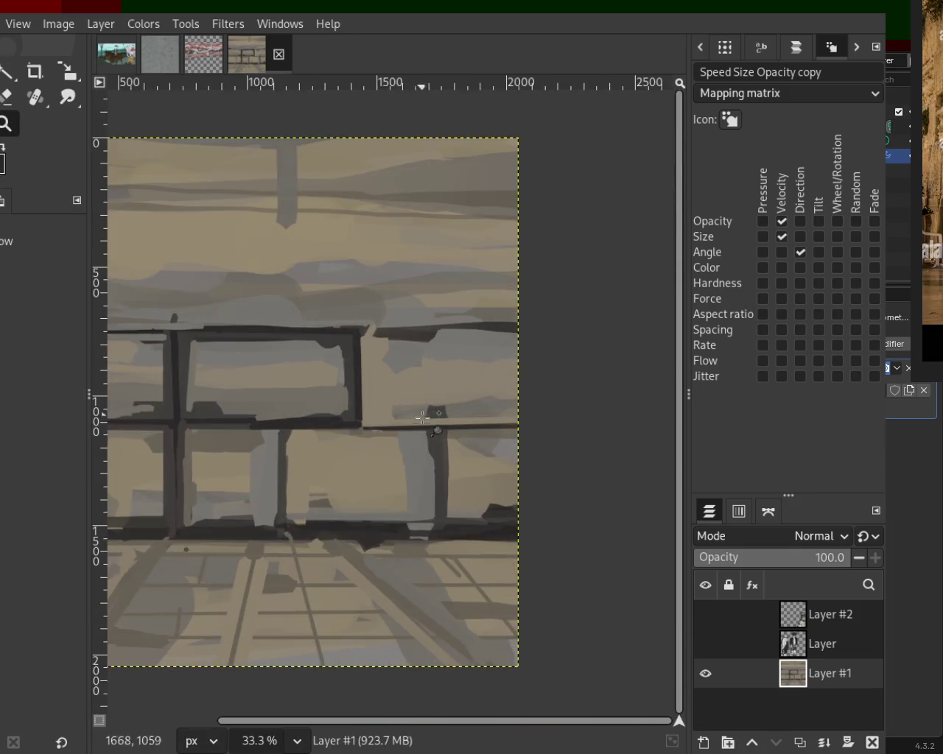
pyautogui.scroll(2, 379, 447)
pyautogui.scroll(-1, 379, 447)
pyautogui.scroll(2, 356, 458)
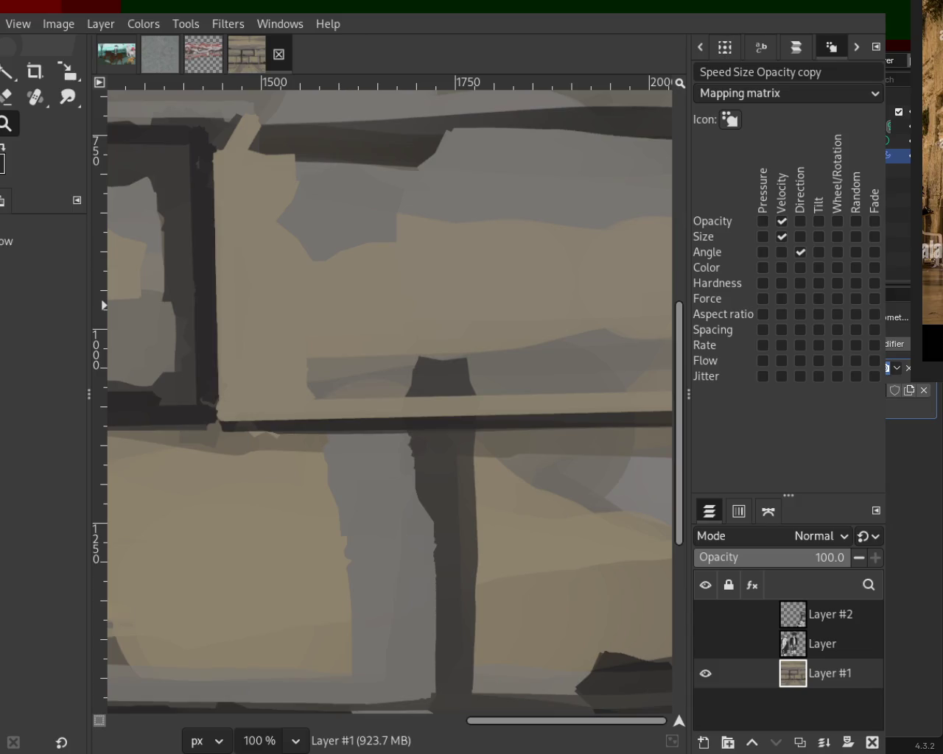
pyautogui.press('p')
pyautogui.click(219, 418)
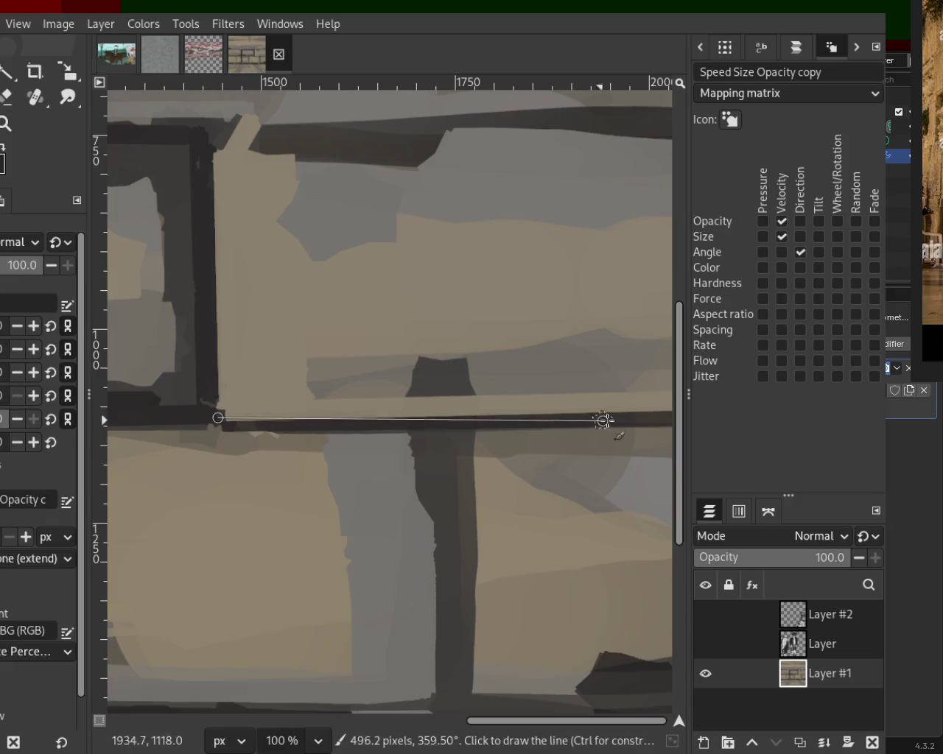
pyautogui.keyDown('shift'); pyautogui.click(648, 421); pyautogui.keyUp('shift')
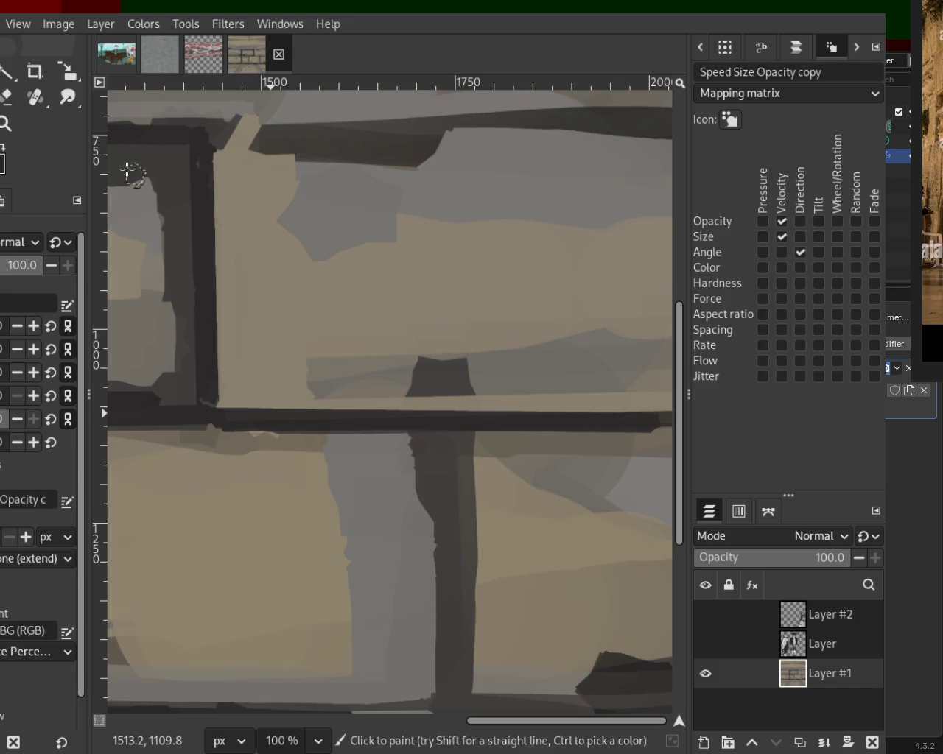
# Carry a straight dark line along the upper beam to the right edge
pyautogui.press('z')
pyautogui.scroll(-4, 320, 333)
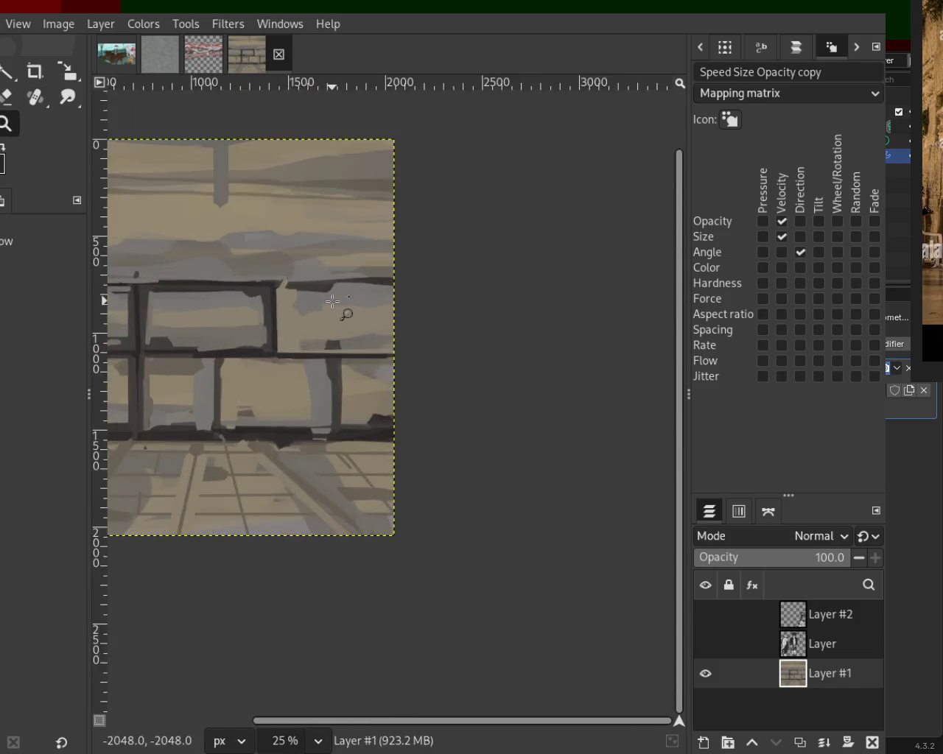
pyautogui.scroll(2, 332, 301)
pyautogui.press('p')
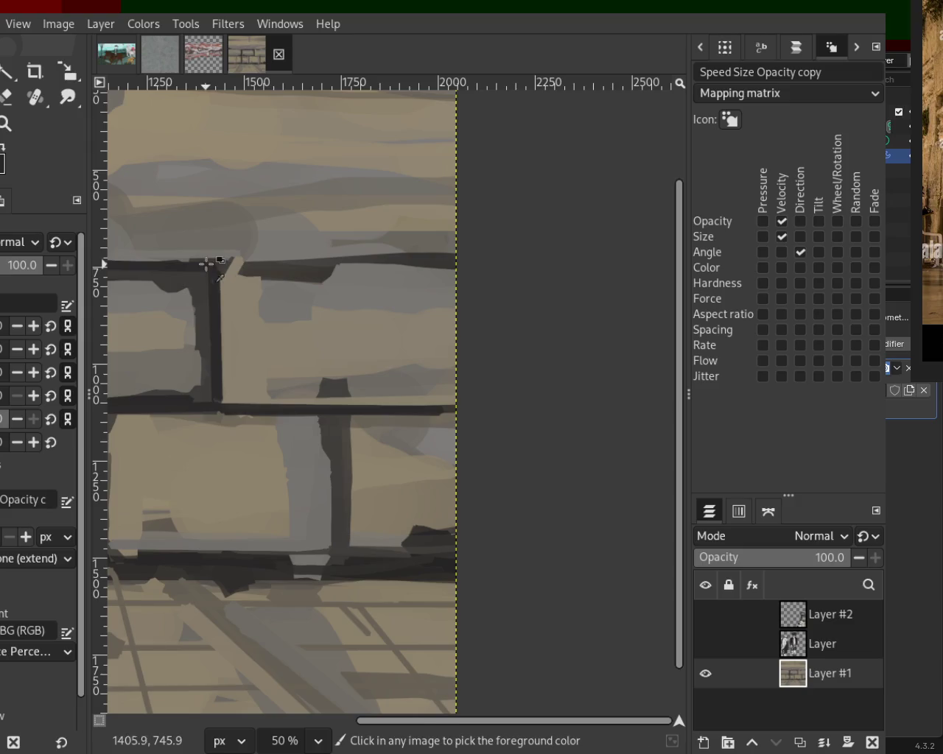
pyautogui.keyDown('shift'); pyautogui.click(469, 263); pyautogui.keyUp('shift')
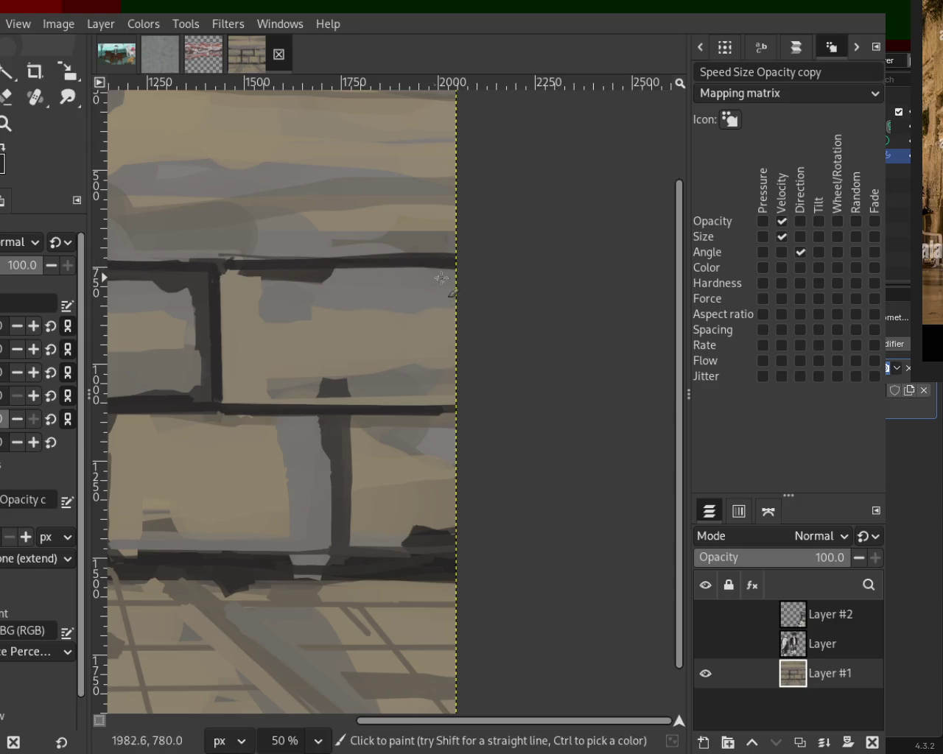
pyautogui.click(14, 123)
pyautogui.scroll(-3, 421, 362)
# Turn the figures layer 'Layer' back on in the Layers panel
pyautogui.scroll(-2, 339, 352)
pyautogui.scroll(3, 328, 348)
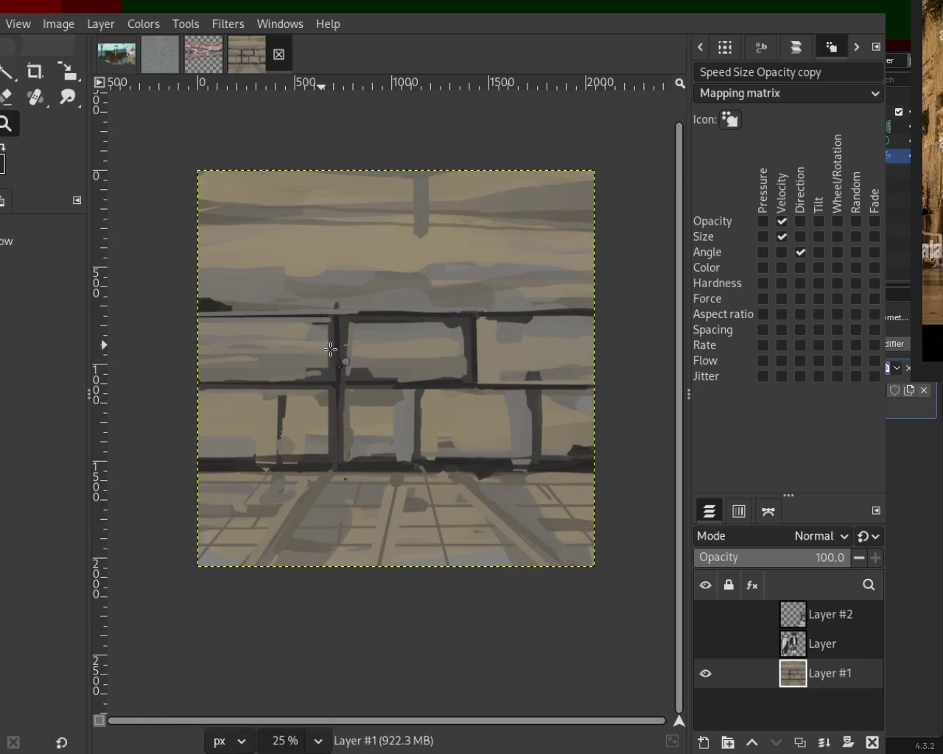
pyautogui.scroll(-12, 323, 347)
pyautogui.scroll(1, 358, 358)
pyautogui.scroll(2, 358, 358)
pyautogui.scroll(2, 366, 359)
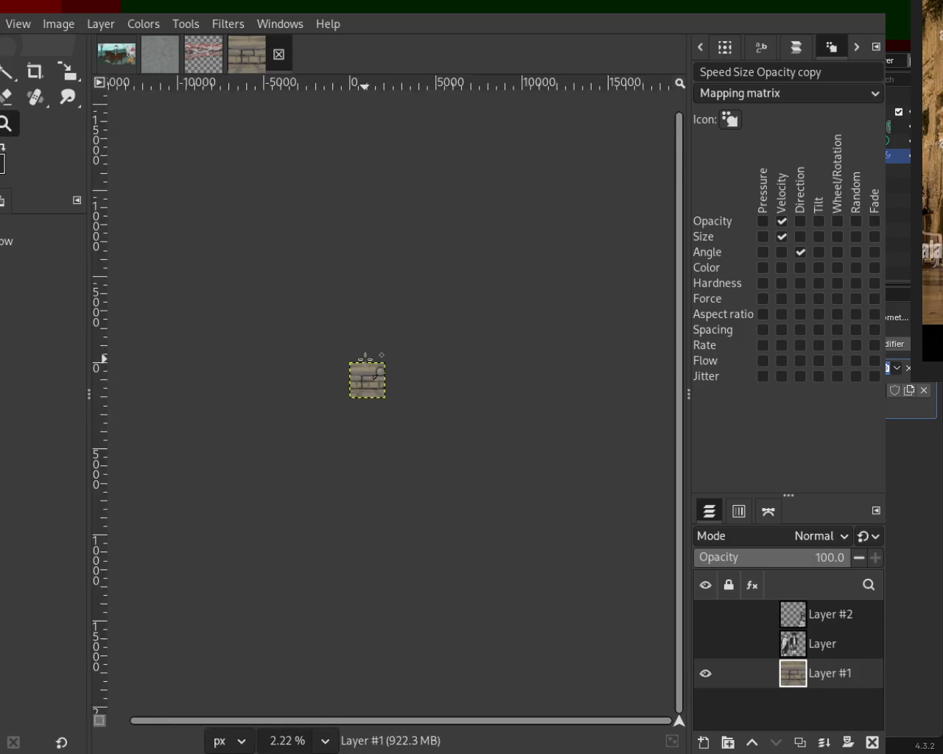
pyautogui.scroll(4, 366, 360)
pyautogui.scroll(3, 412, 454)
pyautogui.scroll(-3, 410, 450)
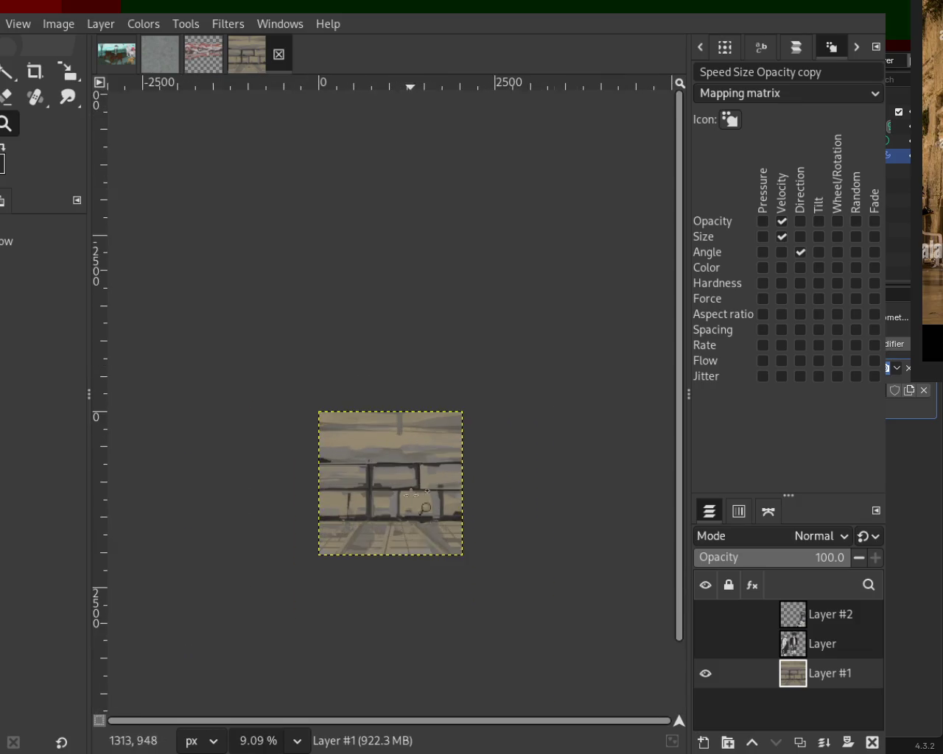
pyautogui.scroll(2, 420, 483)
pyautogui.scroll(1, 419, 483)
pyautogui.click(706, 647)
pyautogui.click(704, 641)
pyautogui.click(705, 647)
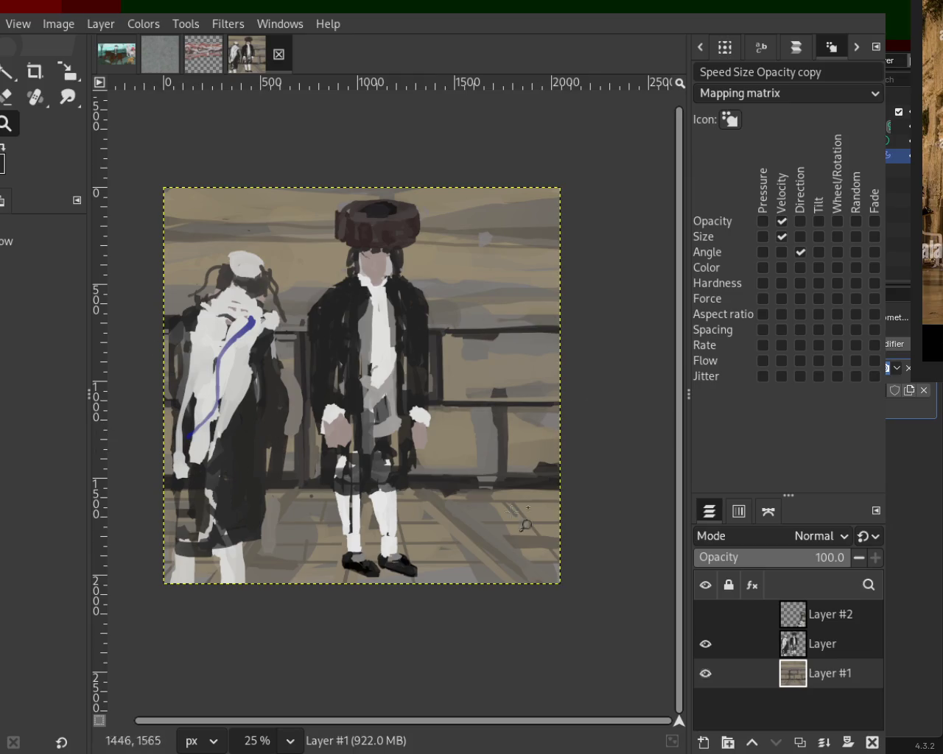
# Show 'Layer #2' with the chair and seated figure, and save as 54.xcf
pyautogui.click(705, 614)
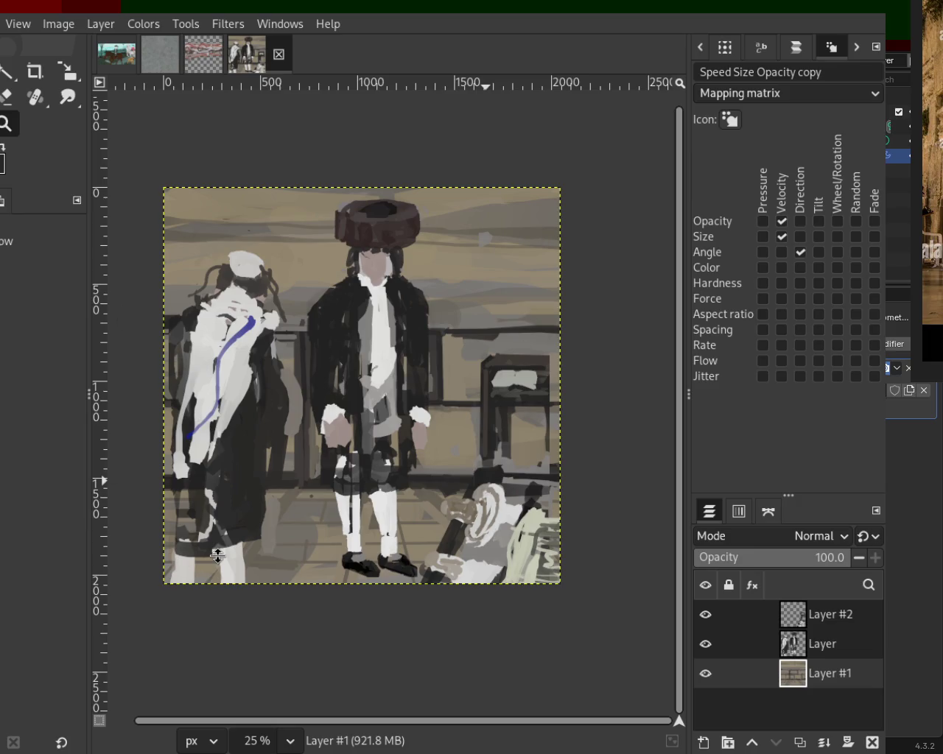
pyautogui.hotkey('ctrl', 's')
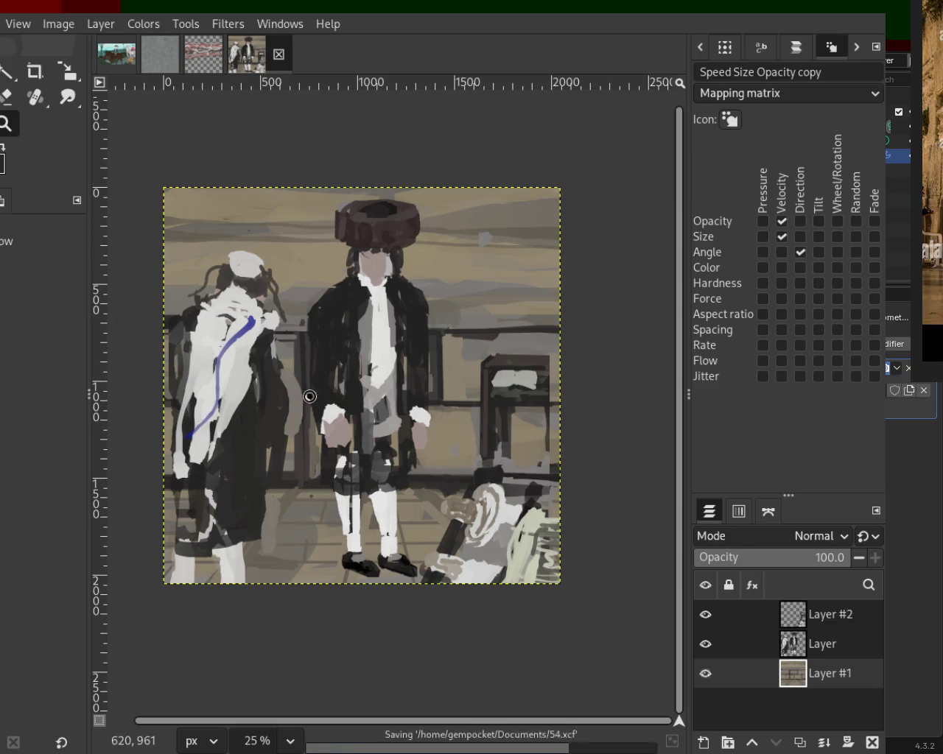
pyautogui.scroll(-1, 341, 420)
# Make 'Layer' the active layer and erase the top-left of the left figure's white cap
pyautogui.scroll(1, 342, 423)
pyautogui.scroll(-1, 341, 422)
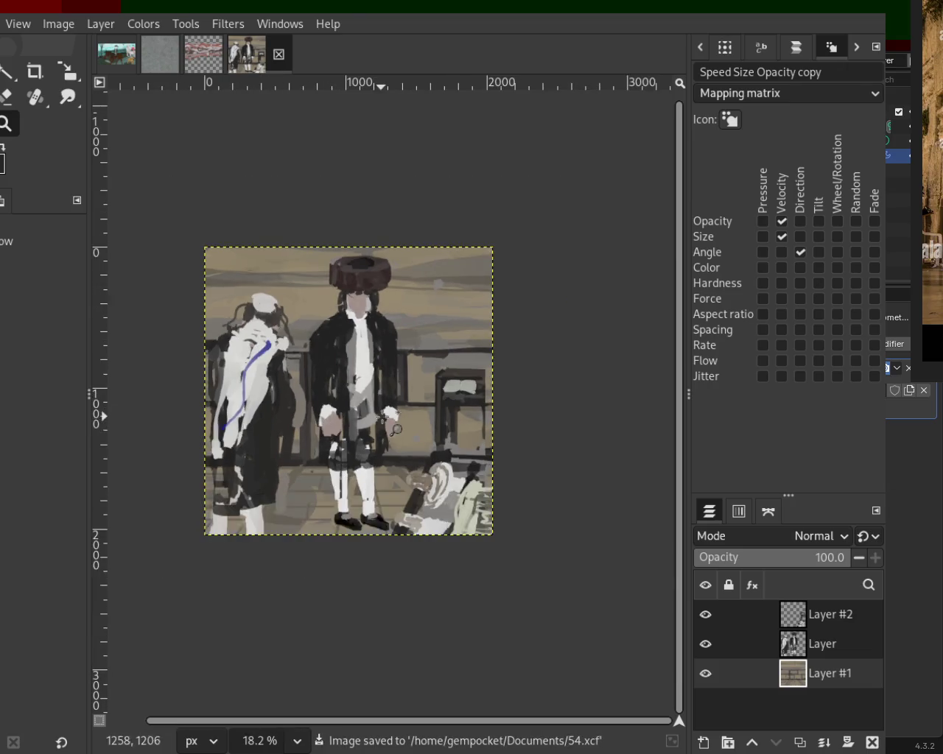
pyautogui.scroll(1, 341, 423)
pyautogui.scroll(-1, 236, 258)
pyautogui.scroll(1, 225, 266)
pyautogui.scroll(3, 224, 266)
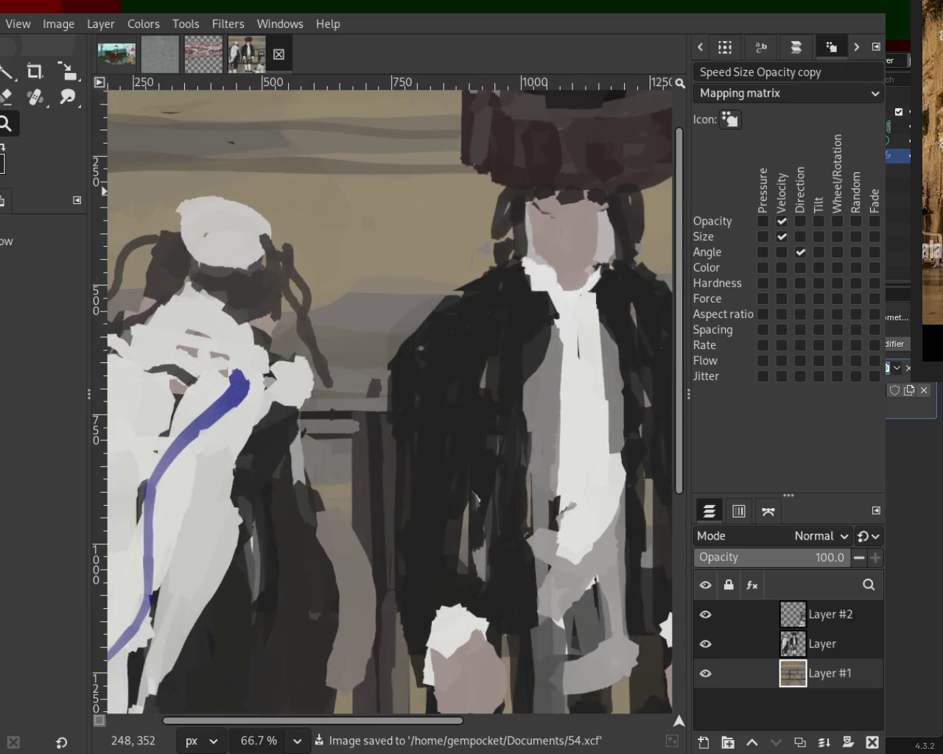
pyautogui.press('p')
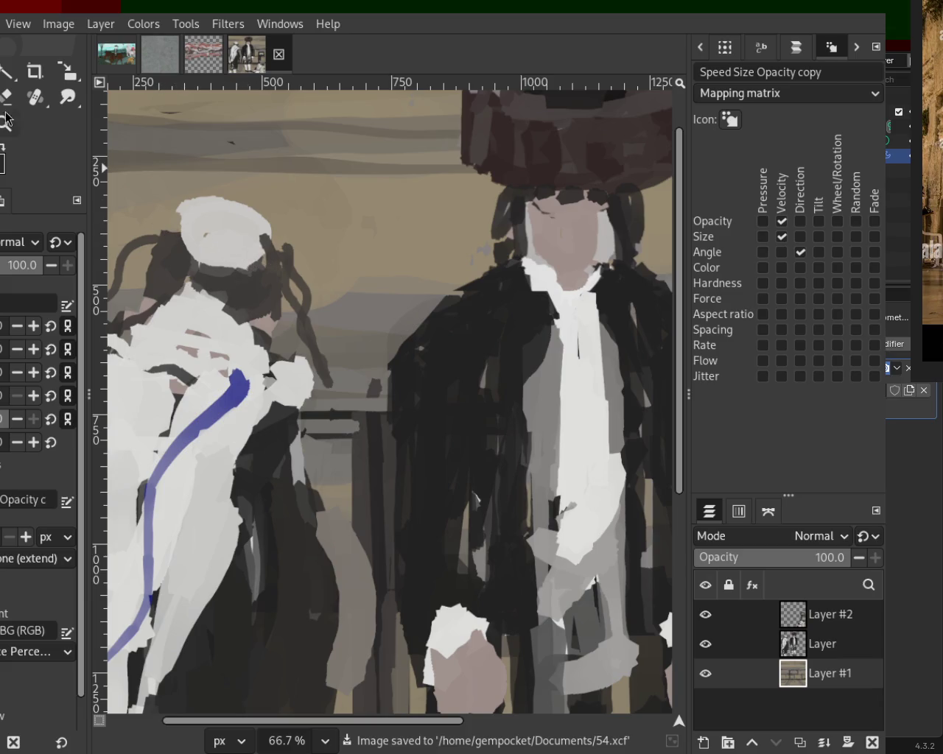
pyautogui.click(736, 643)
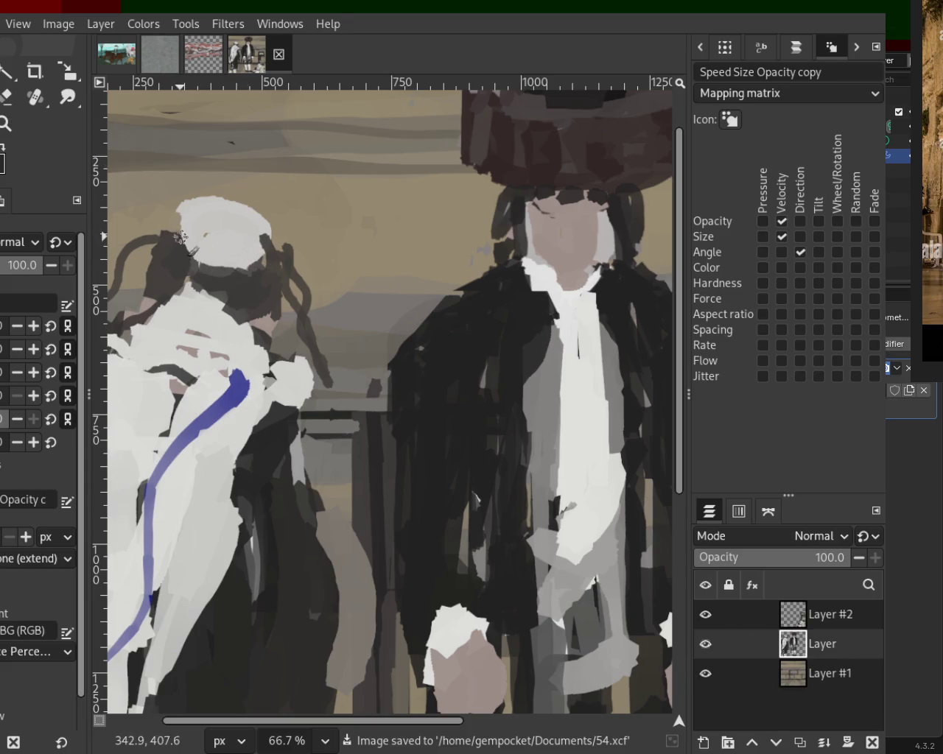
pyautogui.hotkey('shift', 'e')
pyautogui.moveTo(187, 230)
pyautogui.mouseDown()
pyautogui.moveTo(226, 210)
pyautogui.moveTo(289, 240)
pyautogui.moveTo(232, 198)
pyautogui.moveTo(181, 207)
pyautogui.mouseUp()
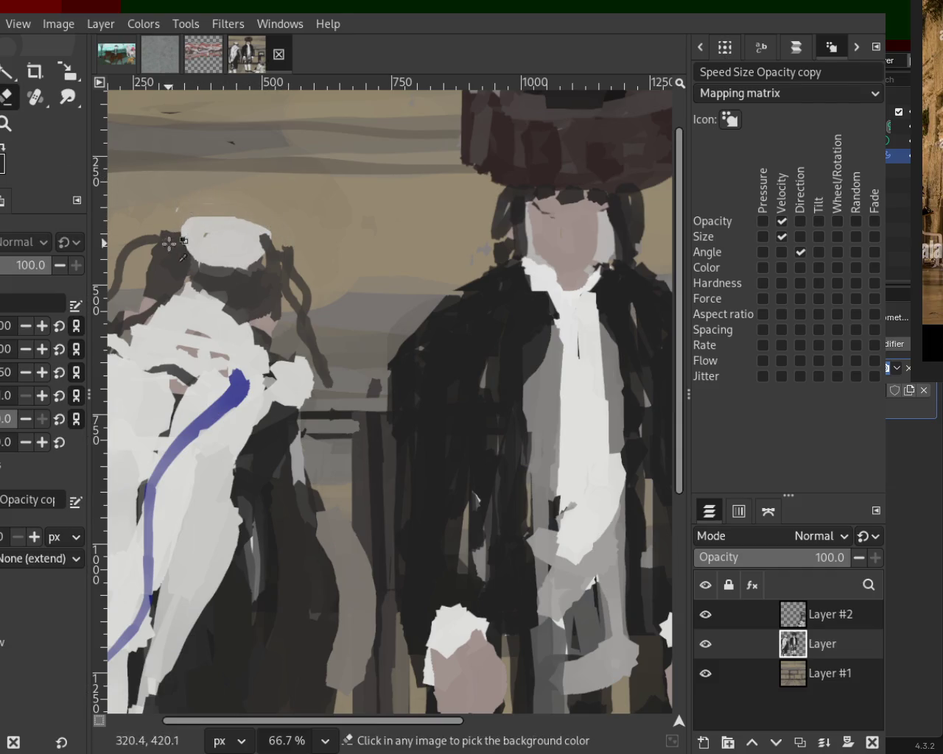
# Try a beige touch-up across the cap's top, undo it, and zoom out
pyautogui.press('o')
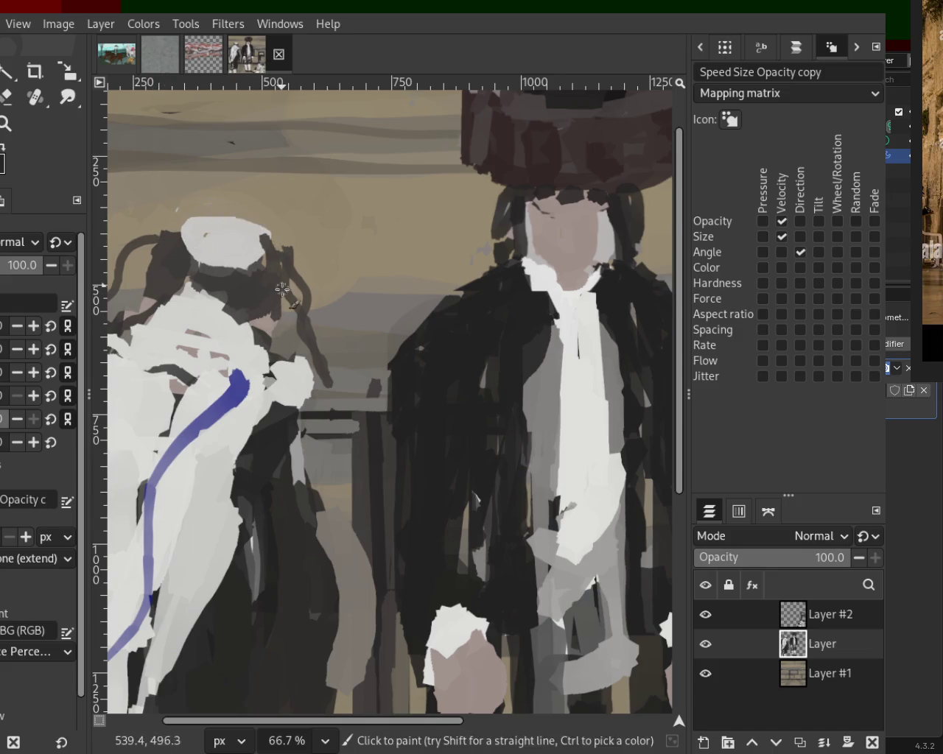
pyautogui.moveTo(167, 215)
pyautogui.mouseDown()
pyautogui.moveTo(304, 250)
pyautogui.moveTo(274, 235)
pyautogui.moveTo(322, 260)
pyautogui.moveTo(189, 207)
pyautogui.moveTo(272, 235)
pyautogui.moveTo(165, 221)
pyautogui.mouseUp()
pyautogui.hotkey('ctrl', 'z')
pyautogui.hotkey('ctrl', 'z')
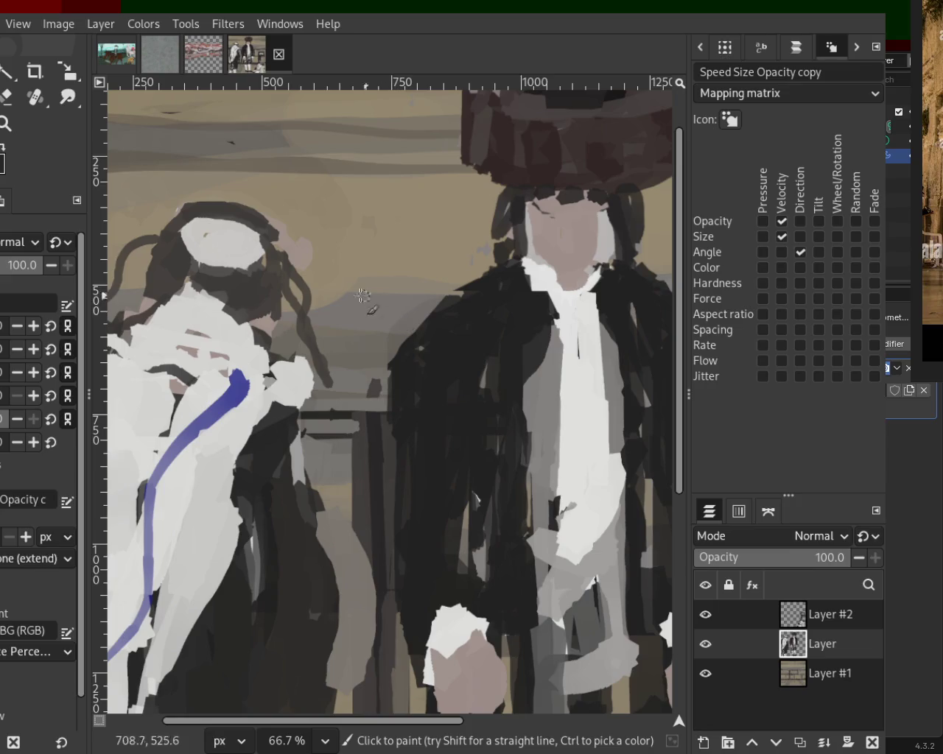
pyautogui.click(7, 97)
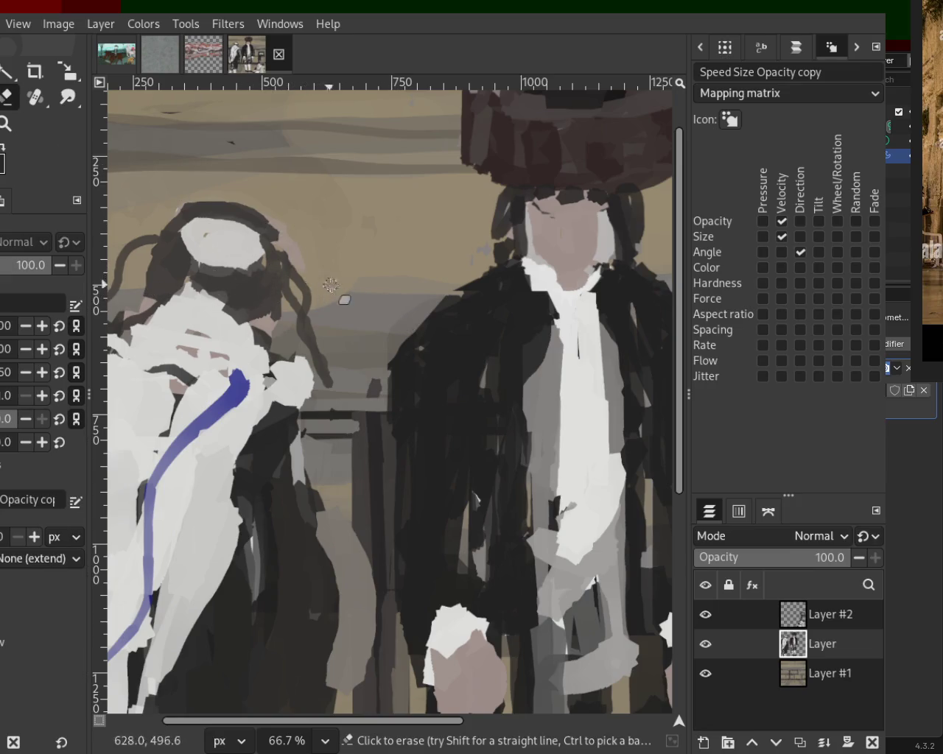
pyautogui.press('z')
pyautogui.press('-')
pyautogui.press('-')
pyautogui.press('-')
pyautogui.press('-')
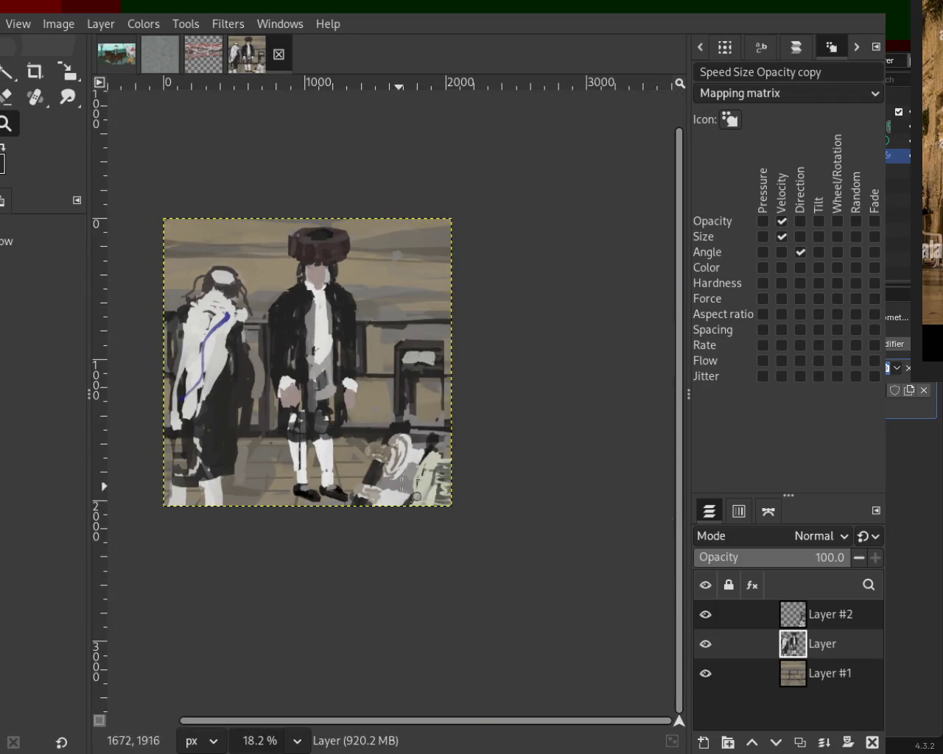
# Zoom out to frame the whole painting and save it as 54.xcf
pyautogui.press('-')
pyautogui.press('+')
pyautogui.press('+')
pyautogui.press('+')
pyautogui.press('-')
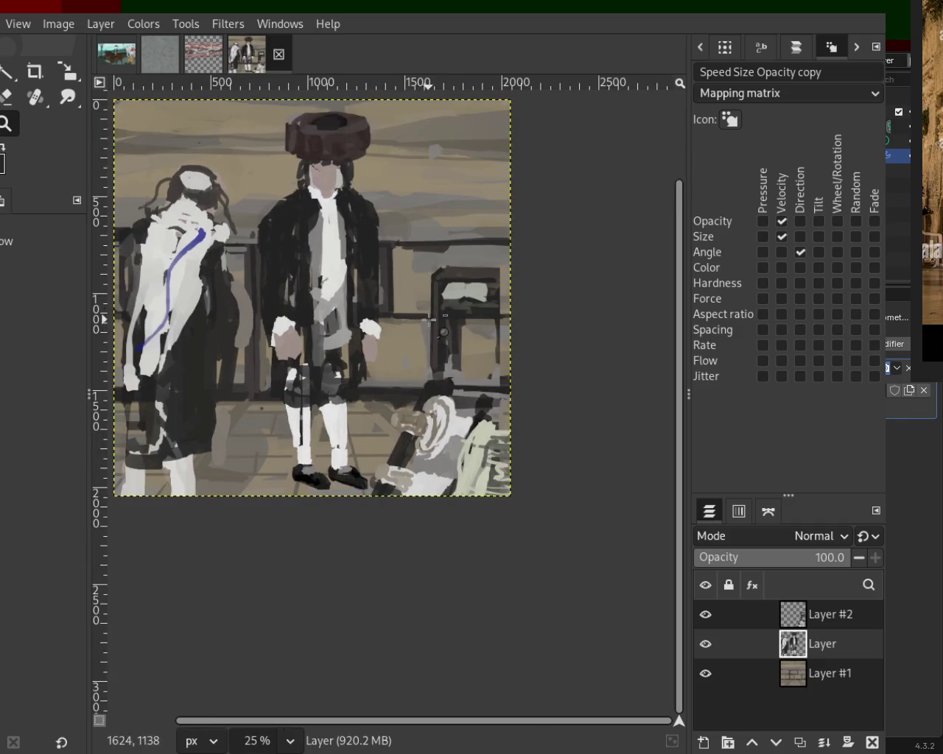
pyautogui.hotkey('ctrl', 's')
pyautogui.press('-')
pyautogui.press('-')
pyautogui.press('+')
pyautogui.press('+')
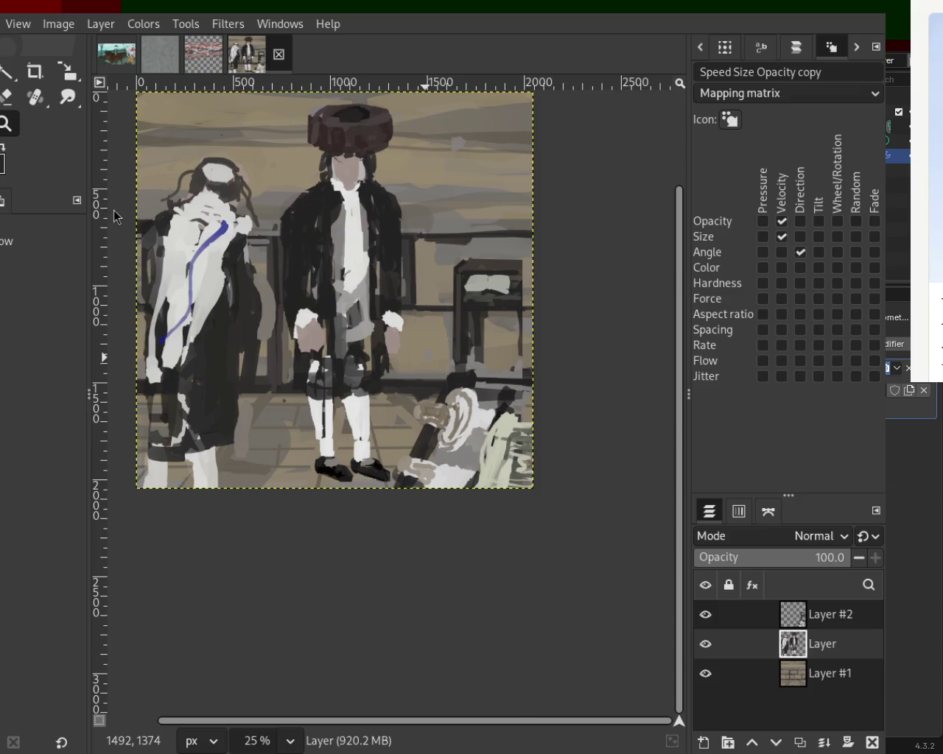
pyautogui.press('-')
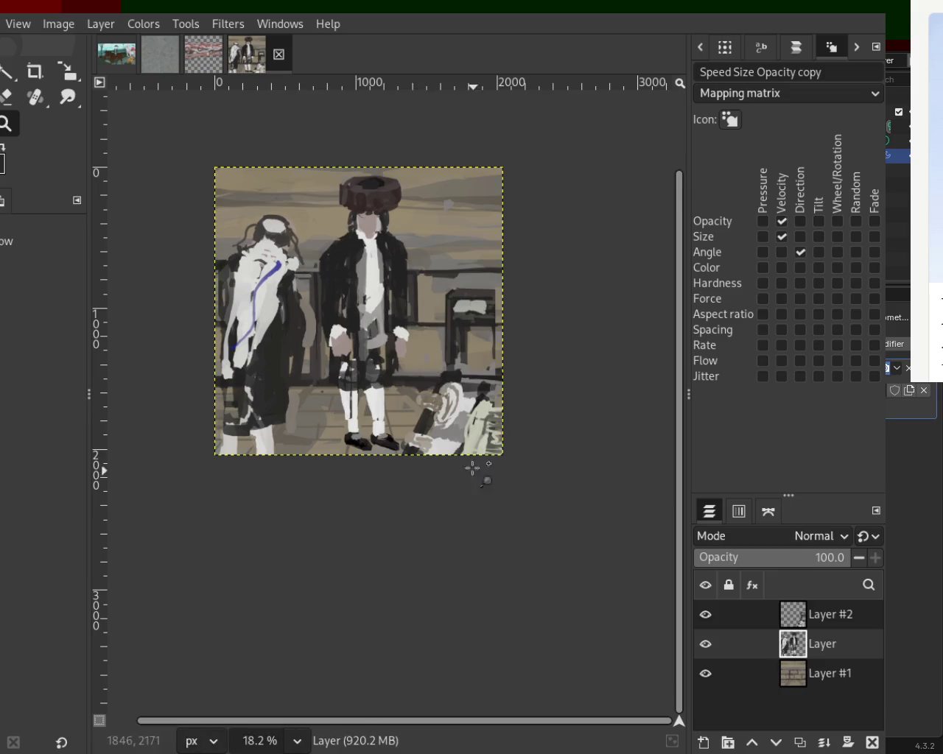
# Dab a small white stroke on the seated figure on Layer #2
pyautogui.keyDown('ctrl'); pyautogui.scroll(2, 475, 476); pyautogui.keyUp('ctrl')
pyautogui.keyDown('ctrl'); pyautogui.scroll(2, 442, 464); pyautogui.keyUp('ctrl')
pyautogui.keyDown('ctrl'); pyautogui.scroll(-1, 400, 458); pyautogui.keyUp('ctrl')
pyautogui.keyDown('ctrl'); pyautogui.scroll(1, 400, 459); pyautogui.keyUp('ctrl')
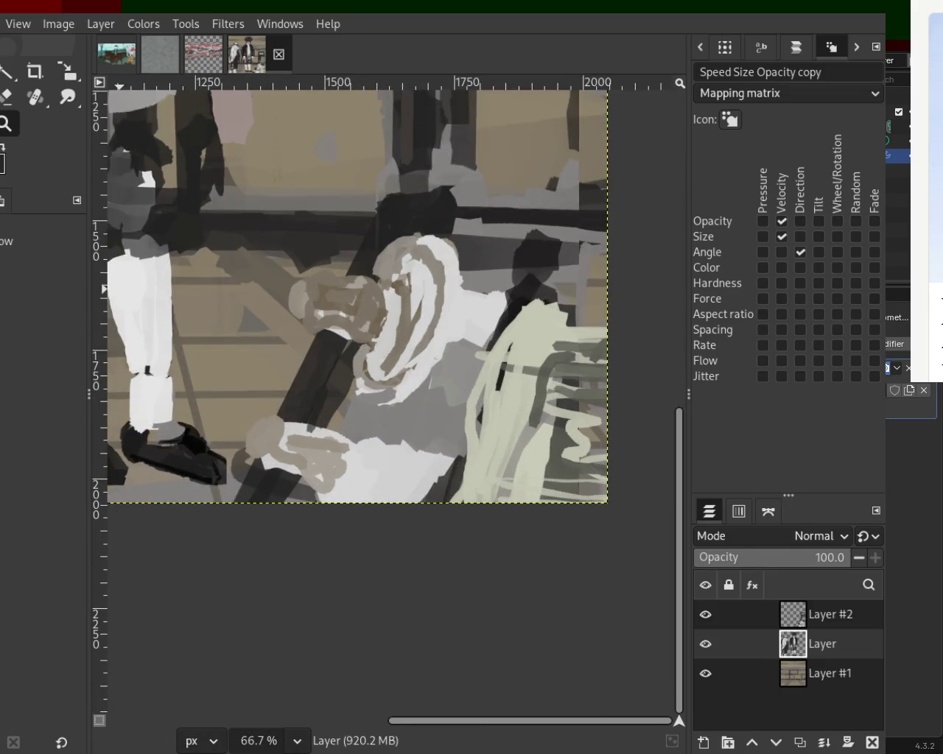
pyautogui.press('p')
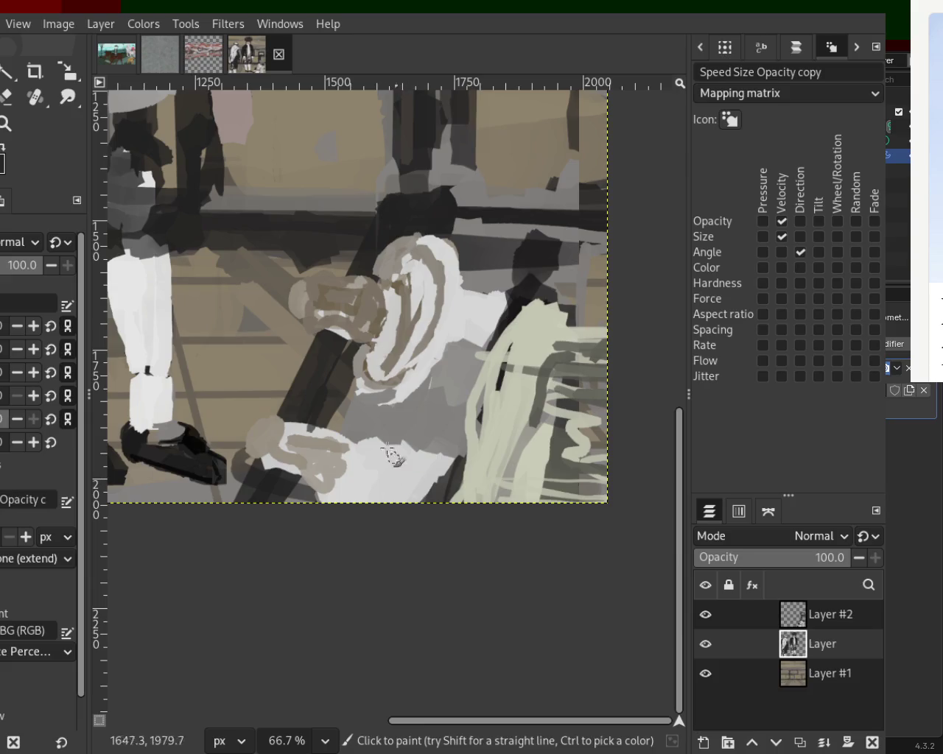
pyautogui.click(801, 623)
pyautogui.moveTo(385, 461); pyautogui.dragTo(401, 461)
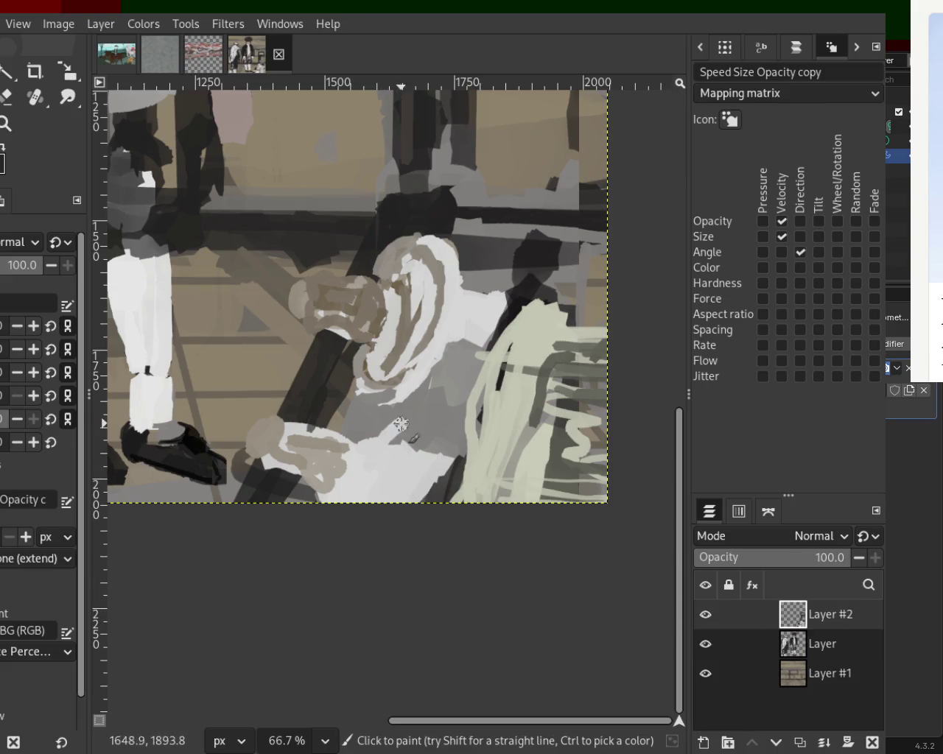
# Paint a brown loop plus white and light strokes over the seated figure's white area
pyautogui.keyDown('ctrl'); pyautogui.click(398, 334); pyautogui.keyUp('ctrl')
pyautogui.moveTo(375, 477)
pyautogui.mouseDown()
pyautogui.moveTo(389, 439)
pyautogui.moveTo(336, 530)
pyautogui.moveTo(390, 442)
pyautogui.moveTo(372, 464)
pyautogui.moveTo(365, 444)
pyautogui.moveTo(356, 490)
pyautogui.moveTo(372, 442)
pyautogui.moveTo(337, 491)
pyautogui.mouseUp()
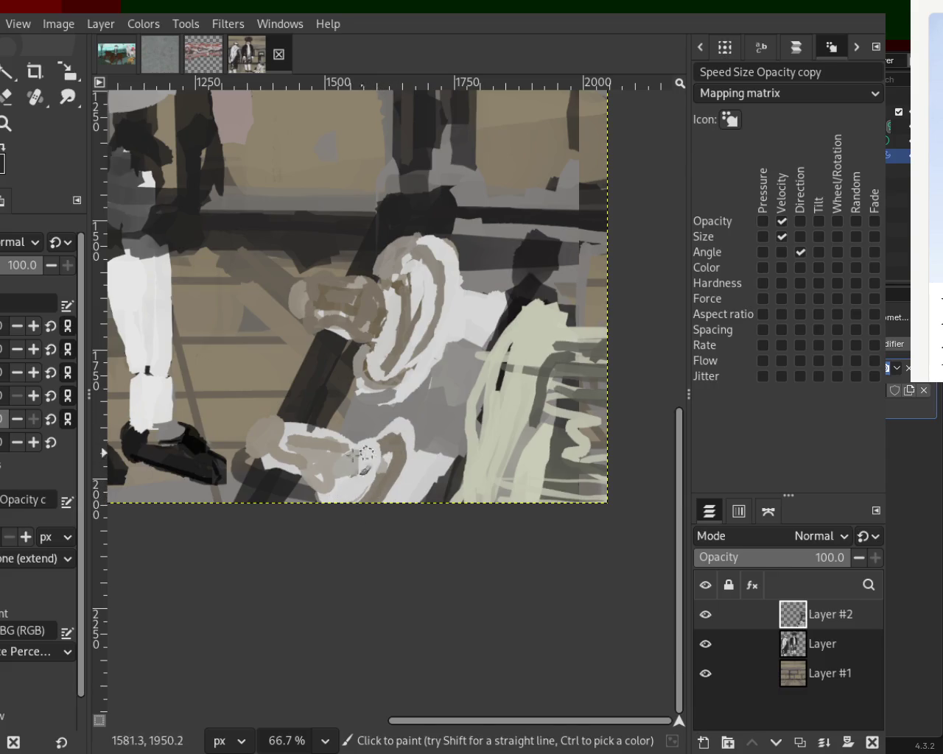
pyautogui.moveTo(297, 434); pyautogui.dragTo(369, 452)
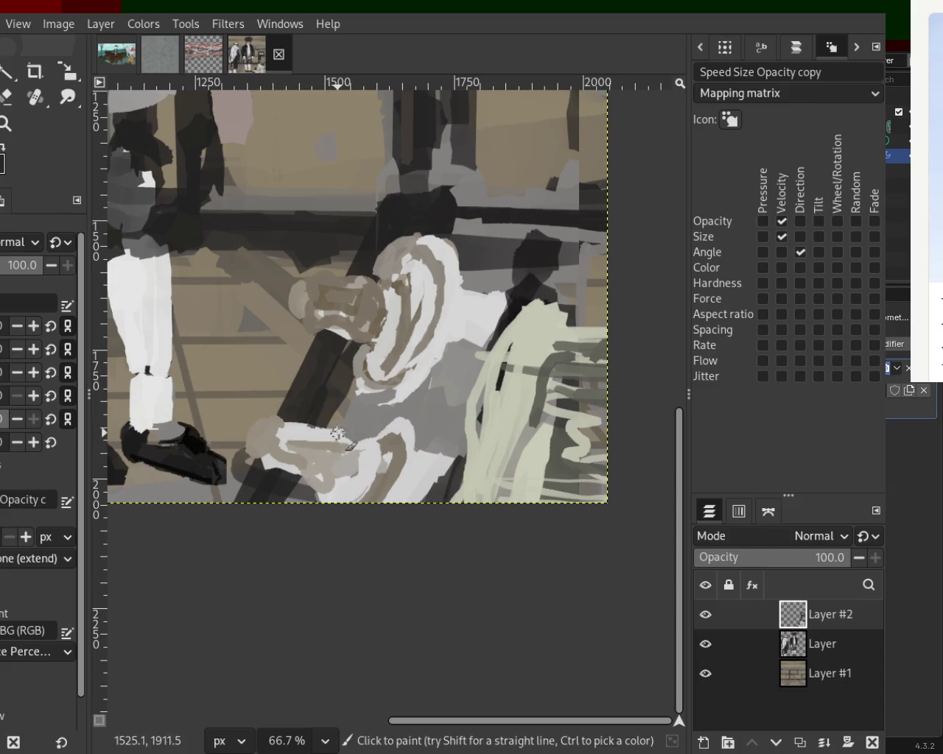
pyautogui.moveTo(287, 422); pyautogui.dragTo(355, 453)
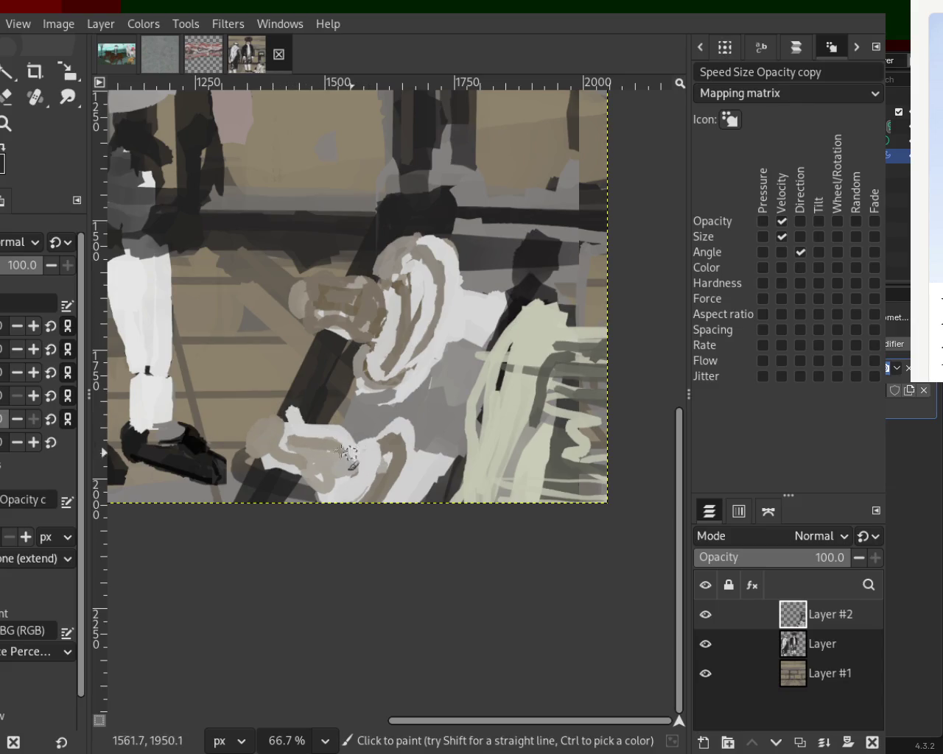
pyautogui.moveTo(274, 468); pyautogui.dragTo(377, 507)
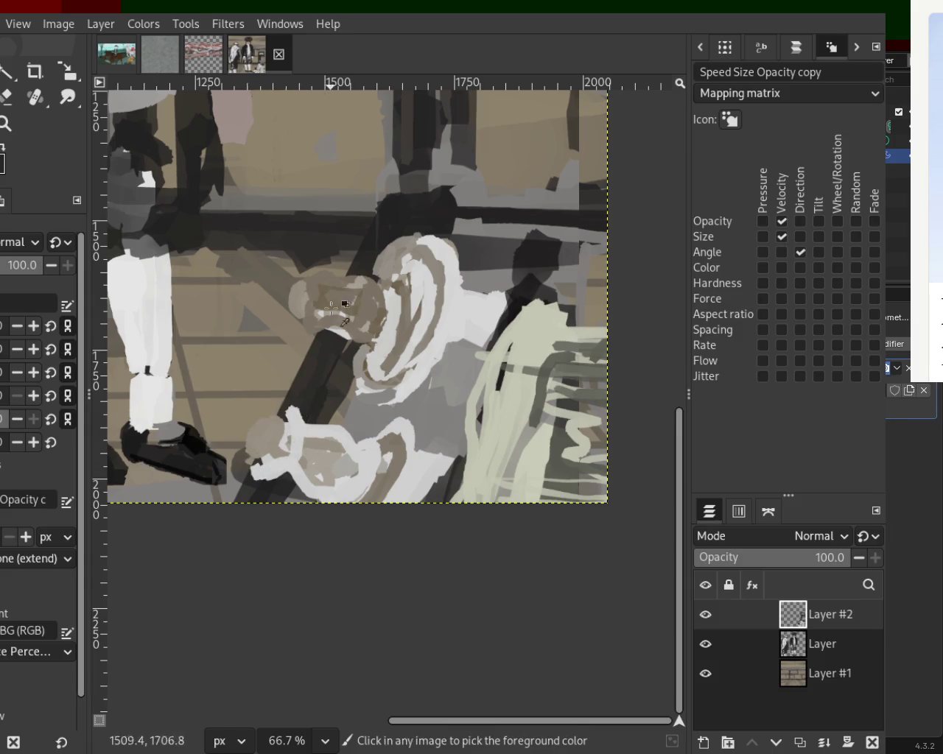
# Add a light stroke atop the brown head and a darker brown arc on the lower white shape
pyautogui.moveTo(313, 280); pyautogui.dragTo(305, 300)
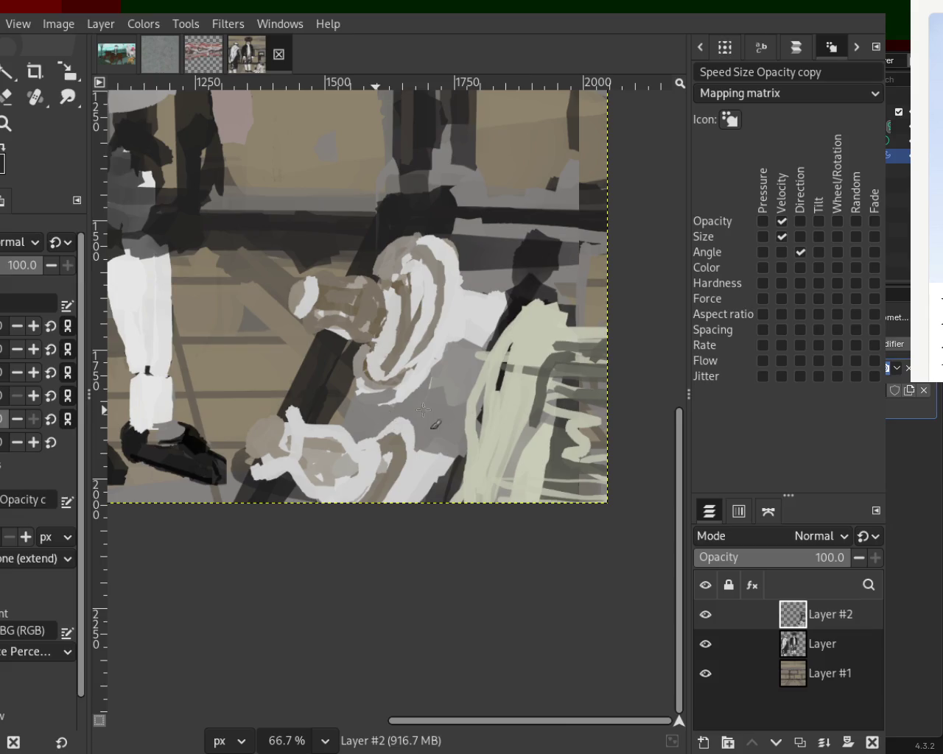
pyautogui.moveTo(295, 442)
pyautogui.mouseDown()
pyautogui.moveTo(365, 466)
pyautogui.moveTo(296, 455)
pyautogui.moveTo(315, 441)
pyautogui.moveTo(361, 492)
pyautogui.mouseUp()
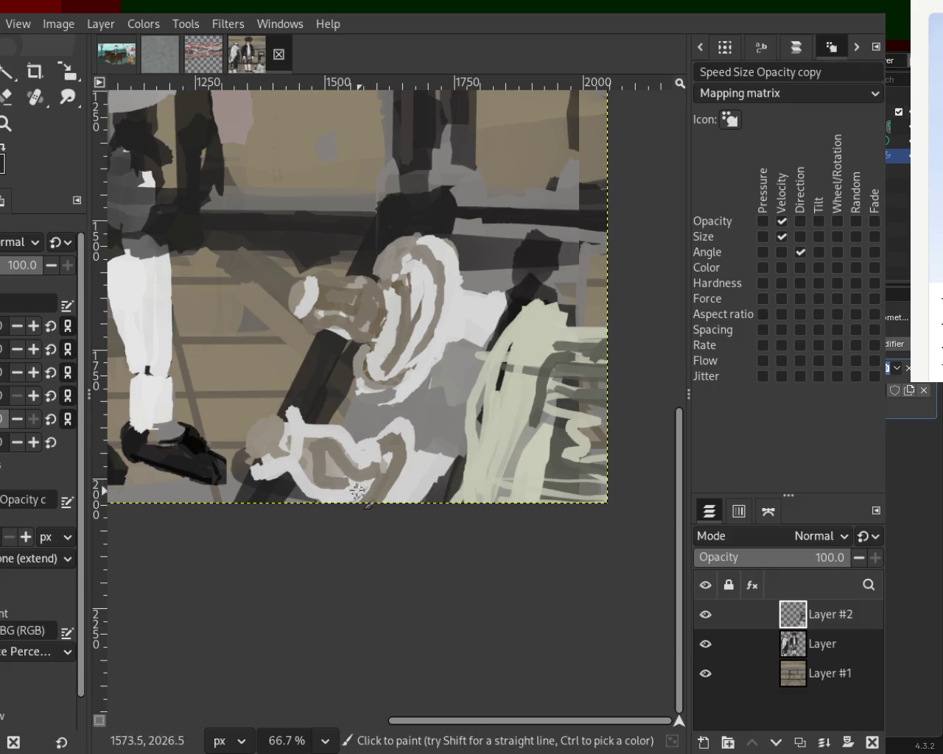
pyautogui.hotkey('ctrl', 'z')
pyautogui.moveTo(308, 464)
pyautogui.mouseDown()
pyautogui.moveTo(290, 445)
pyautogui.moveTo(339, 473)
pyautogui.moveTo(347, 451)
pyautogui.moveTo(319, 483)
pyautogui.mouseUp()
pyautogui.hotkey('ctrl', 'z')
pyautogui.hotkey('ctrl', 'z')
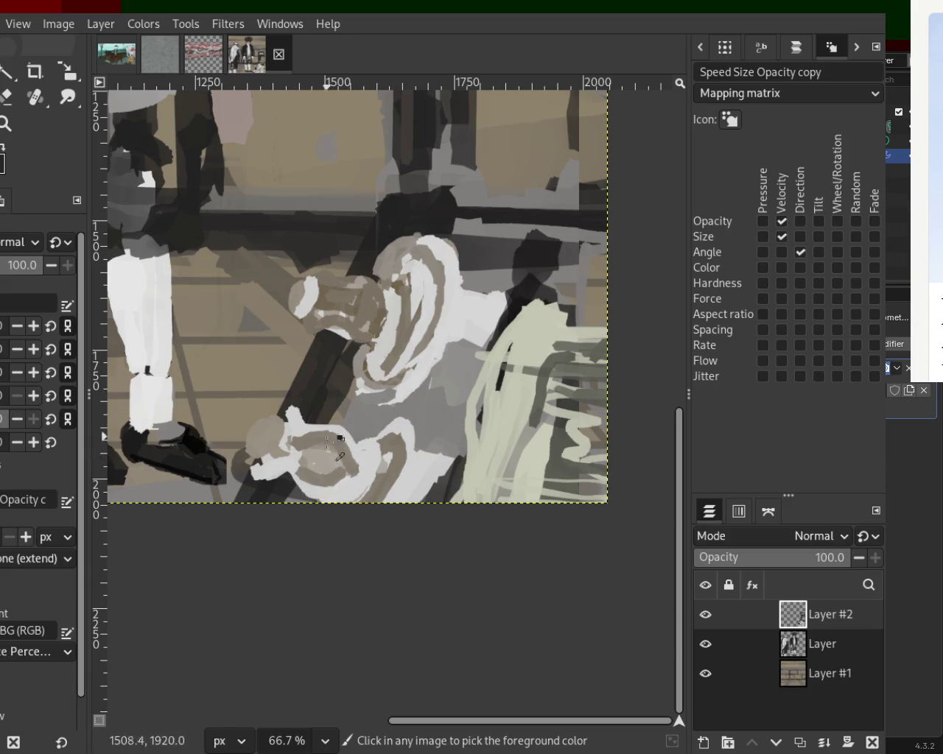
pyautogui.moveTo(316, 475); pyautogui.dragTo(329, 451)
# Cover the tan blob by the head with white and add brown and grey dabs nearby
pyautogui.keyDown('ctrl'); pyautogui.click(296, 442); pyautogui.keyUp('ctrl')
pyautogui.moveTo(274, 435); pyautogui.dragTo(280, 433)
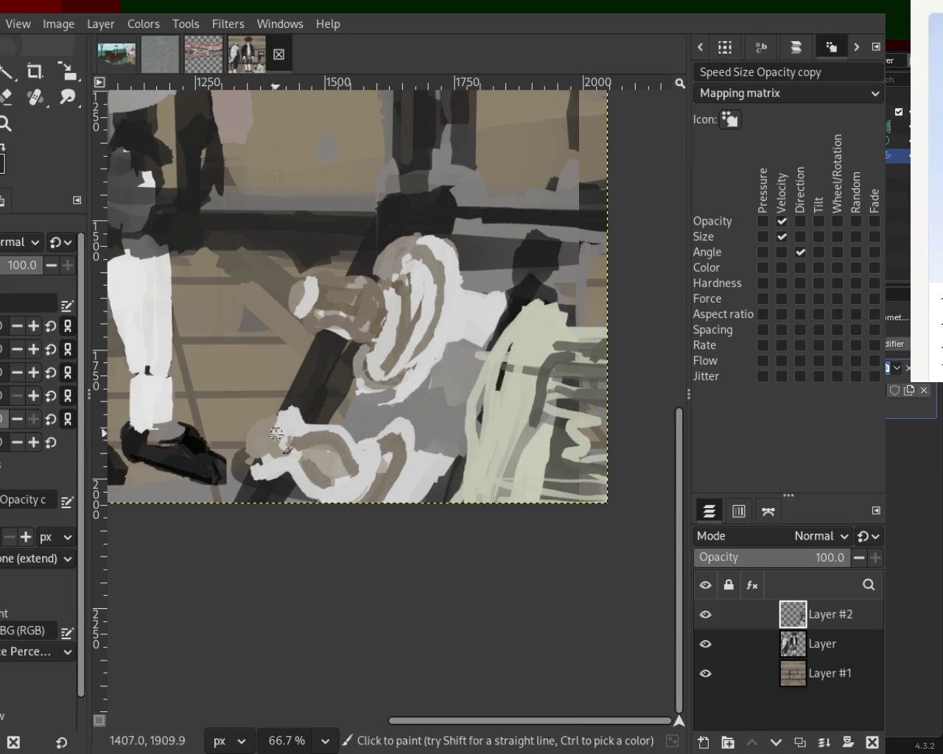
pyautogui.keyDown('ctrl'); pyautogui.click(303, 324); pyautogui.keyUp('ctrl')
pyautogui.moveTo(313, 287); pyautogui.dragTo(308, 322)
pyautogui.moveTo(376, 328)
pyautogui.mouseDown()
pyautogui.moveTo(317, 335)
pyautogui.moveTo(364, 361)
pyautogui.mouseUp()
# Redraw a darker brown stroke on the lower white shape, discarding the ear dabs
pyautogui.keyDown('ctrl'); pyautogui.click(358, 349); pyautogui.keyUp('ctrl')
pyautogui.keyDown('ctrl'); pyautogui.click(396, 286); pyautogui.keyUp('ctrl')
pyautogui.moveTo(395, 287)
pyautogui.mouseDown()
pyautogui.moveTo(384, 327)
pyautogui.moveTo(345, 337)
pyautogui.mouseUp()
pyautogui.hotkey('ctrl', 'z')
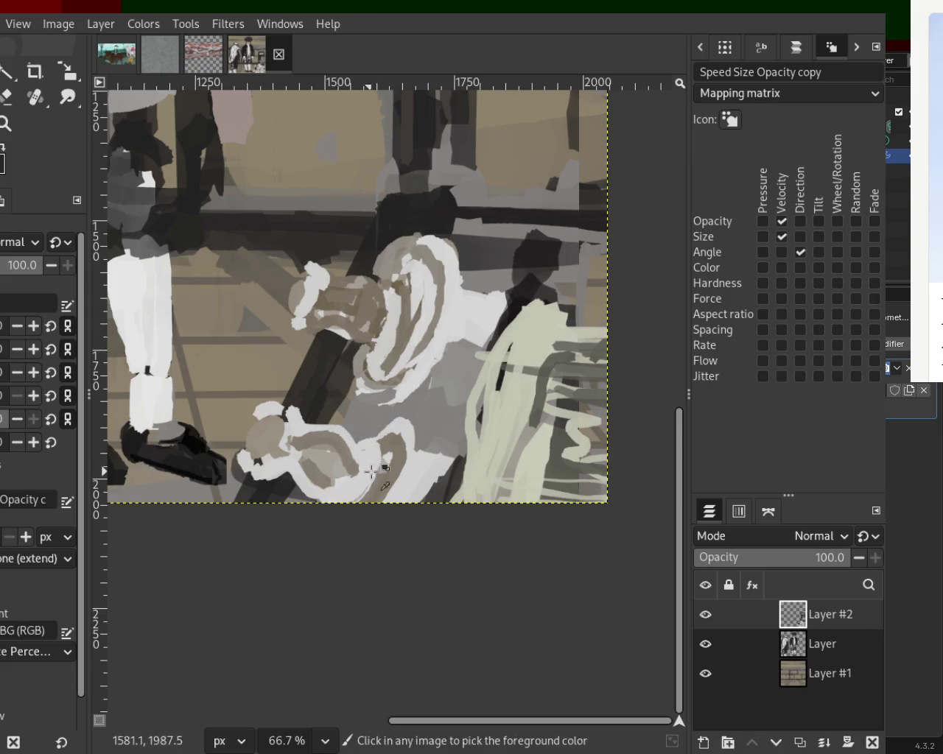
pyautogui.moveTo(390, 442); pyautogui.dragTo(330, 505)
pyautogui.hotkey('ctrl', 'z')
pyautogui.moveTo(387, 445); pyautogui.dragTo(363, 503)
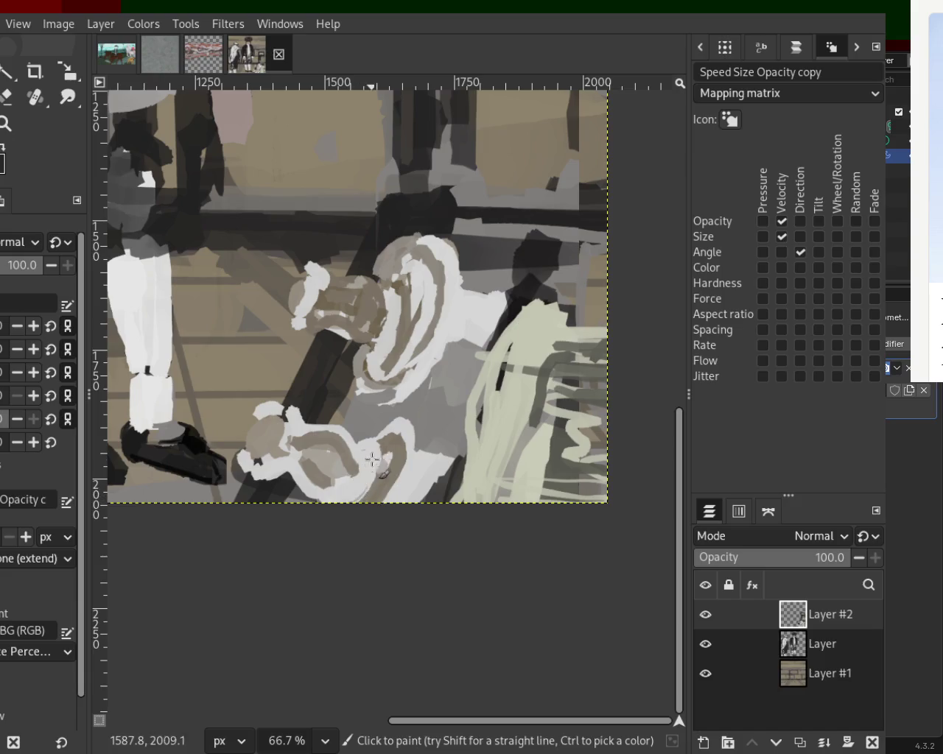
pyautogui.hotkey('shift', 'e')
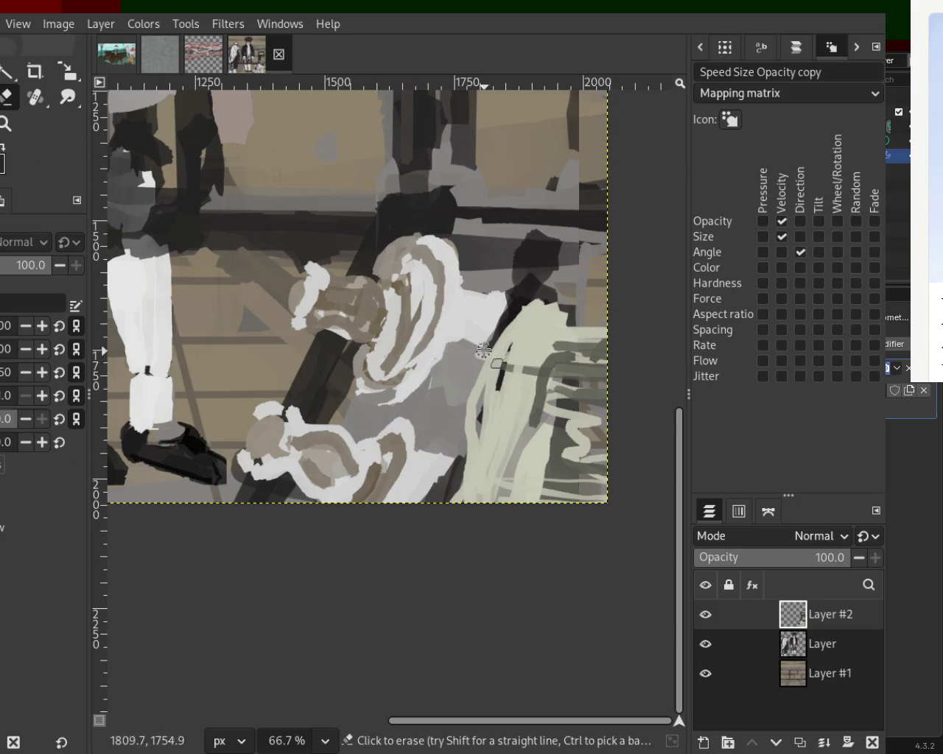
# With Layer #2 hidden, erase the light-grey hook stroke on the figure layer, then show Layer #2
pyautogui.click(705, 615)
pyautogui.click(705, 614)
pyautogui.click(705, 615)
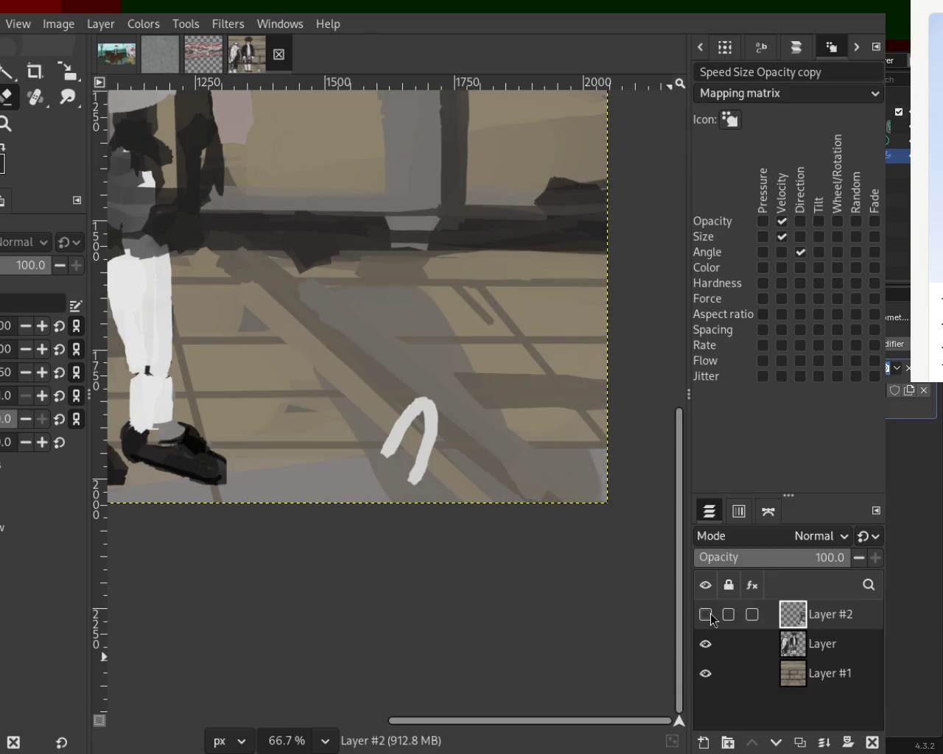
pyautogui.click(705, 644)
pyautogui.click(705, 643)
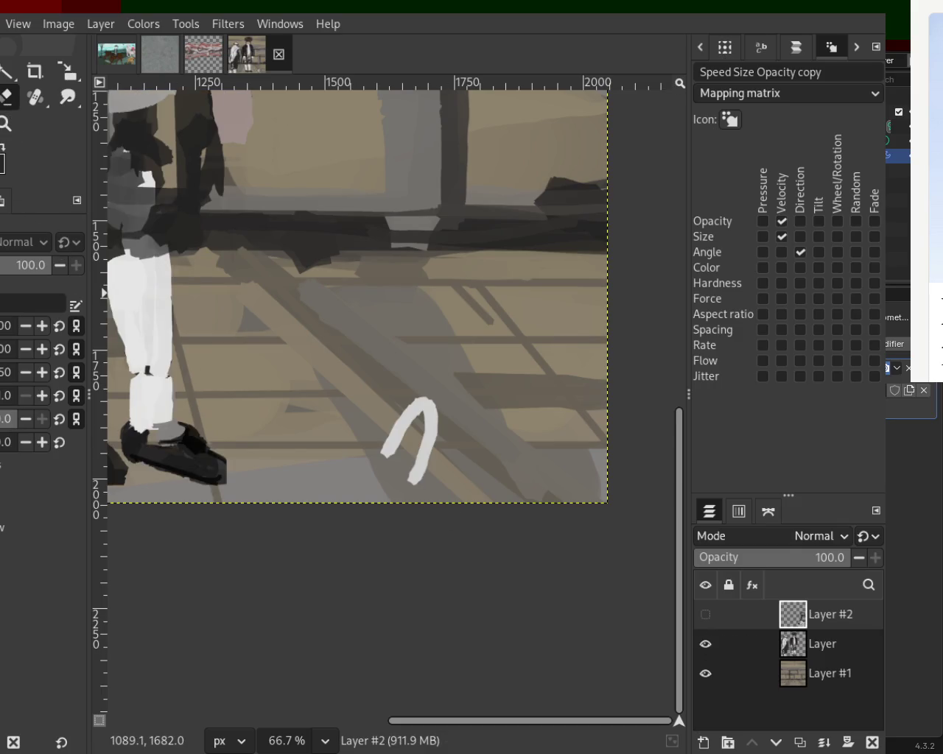
pyautogui.click(766, 644)
pyautogui.moveTo(431, 401)
pyautogui.mouseDown()
pyautogui.moveTo(416, 442)
pyautogui.moveTo(430, 453)
pyautogui.mouseUp()
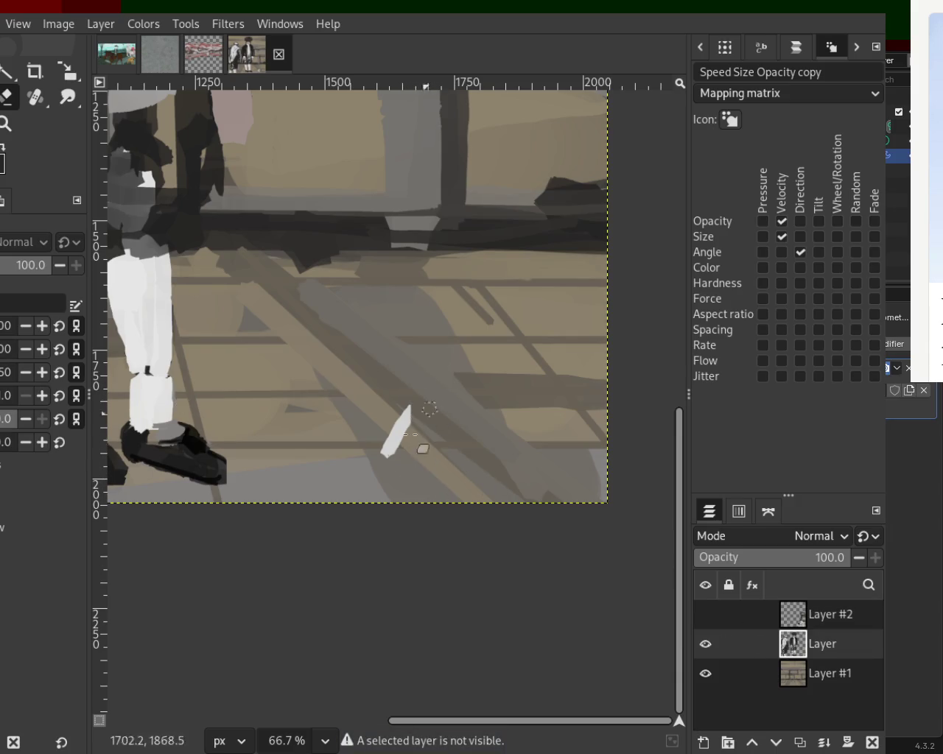
pyautogui.moveTo(412, 401); pyautogui.dragTo(395, 411)
pyautogui.click(705, 614)
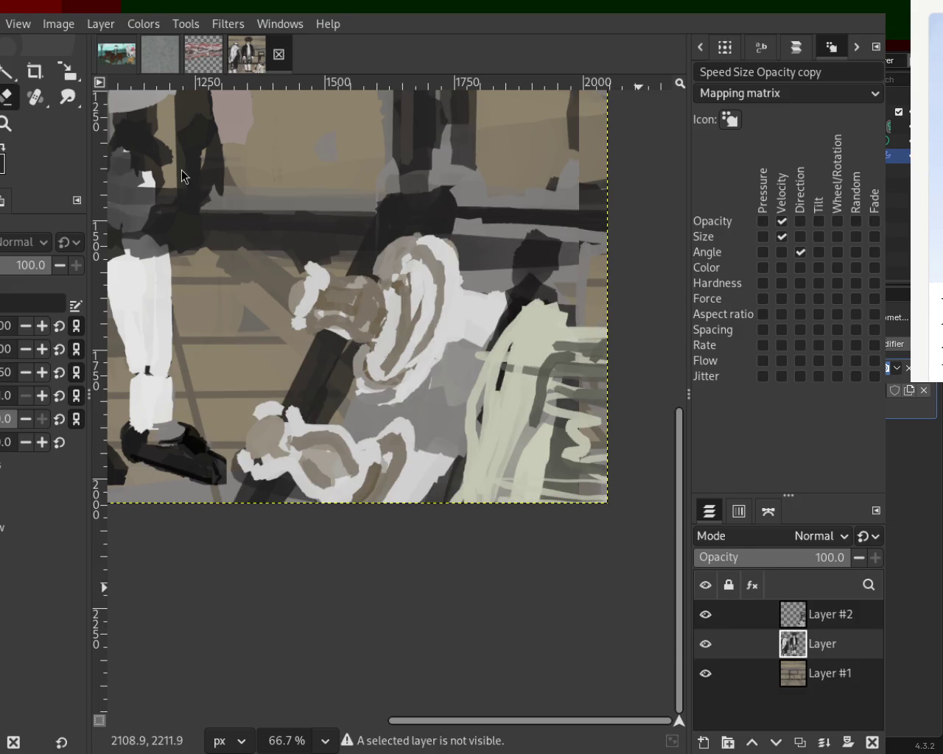
# Zoom the view to 150% and make Layer #2 active for painting
pyautogui.press('z')
pyautogui.scroll(-2, 416, 363)
pyautogui.scroll(-2, 416, 363)
pyautogui.scroll(2, 416, 364)
pyautogui.scroll(2, 416, 363)
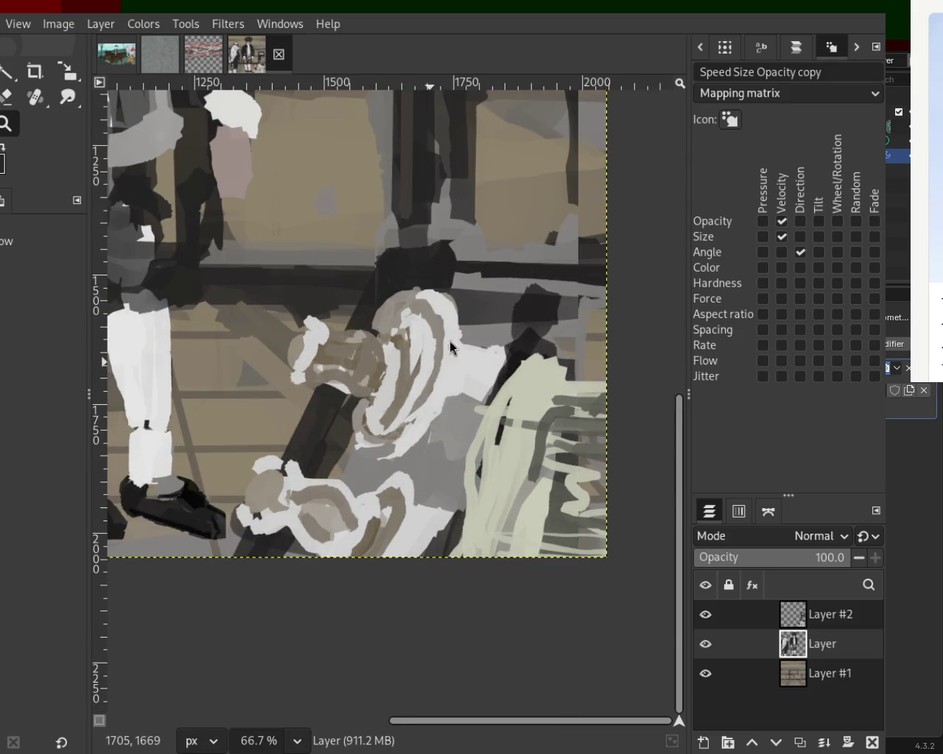
pyautogui.scroll(-1, 315, 343)
pyautogui.scroll(2, 315, 343)
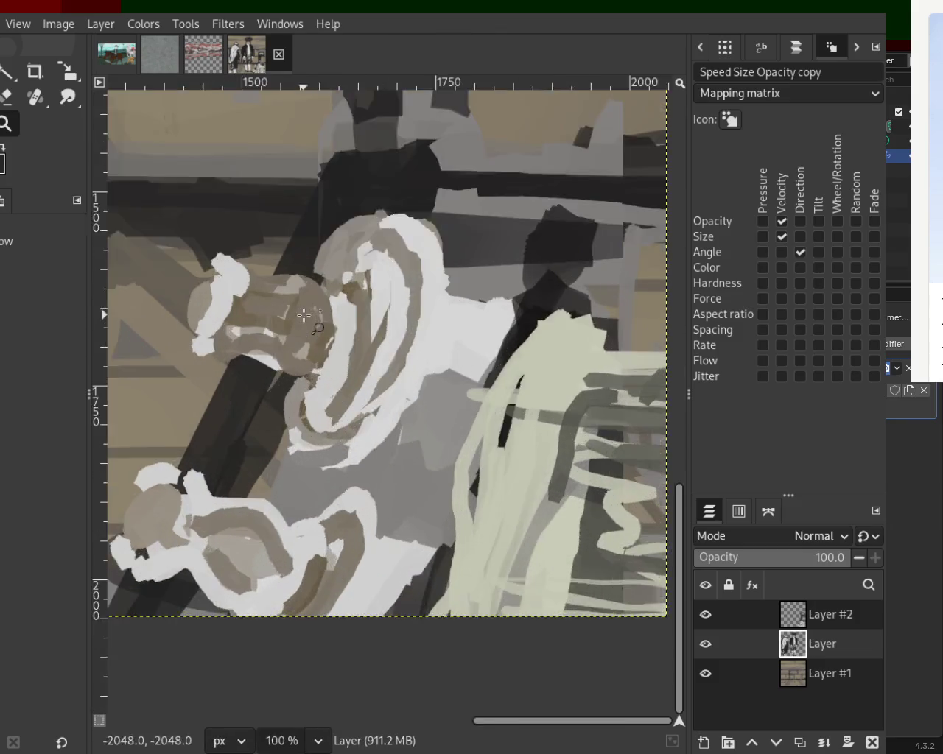
pyautogui.scroll(1, 316, 342)
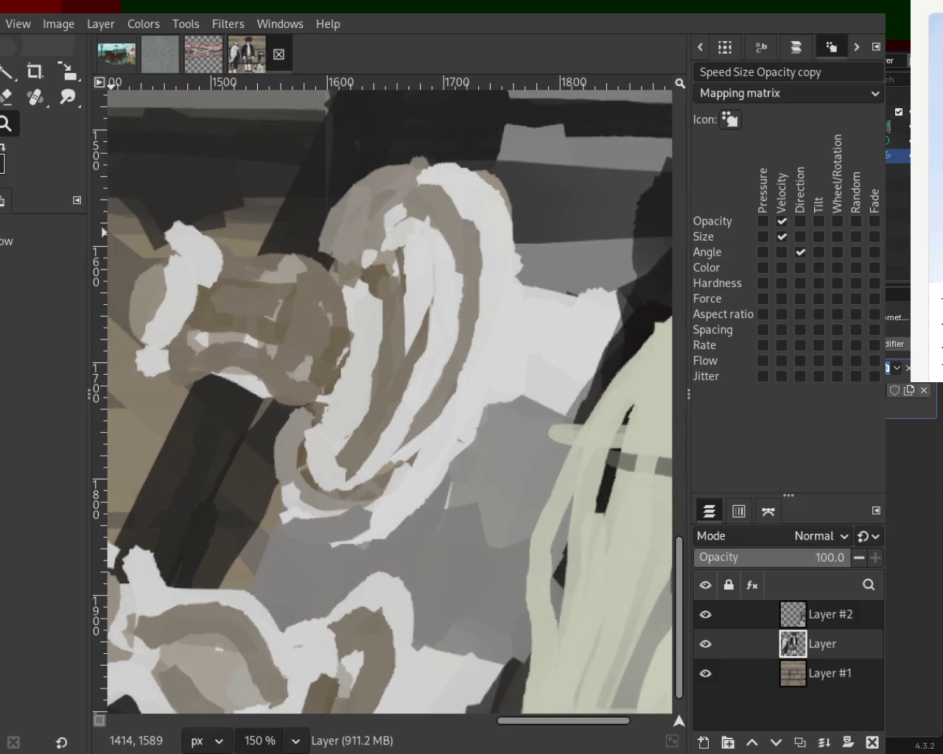
pyautogui.press('p')
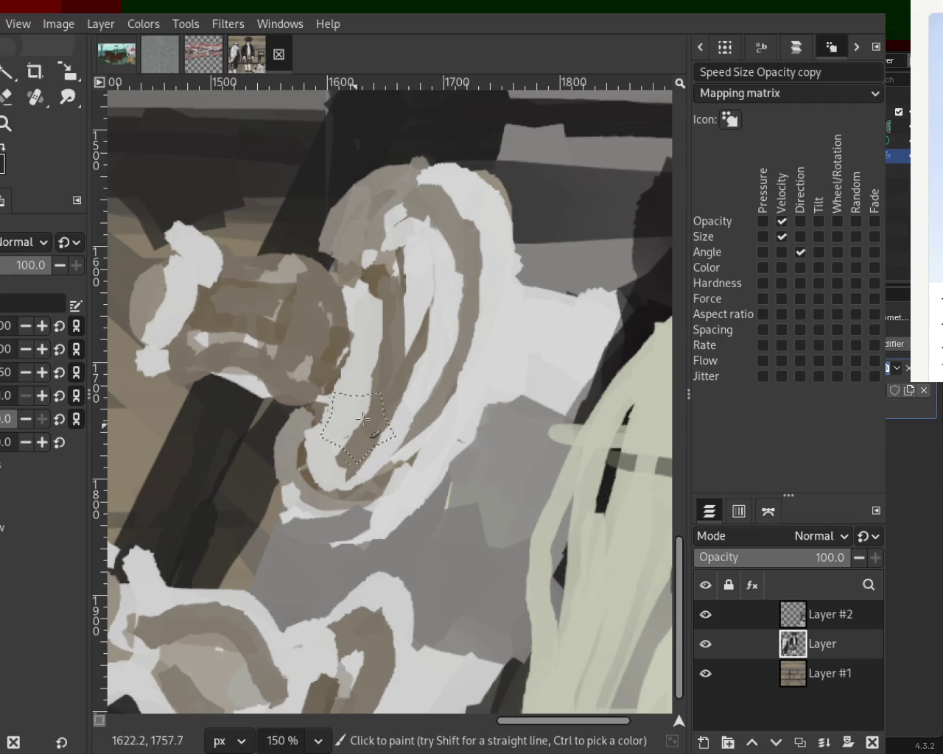
pyautogui.click(814, 616)
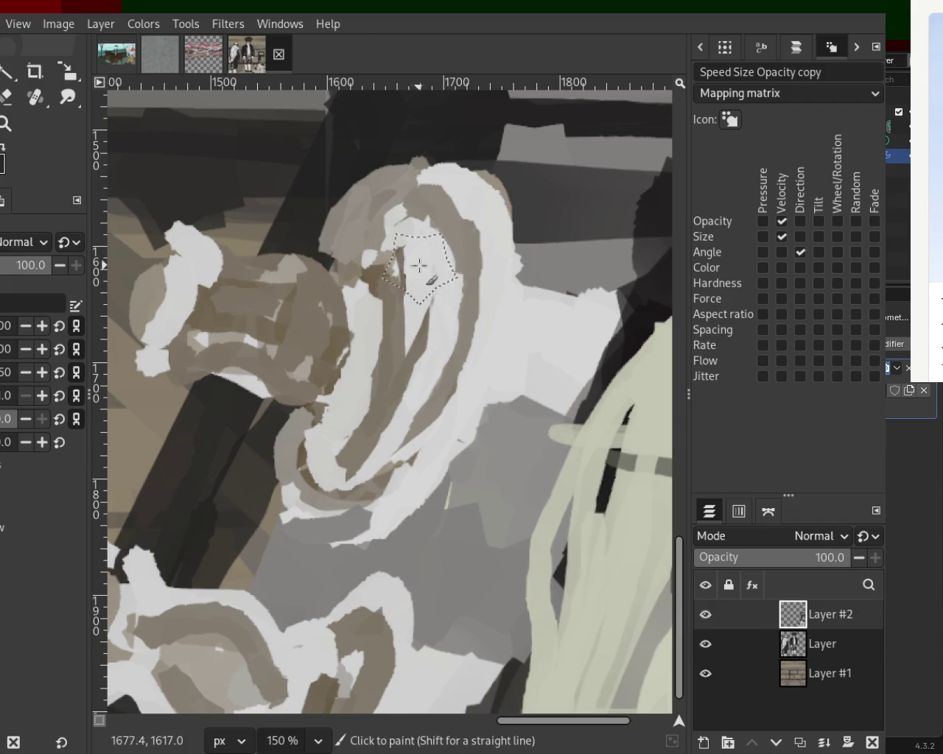
# Try broad light-grey strokes down the crescent, undoing each attempt
pyautogui.moveTo(421, 294); pyautogui.dragTo(441, 318)
pyautogui.hotkey('ctrl', 'z')
pyautogui.moveTo(423, 243); pyautogui.dragTo(325, 442)
pyautogui.hotkey('ctrl', 'z')
pyautogui.moveTo(421, 249)
pyautogui.mouseDown()
pyautogui.moveTo(354, 386)
pyautogui.moveTo(318, 417)
pyautogui.mouseUp()
pyautogui.hotkey('ctrl', 'z')
pyautogui.hotkey('ctrl', 'z')
pyautogui.moveTo(425, 246)
pyautogui.mouseDown()
pyautogui.moveTo(400, 398)
pyautogui.moveTo(345, 399)
pyautogui.mouseUp()
pyautogui.hotkey('ctrl', 'z')
# Paint brown over the white crescent, discarding the darker brown patches
pyautogui.keyDown('ctrl'); pyautogui.click(420, 194); pyautogui.keyUp('ctrl')
pyautogui.moveTo(426, 247); pyautogui.dragTo(326, 431)
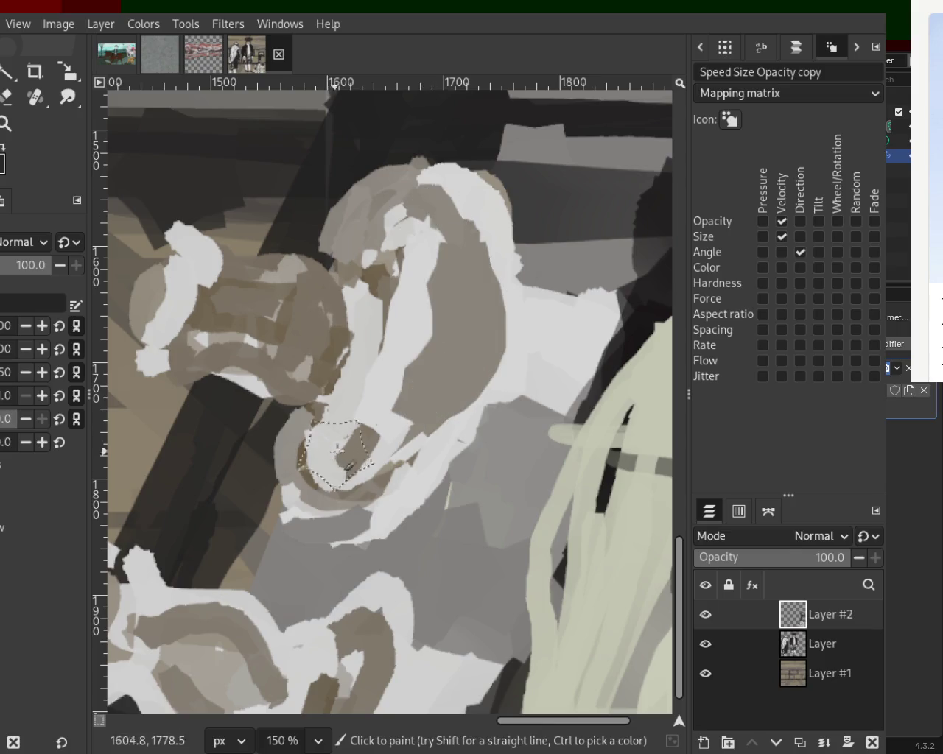
pyautogui.keyDown('ctrl'); pyautogui.click(297, 464); pyautogui.keyUp('ctrl')
pyautogui.moveTo(398, 442); pyautogui.dragTo(294, 530)
pyautogui.hotkey('ctrl', 'z')
pyautogui.moveTo(442, 266)
pyautogui.mouseDown()
pyautogui.moveTo(354, 435)
pyautogui.moveTo(364, 415)
pyautogui.mouseUp()
pyautogui.hotkey('ctrl', 'z')
pyautogui.hotkey('ctrl', 'z')
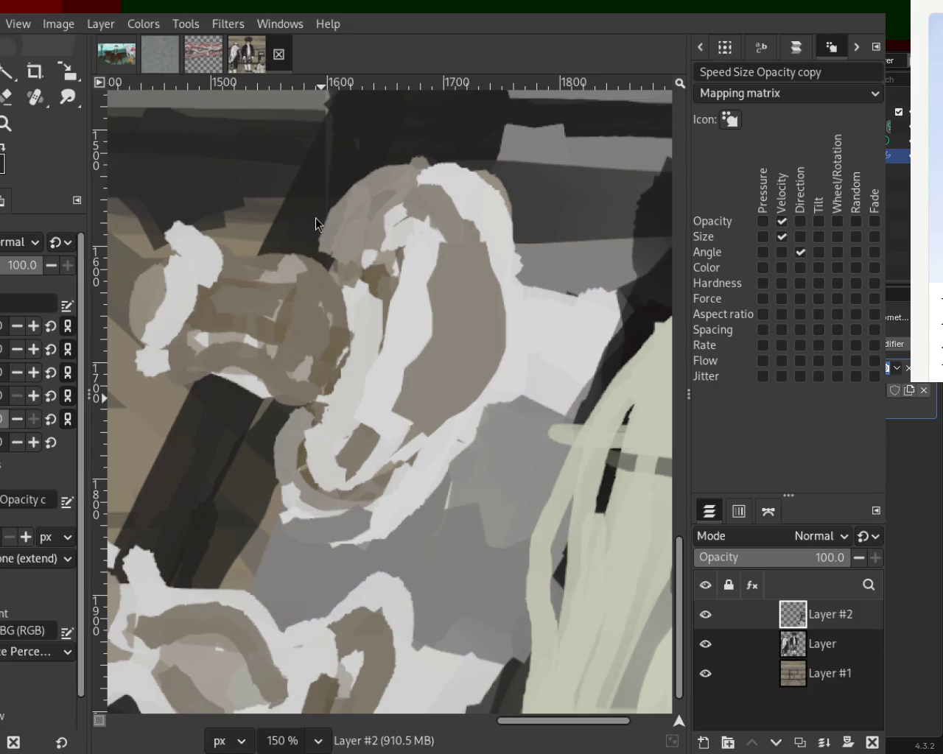
pyautogui.hotkey('ctrl', 'z')
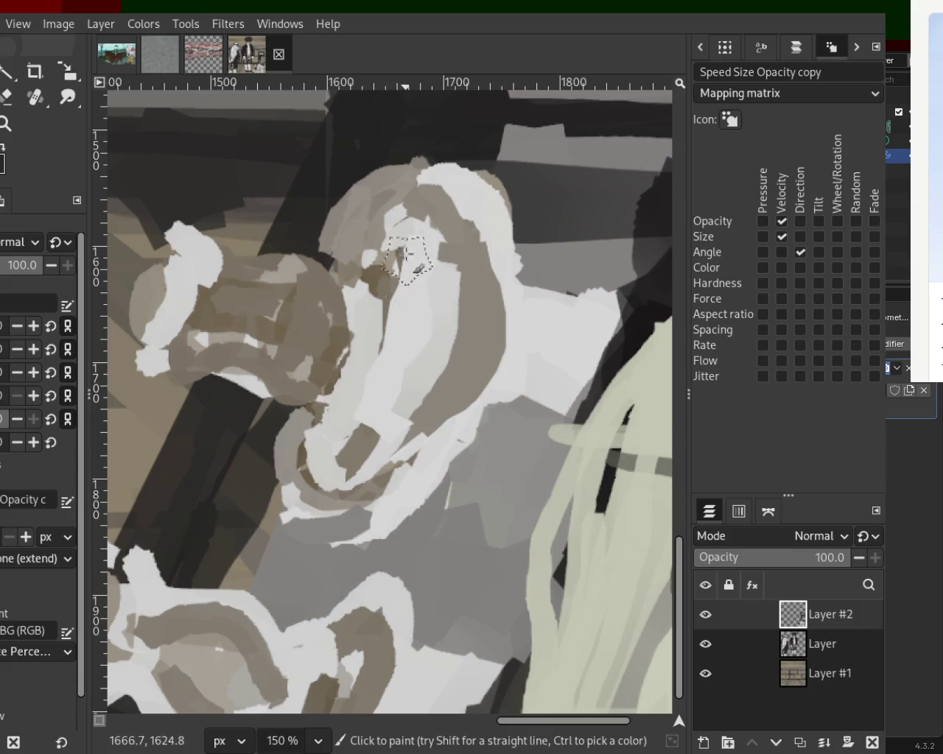
# Lighten the crescent top, darken part of it brown, then cover a patch with light grey
pyautogui.moveTo(390, 213); pyautogui.dragTo(380, 264)
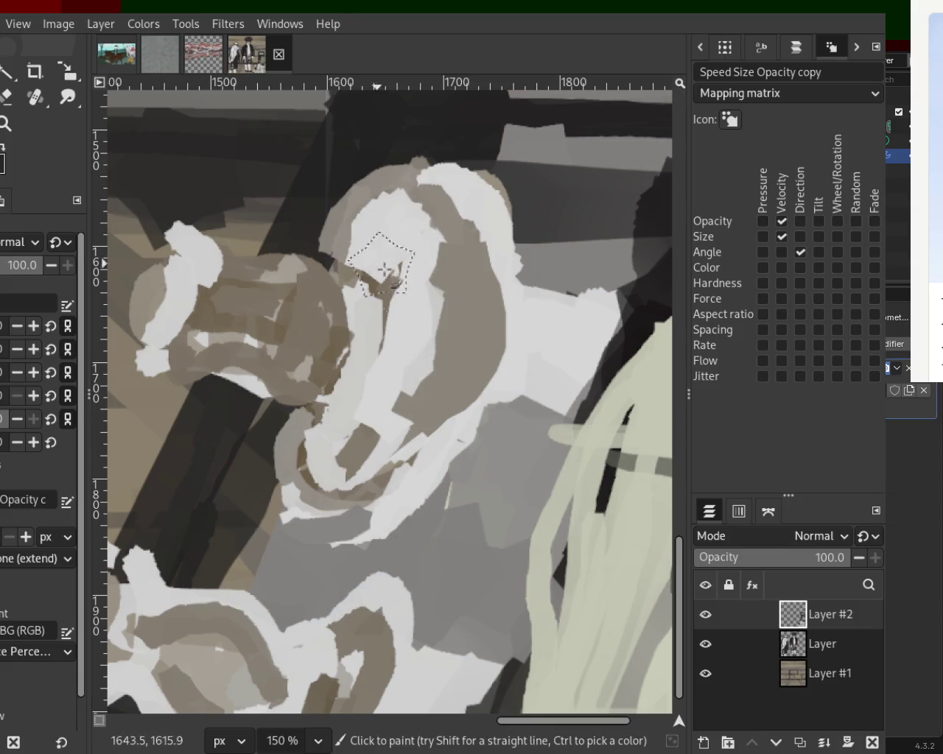
pyautogui.moveTo(362, 394); pyautogui.dragTo(396, 370)
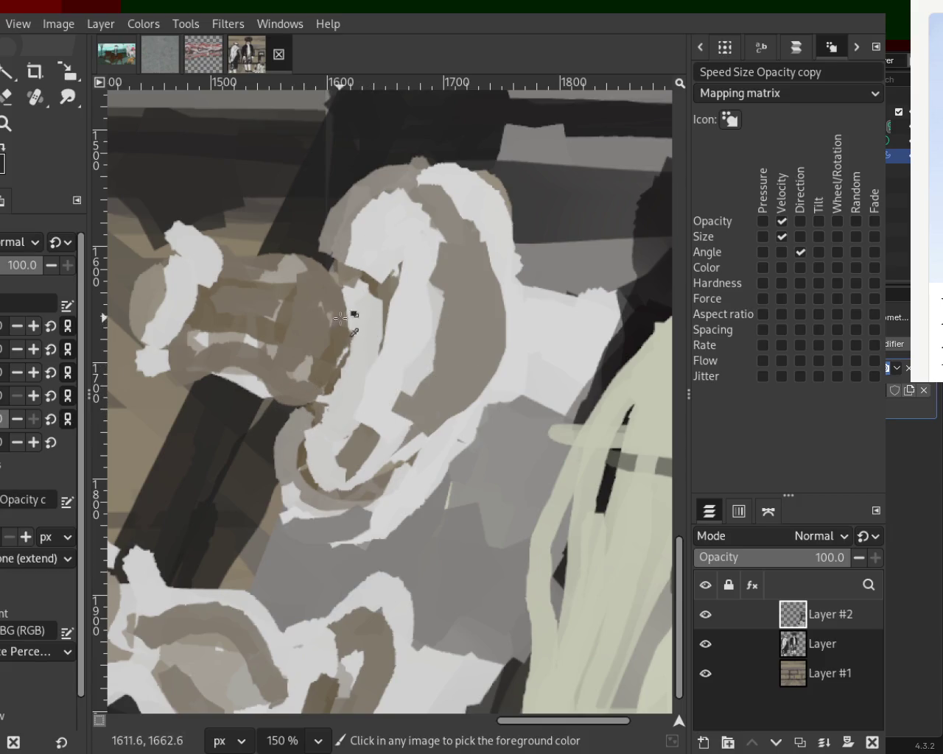
pyautogui.moveTo(381, 294); pyautogui.dragTo(281, 411)
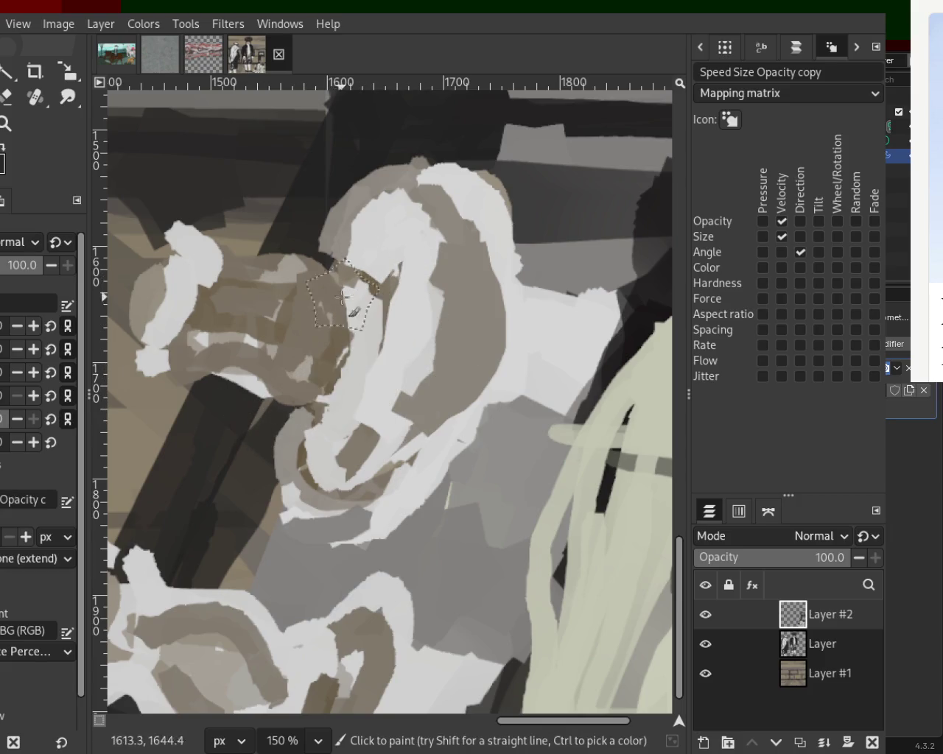
pyautogui.moveTo(322, 311); pyautogui.dragTo(291, 409)
pyautogui.keyDown('ctrl'); pyautogui.click(341, 311); pyautogui.keyUp('ctrl')
pyautogui.moveTo(341, 310); pyautogui.dragTo(291, 405)
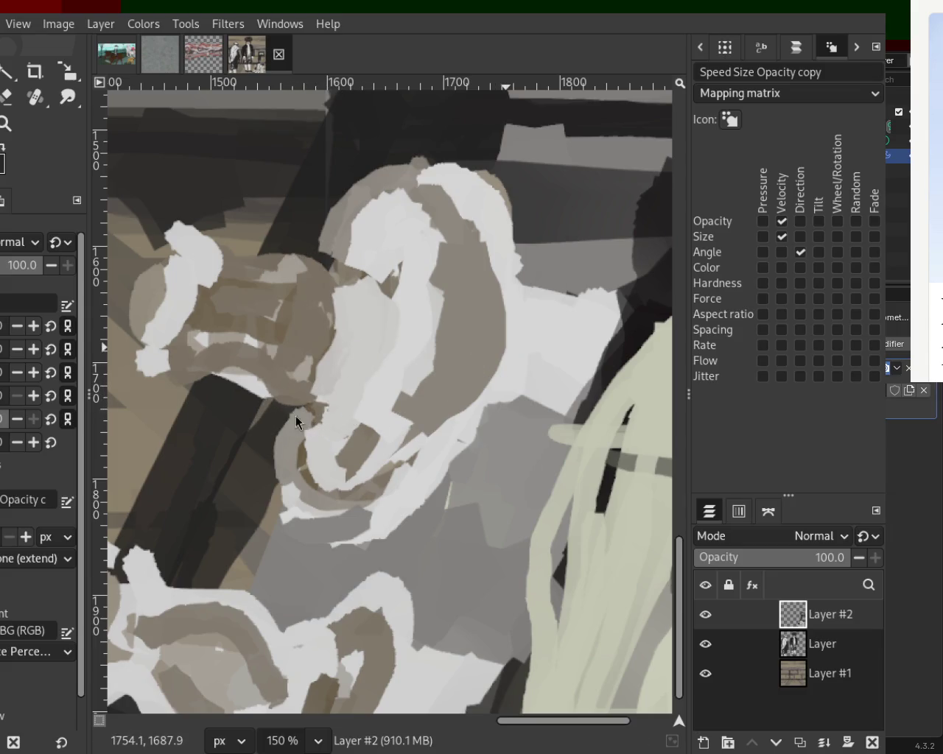
# Add brown in places over the white stroke on the left head
pyautogui.keyDown('ctrl'); pyautogui.click(182, 302); pyautogui.keyUp('ctrl')
pyautogui.moveTo(182, 302)
pyautogui.mouseDown()
pyautogui.moveTo(236, 285)
pyautogui.moveTo(274, 356)
pyautogui.mouseUp()
pyautogui.hotkey('ctrl', 'z')
pyautogui.moveTo(221, 296)
pyautogui.mouseDown()
pyautogui.moveTo(203, 309)
pyautogui.moveTo(221, 329)
pyautogui.mouseUp()
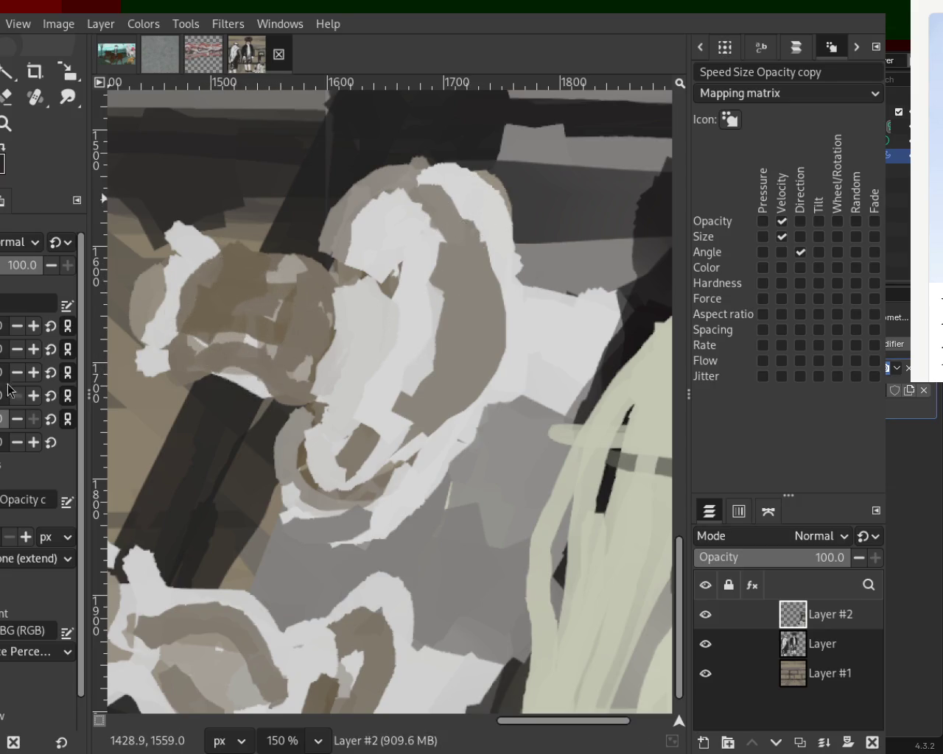
# Try white strokes down the white shape, undoing each one
pyautogui.keyDown('ctrl'); pyautogui.click(478, 206); pyautogui.keyUp('ctrl')
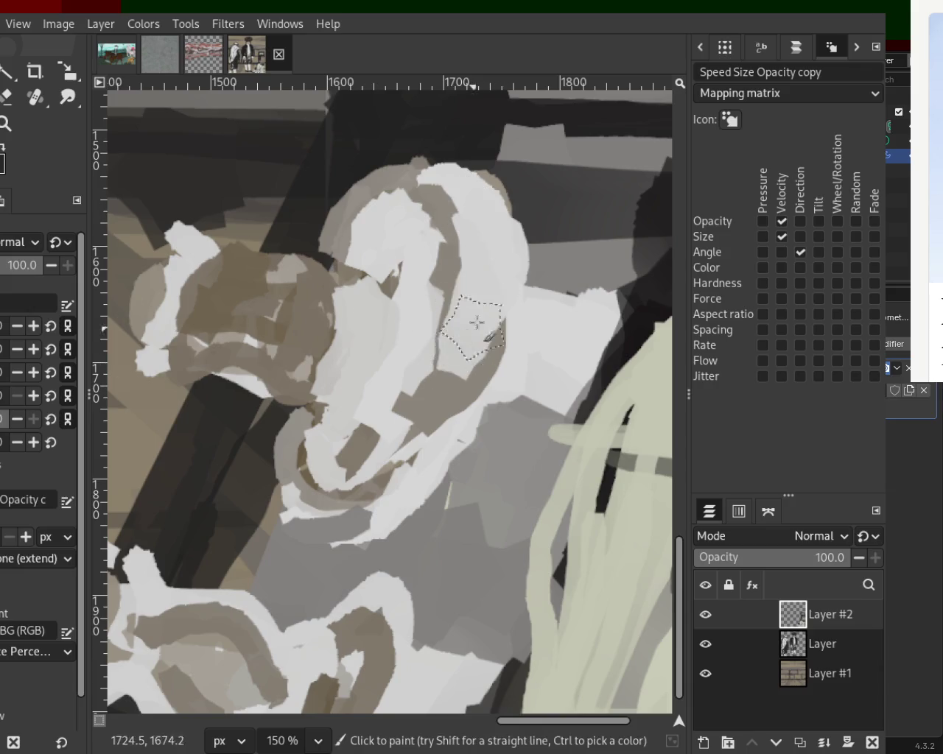
pyautogui.moveTo(453, 195); pyautogui.dragTo(494, 354)
pyautogui.hotkey('ctrl', 'z')
pyautogui.moveTo(445, 224); pyautogui.dragTo(506, 303)
pyautogui.hotkey('ctrl', 'z')
pyautogui.moveTo(431, 178); pyautogui.dragTo(474, 365)
pyautogui.hotkey('ctrl', 'z')
# Try light diagonal strokes through the white shape, undoing each attempt
pyautogui.moveTo(448, 188); pyautogui.dragTo(502, 391)
pyautogui.hotkey('ctrl', 'z')
pyautogui.moveTo(327, 495); pyautogui.dragTo(444, 255)
pyautogui.hotkey('ctrl', 'z')
pyautogui.moveTo(405, 412); pyautogui.dragTo(450, 243)
pyautogui.hotkey('ctrl', 'z')
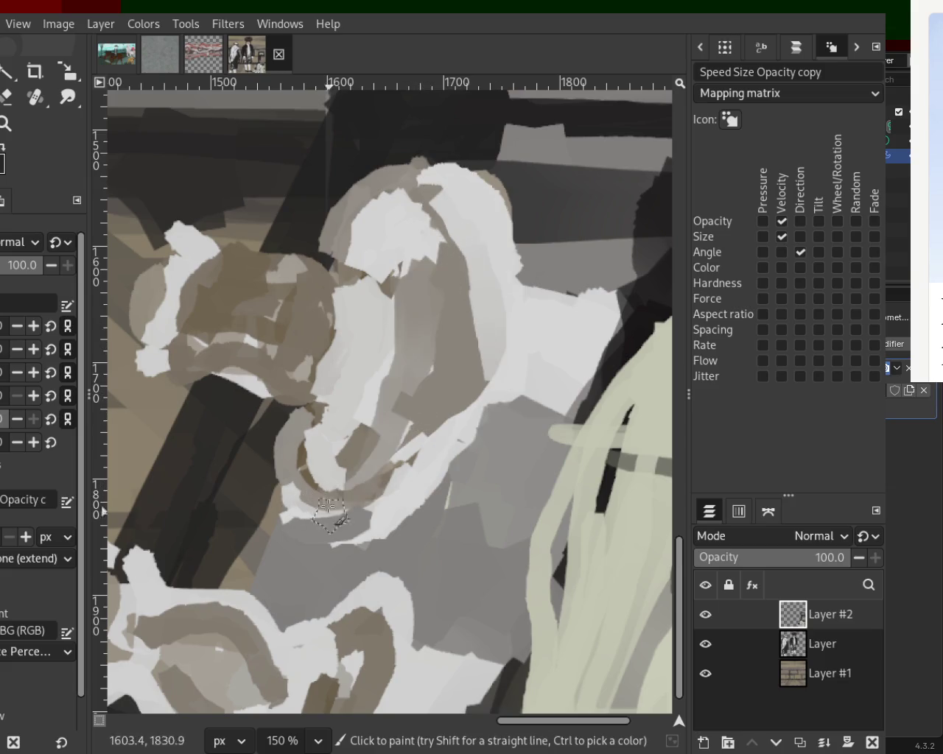
pyautogui.moveTo(364, 481); pyautogui.dragTo(446, 257)
pyautogui.hotkey('ctrl', 'z')
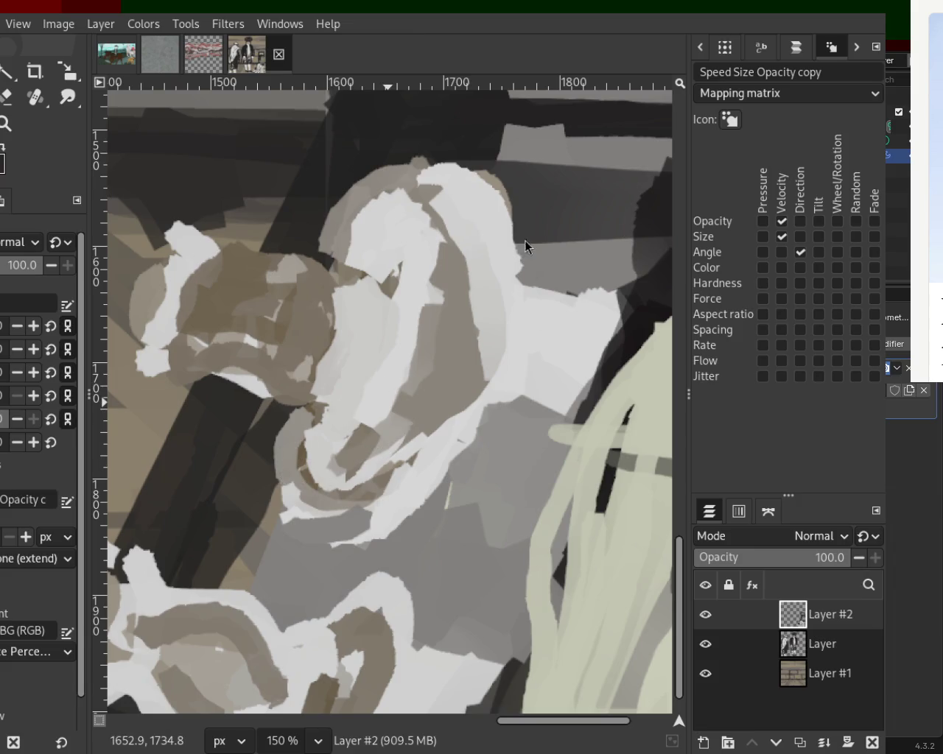
pyautogui.press('z')
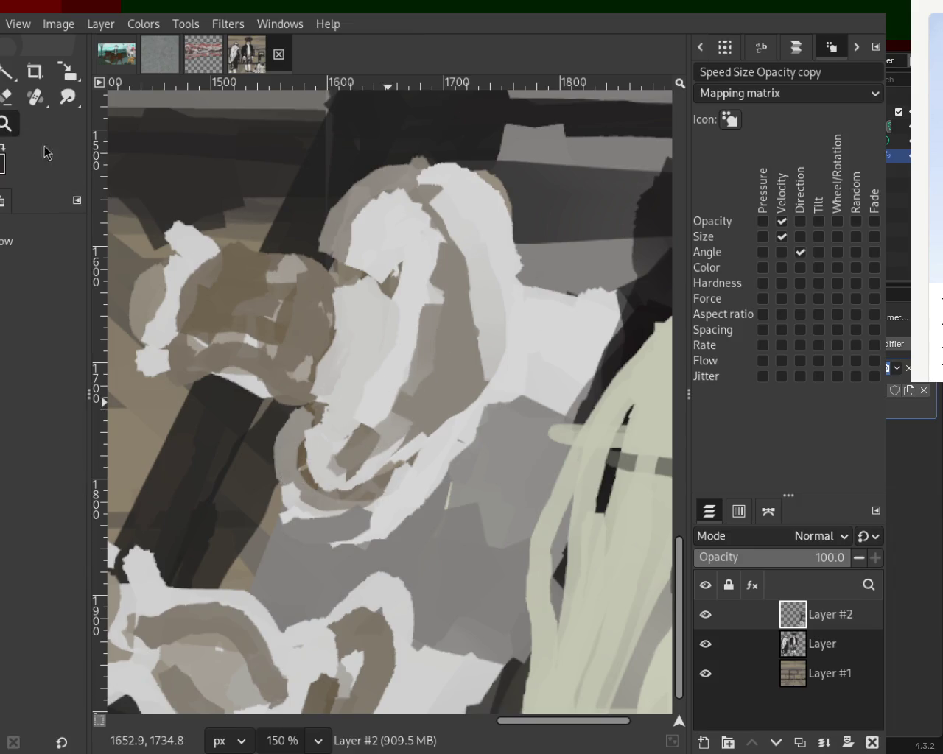
pyautogui.scroll(-1, 369, 379)
pyautogui.scroll(-3, 369, 378)
pyautogui.scroll(2, 387, 396)
pyautogui.scroll(1, 387, 395)
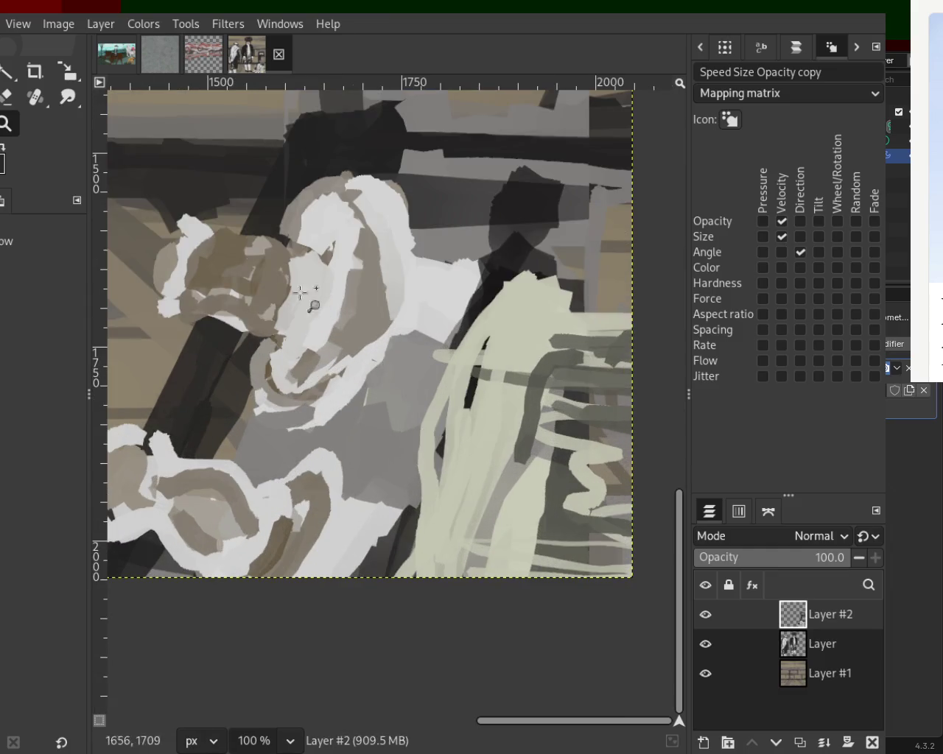
pyautogui.click(8, 95)
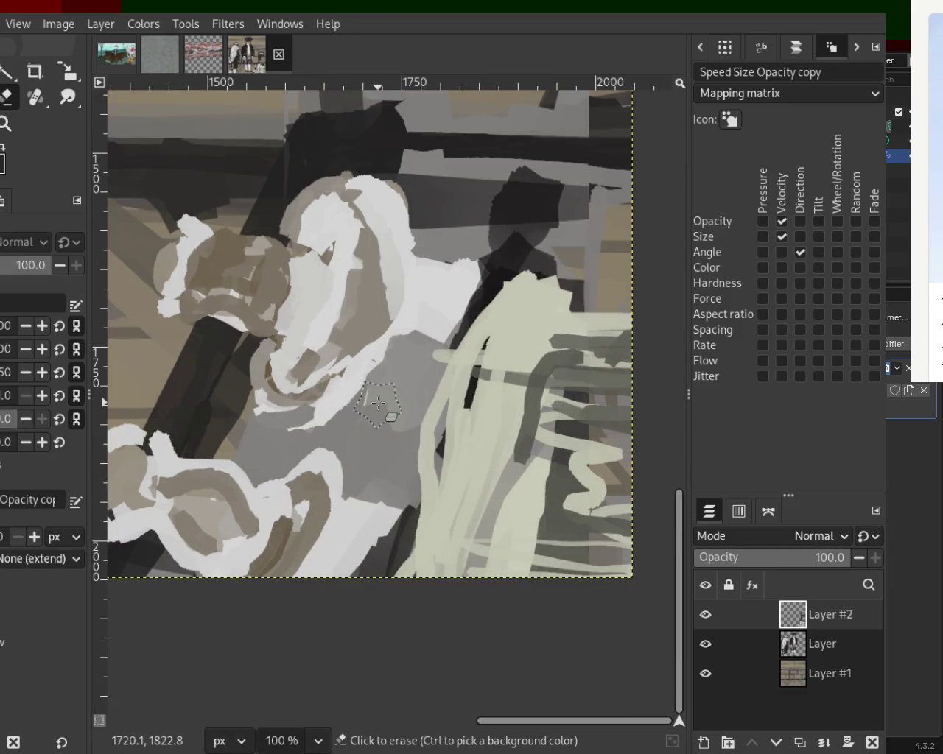
pyautogui.moveTo(831, 615)
pyautogui.keyDown('shift'); pyautogui.click(706, 614); pyautogui.keyUp('shift')
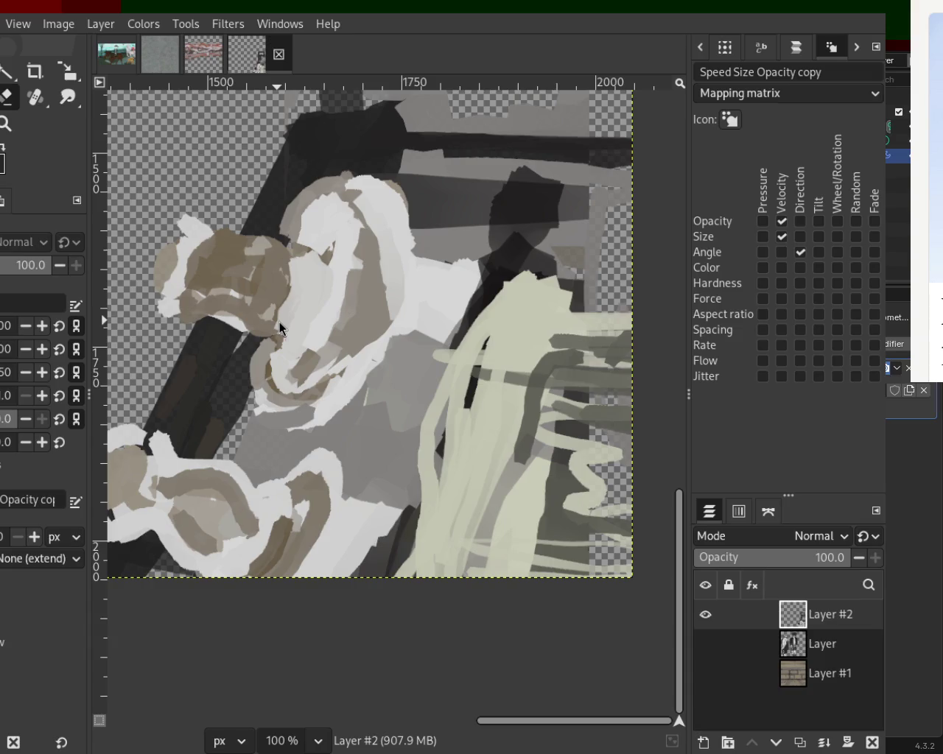
pyautogui.press('z')
pyautogui.keyDown('ctrl'); pyautogui.click(434, 433); pyautogui.keyUp('ctrl')
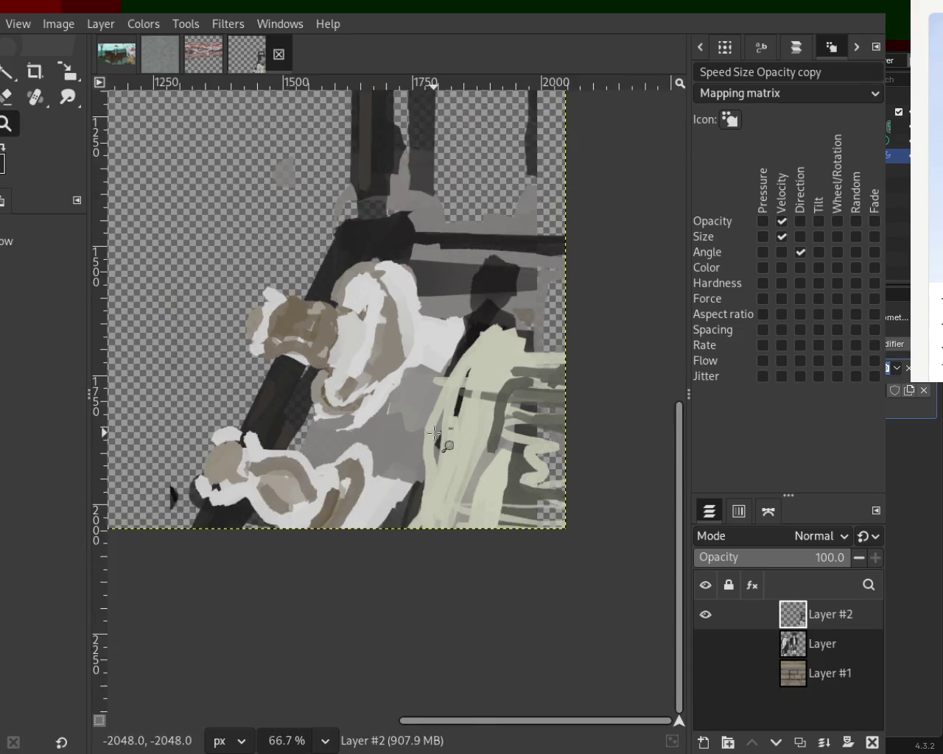
pyautogui.keyDown('ctrl'); pyautogui.click(434, 433); pyautogui.keyUp('ctrl')
pyautogui.keyDown('ctrl'); pyautogui.click(434, 434); pyautogui.keyUp('ctrl')
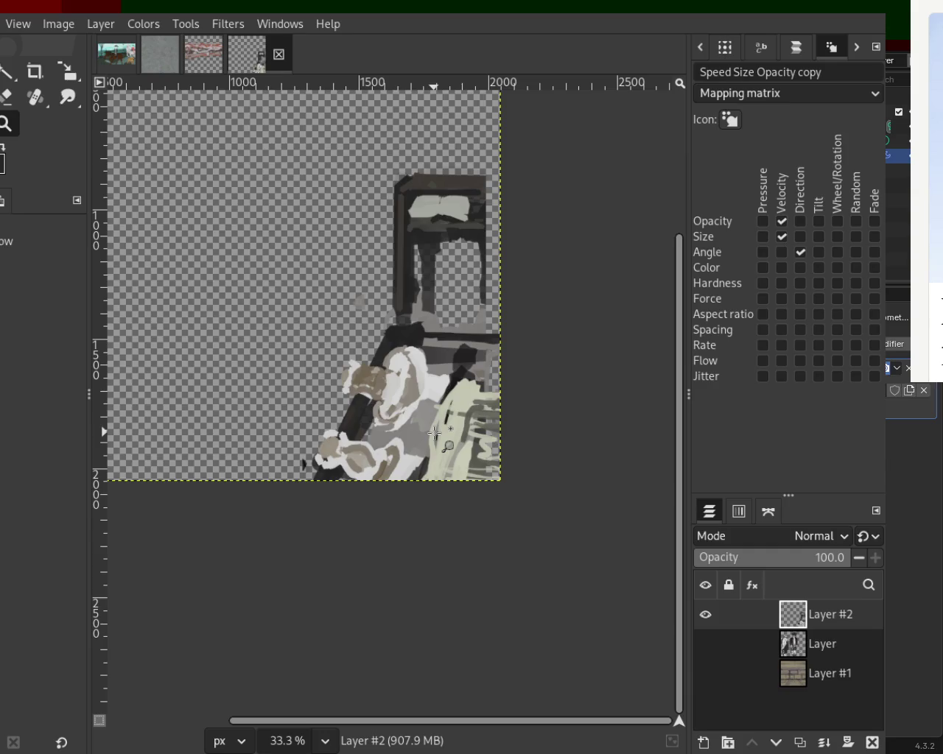
pyautogui.click(434, 433)
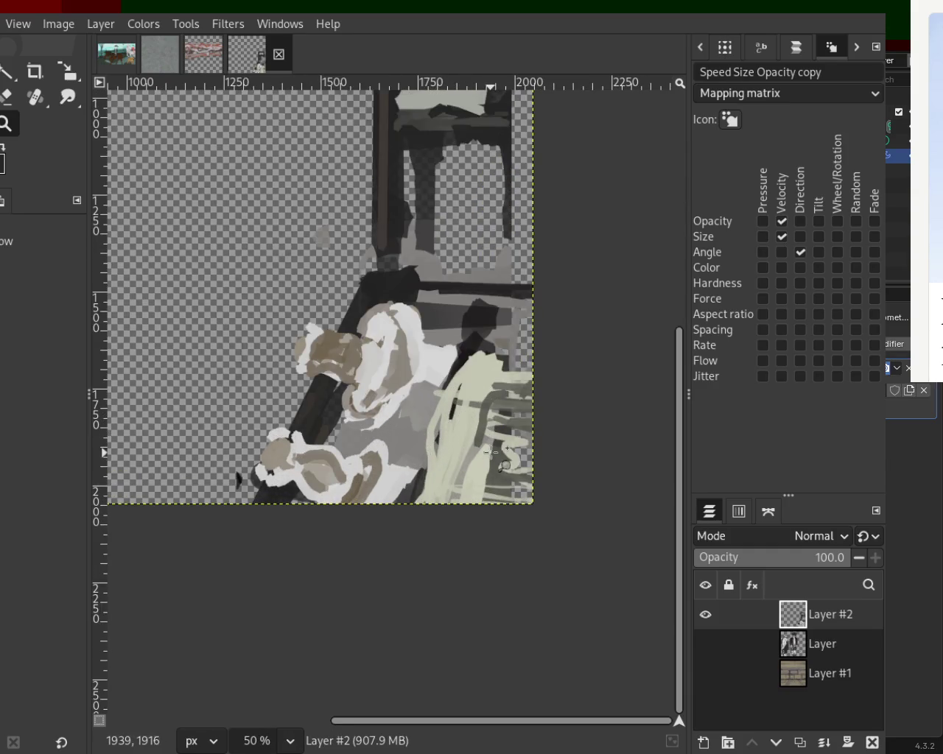
# Draw and adjust a rectangular selection around the lower-right figures
pyautogui.press('r')
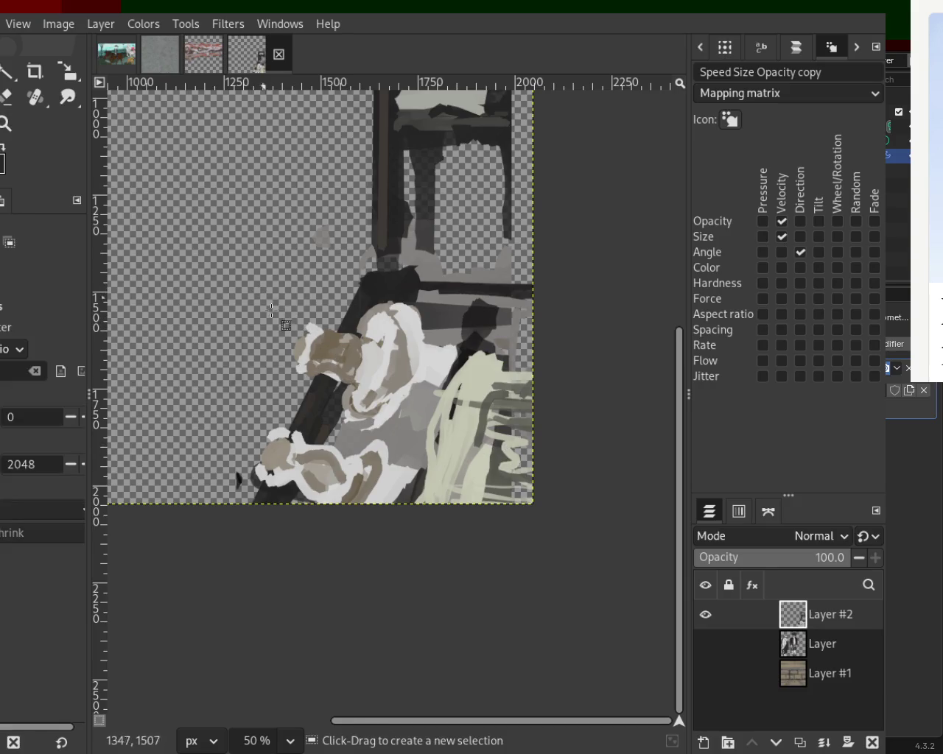
pyautogui.moveTo(266, 302); pyautogui.dragTo(550, 568)
pyautogui.moveTo(301, 556); pyautogui.dragTo(273, 561)
pyautogui.moveTo(549, 303); pyautogui.dragTo(550, 300)
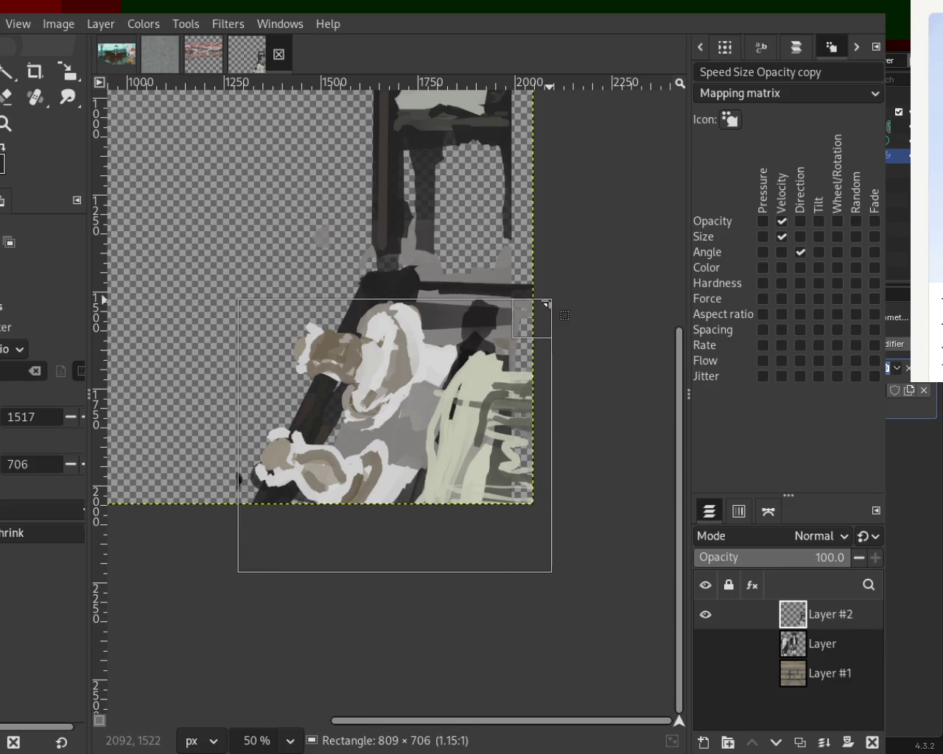
# Cut the selection, paste it into a new layer and anchor it as Layer #3
pyautogui.hotkey('ctrl', 'x')
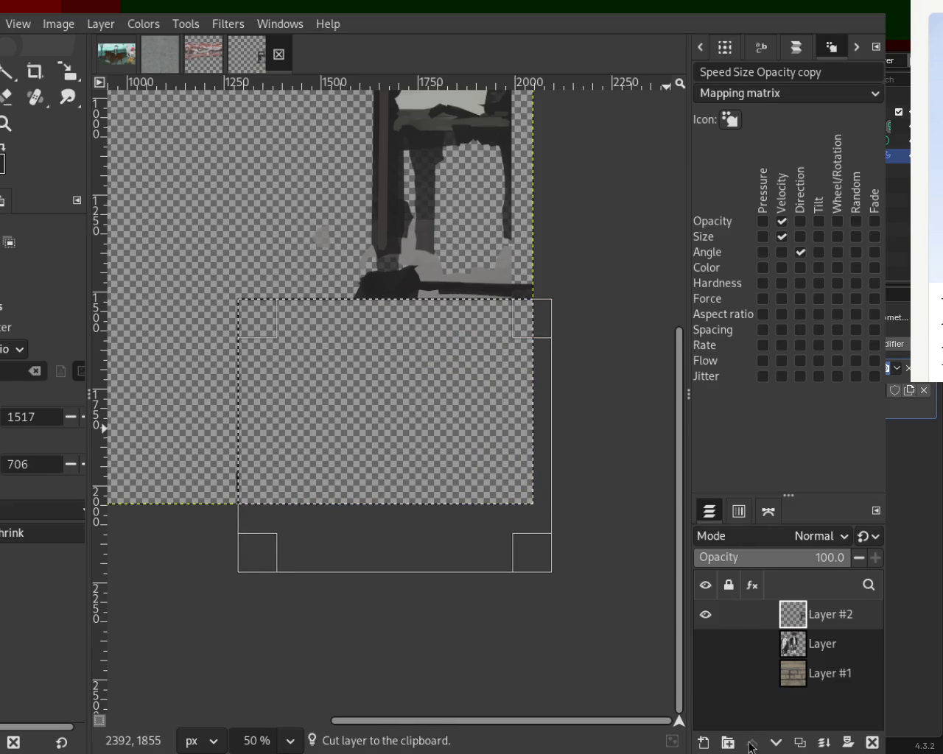
pyautogui.click(703, 744)
pyautogui.press('Return')
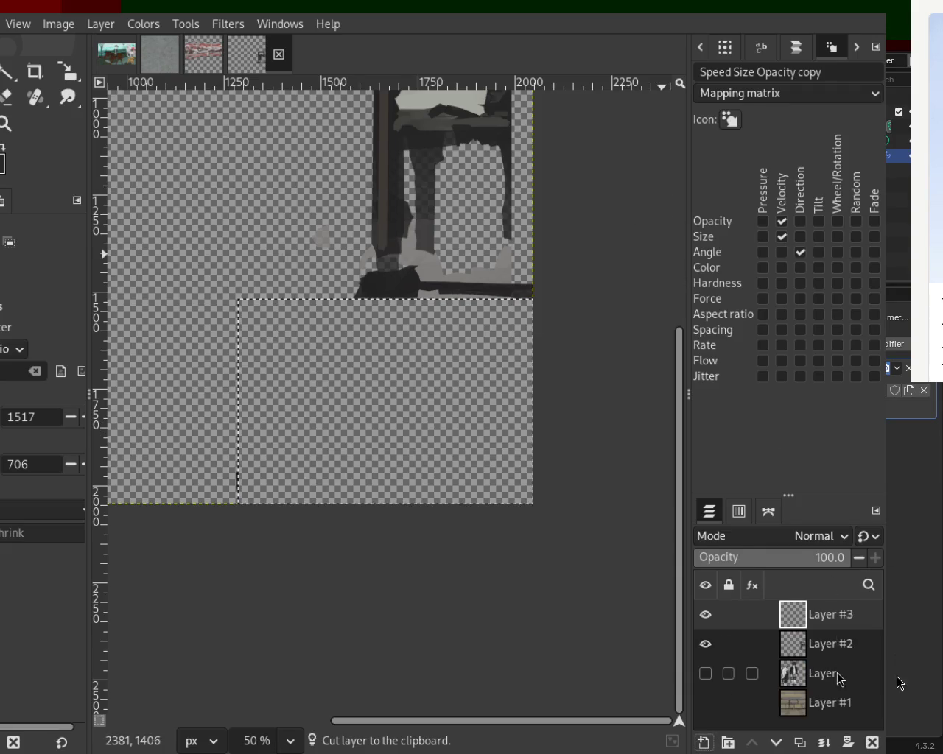
pyautogui.hotkey('ctrl', 'v')
pyautogui.click(824, 743)
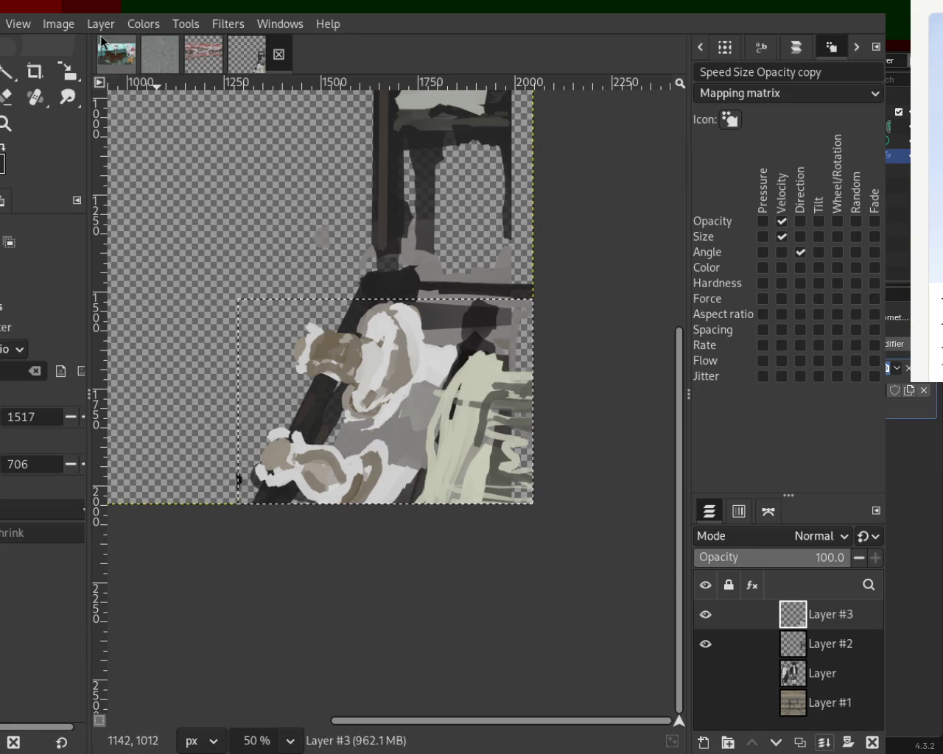
# Clear the selection and erase the dark shadow and stick area around the lower figures
pyautogui.hotkey('ctrl', 'shift', 'a')
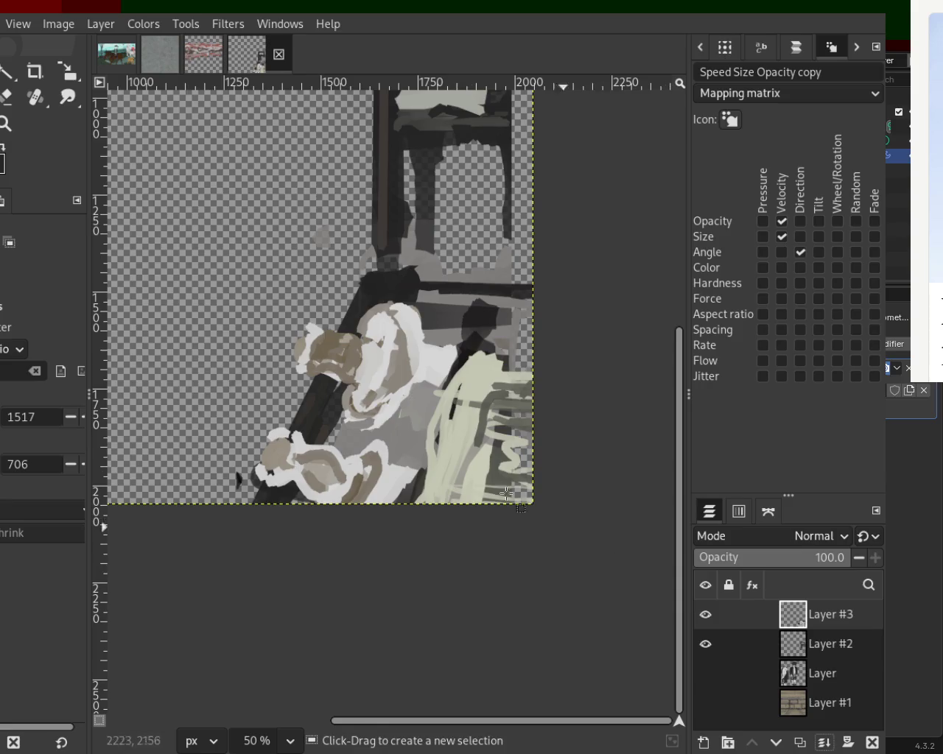
pyautogui.hotkey('shift', 'e')
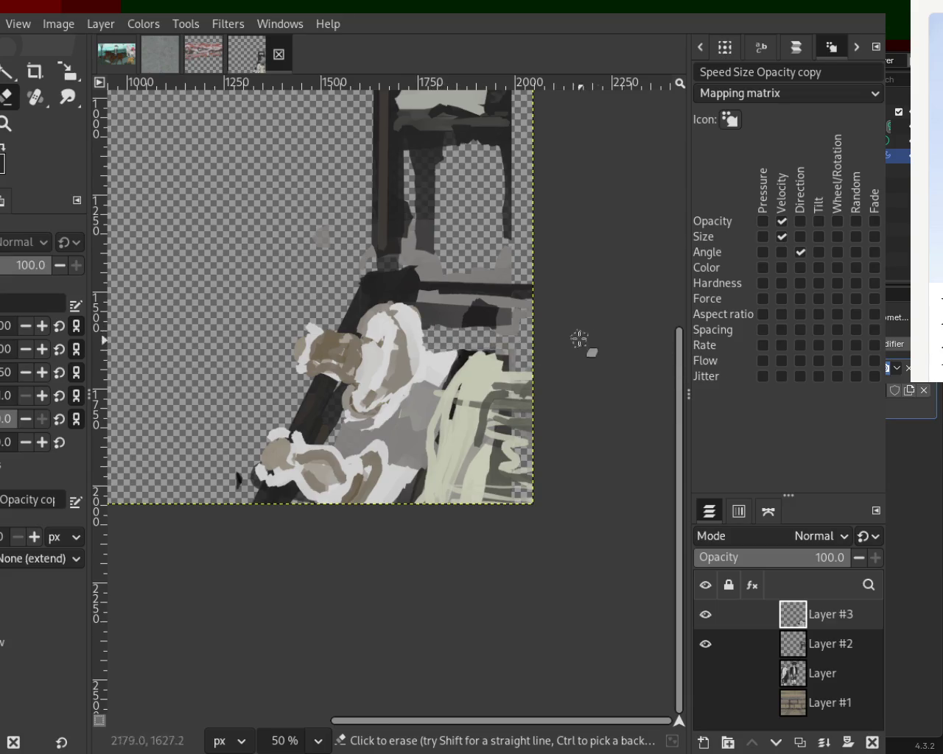
pyautogui.moveTo(516, 330); pyautogui.dragTo(333, 320)
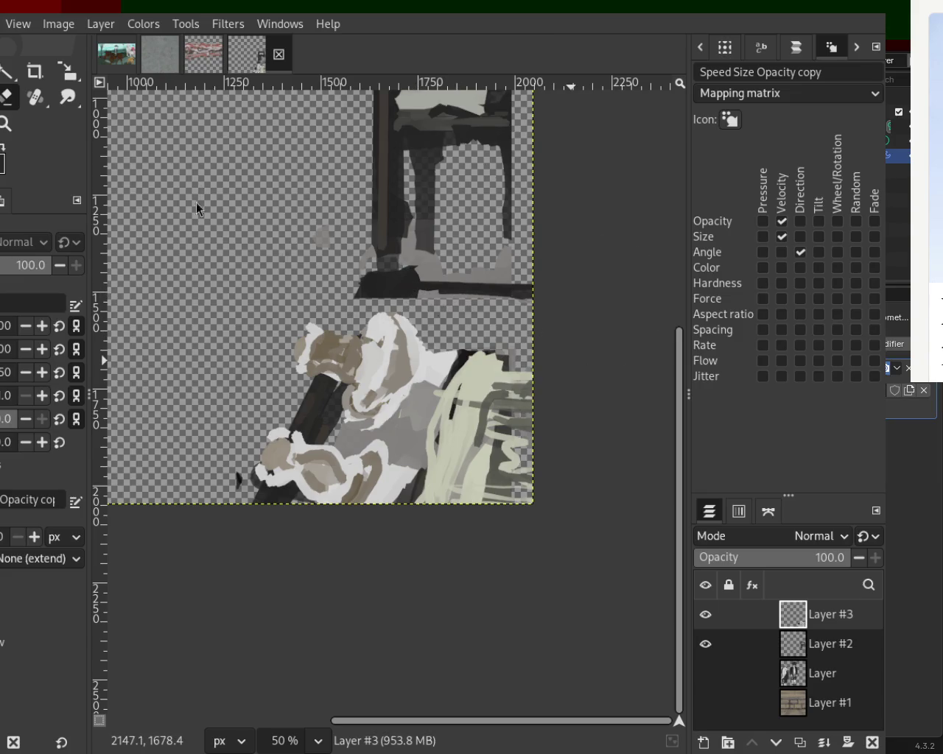
pyautogui.moveTo(305, 389)
pyautogui.mouseDown()
pyautogui.moveTo(338, 415)
pyautogui.moveTo(311, 439)
pyautogui.moveTo(318, 414)
pyautogui.moveTo(388, 423)
pyautogui.moveTo(419, 399)
pyautogui.moveTo(430, 404)
pyautogui.moveTo(413, 461)
pyautogui.moveTo(398, 462)
pyautogui.moveTo(398, 437)
pyautogui.moveTo(355, 435)
pyautogui.moveTo(348, 451)
pyautogui.moveTo(353, 435)
pyautogui.moveTo(420, 460)
pyautogui.mouseUp()
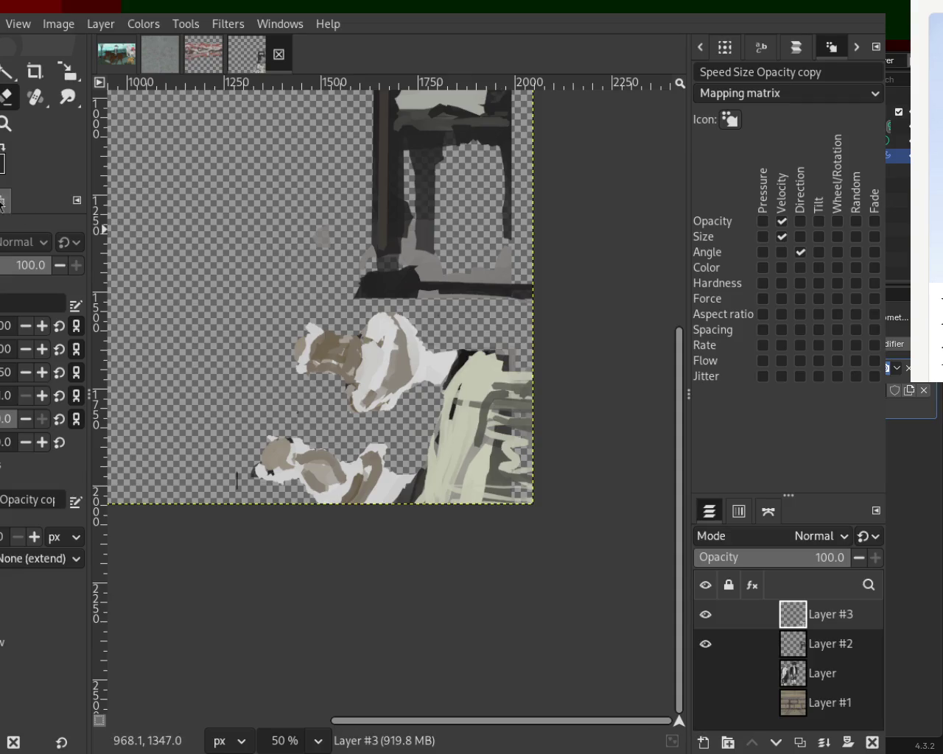
# Toggle visibility of Layer #3, Layer #2, 'Layer' and Layer #1 to compare their contents
pyautogui.scroll(-2, 359, 390)
pyautogui.scroll(2, 362, 390)
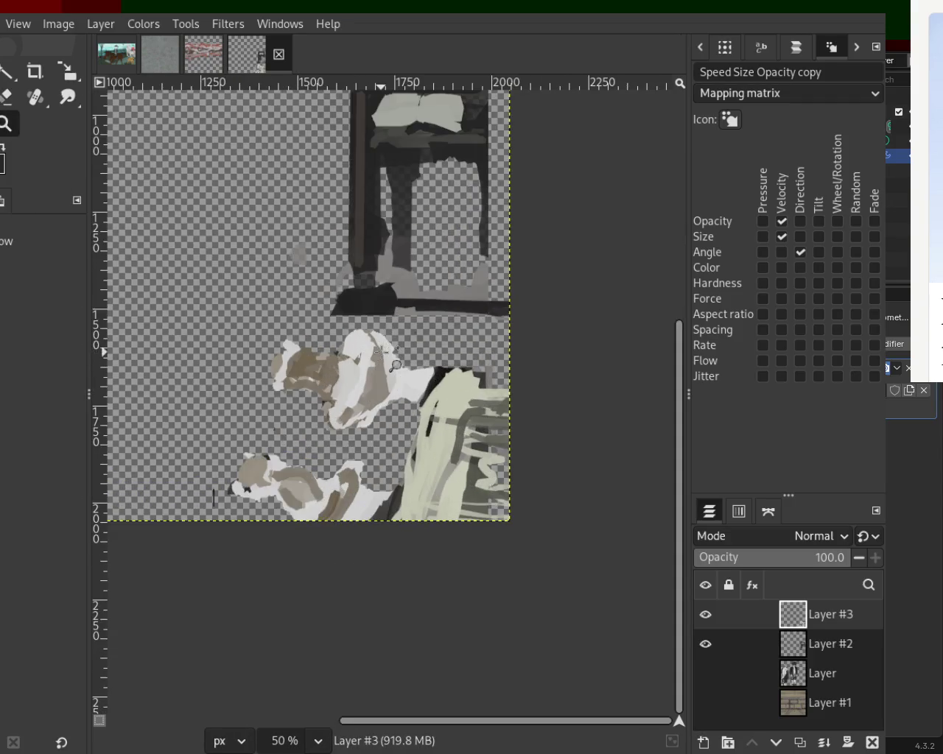
pyautogui.click(706, 619)
pyautogui.click(707, 623)
pyautogui.click(703, 646)
pyautogui.click(703, 647)
pyautogui.click(705, 674)
pyautogui.click(705, 702)
pyautogui.click(705, 703)
pyautogui.click(705, 674)
# Hide Layer #3, leaving only Layer #2's chair and beams visible
pyautogui.click(705, 644)
pyautogui.click(705, 644)
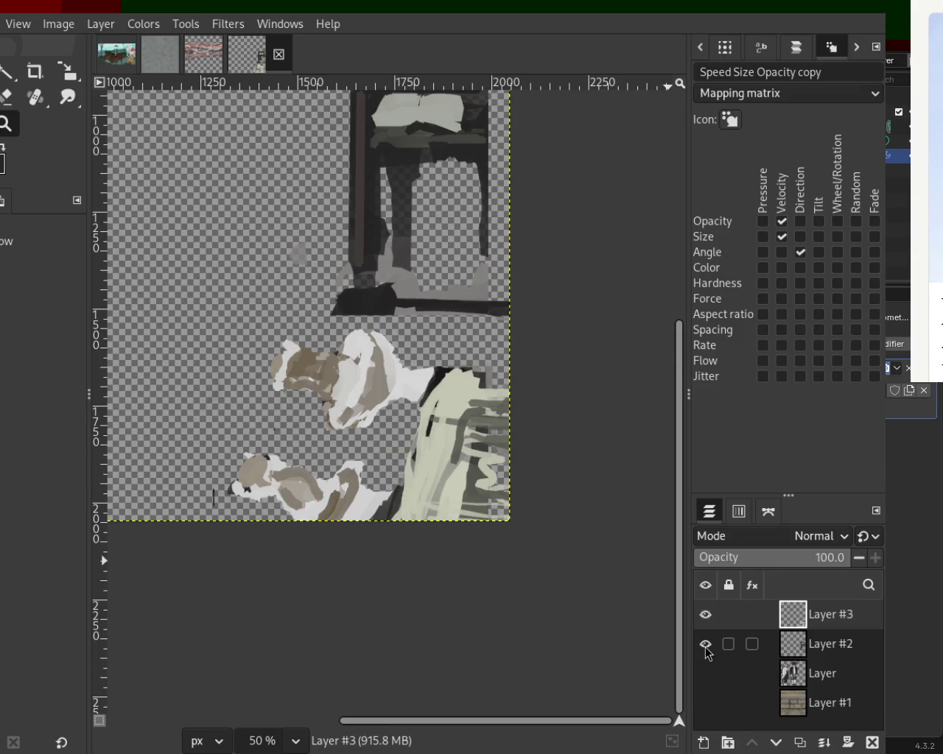
pyautogui.click(705, 644)
pyautogui.click(705, 644)
pyautogui.click(705, 616)
pyautogui.click(705, 644)
pyautogui.click(705, 644)
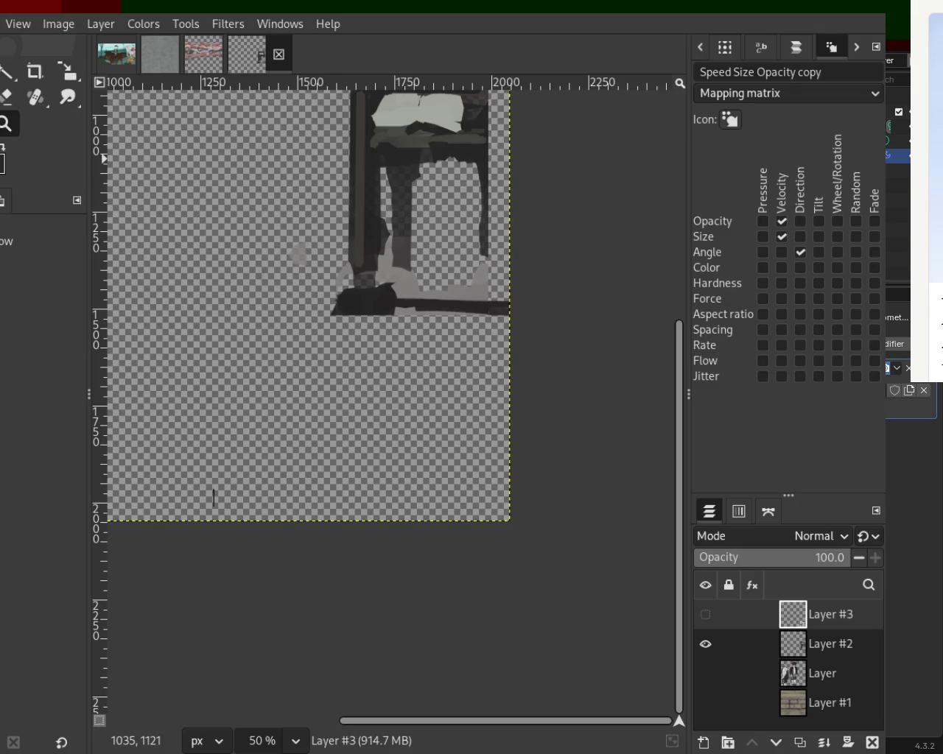
pyautogui.press('p')
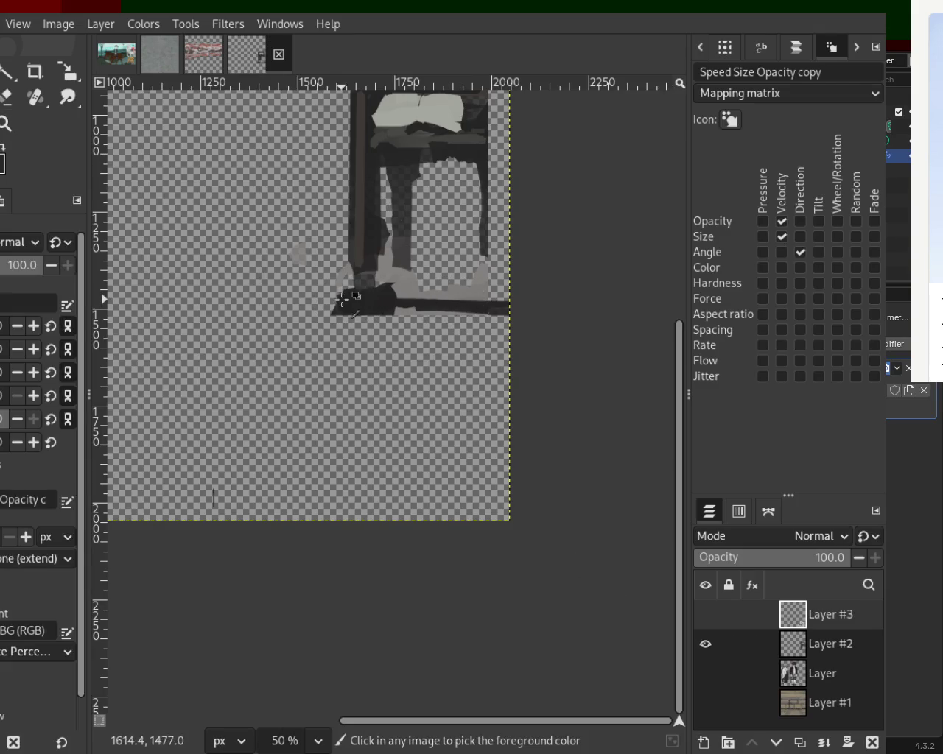
# Paint dark horizontal and downward shapes beneath the chair on Layer #2
pyautogui.click(810, 653)
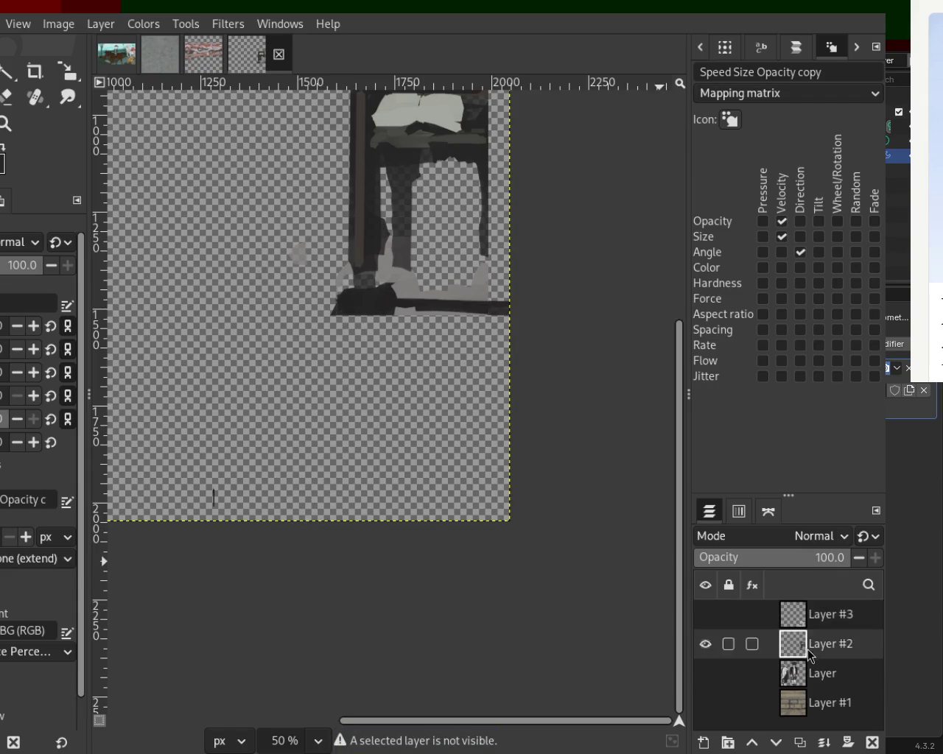
pyautogui.moveTo(381, 301)
pyautogui.mouseDown()
pyautogui.moveTo(347, 400)
pyautogui.moveTo(362, 369)
pyautogui.moveTo(332, 501)
pyautogui.mouseUp()
pyautogui.hotkey('ctrl', 'z')
pyautogui.moveTo(376, 317); pyautogui.dragTo(506, 331)
pyautogui.moveTo(577, 339)
pyautogui.mouseDown()
pyautogui.moveTo(576, 391)
pyautogui.moveTo(438, 396)
pyautogui.moveTo(390, 551)
pyautogui.moveTo(446, 432)
pyautogui.moveTo(472, 448)
pyautogui.moveTo(452, 506)
pyautogui.moveTo(524, 515)
pyautogui.moveTo(379, 555)
pyautogui.mouseUp()
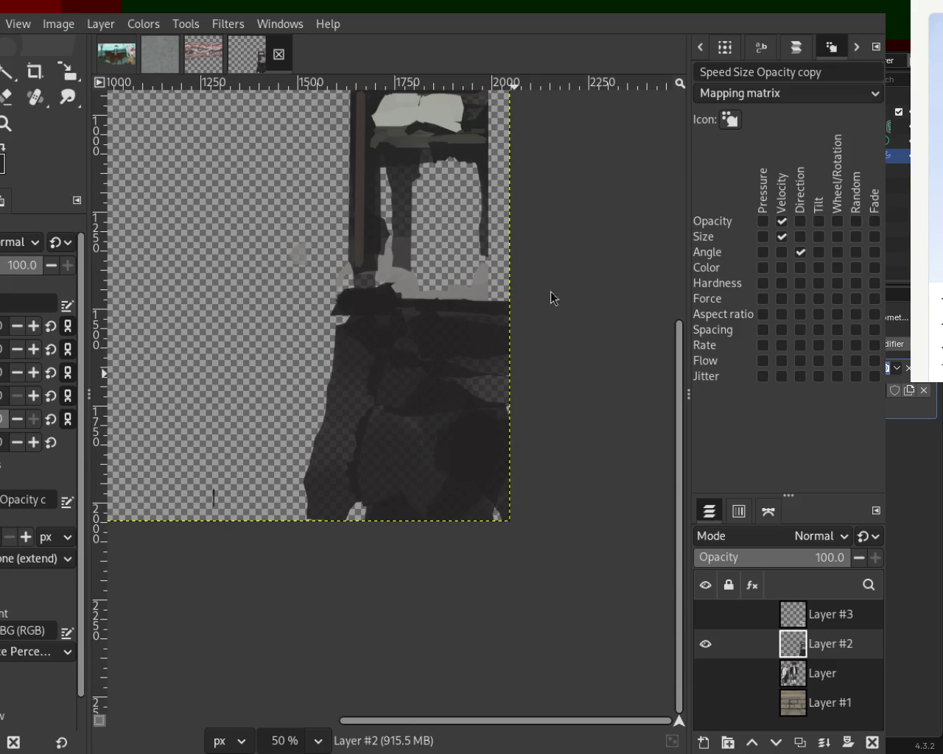
# Add light-grey bands across the dark block's top and along its bottom edge
pyautogui.keyDown('ctrl'); pyautogui.click(404, 280); pyautogui.keyUp('ctrl')
pyautogui.click(391, 313)
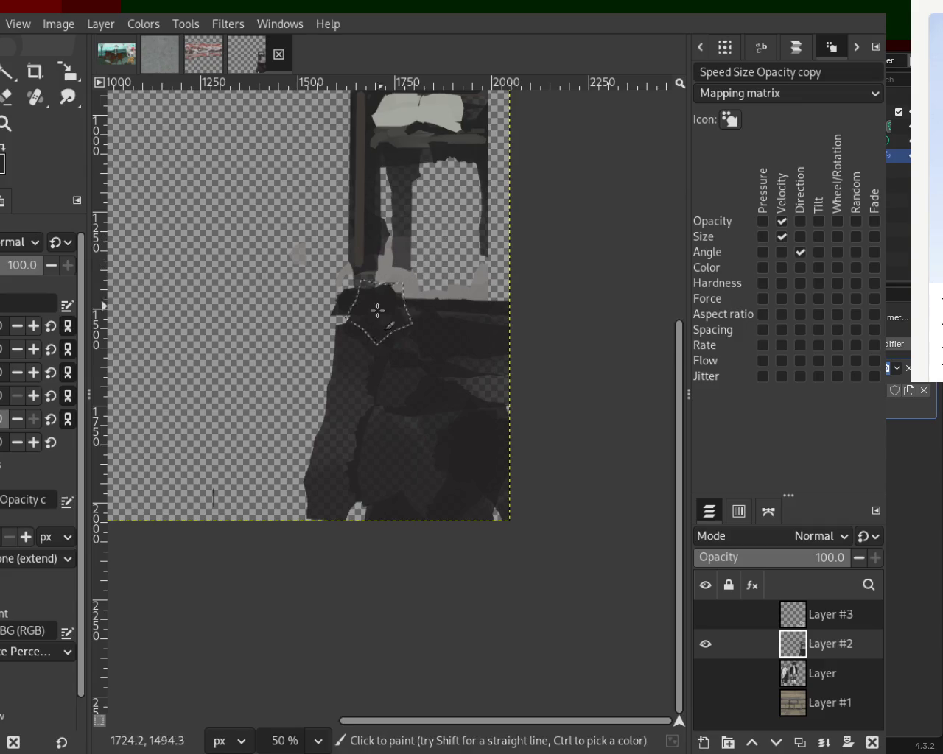
pyautogui.moveTo(394, 313); pyautogui.dragTo(501, 324)
pyautogui.hotkey('ctrl', 'z')
pyautogui.moveTo(369, 311); pyautogui.dragTo(413, 317)
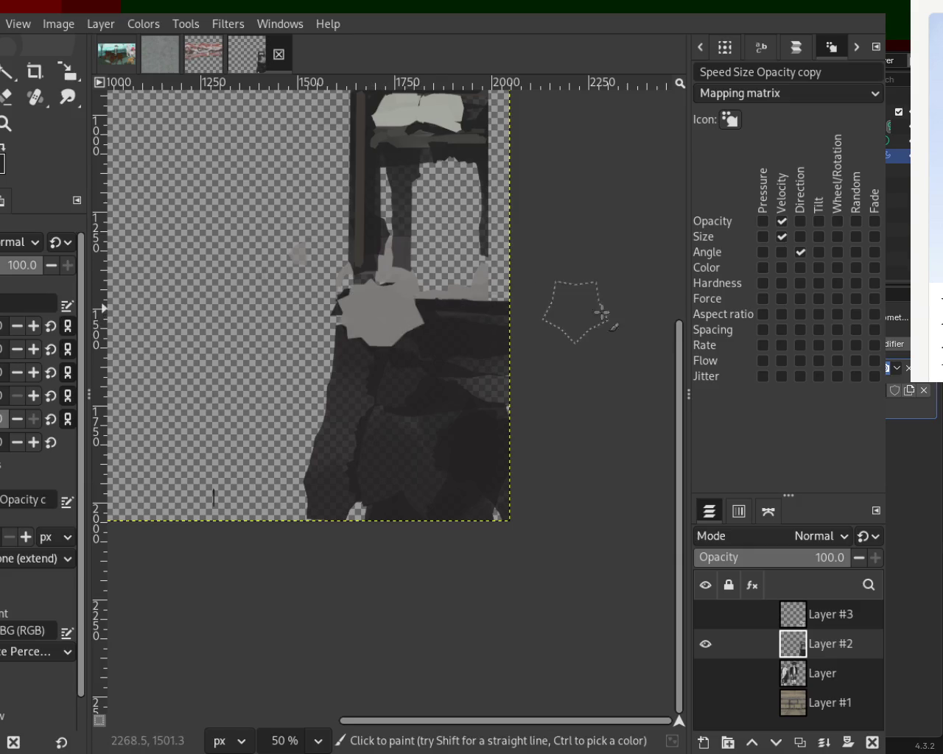
pyautogui.moveTo(515, 310); pyautogui.dragTo(396, 332)
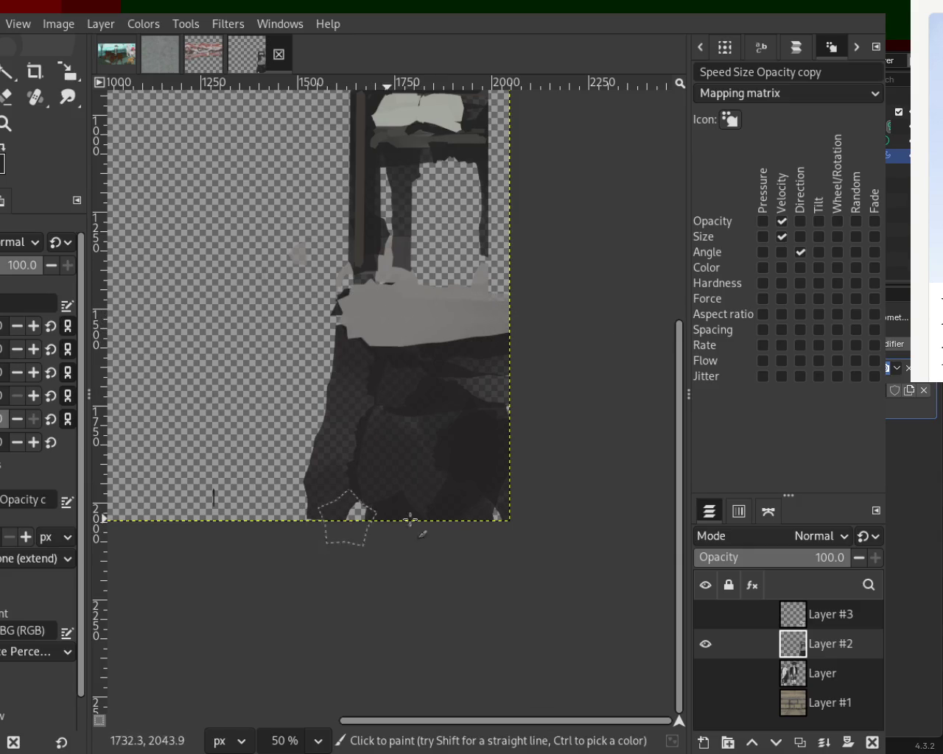
pyautogui.moveTo(327, 514); pyautogui.dragTo(512, 510)
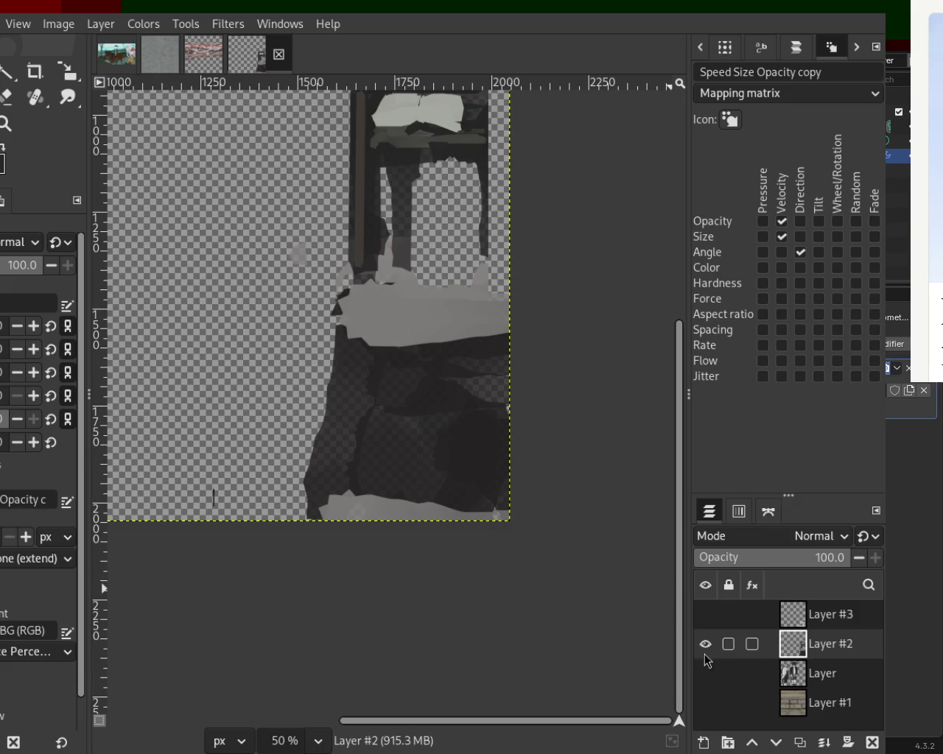
# Toggle layer visibility to compare Layer #2 and Layer #3 on their own
pyautogui.click(705, 614)
pyautogui.click(705, 673)
pyautogui.click(705, 703)
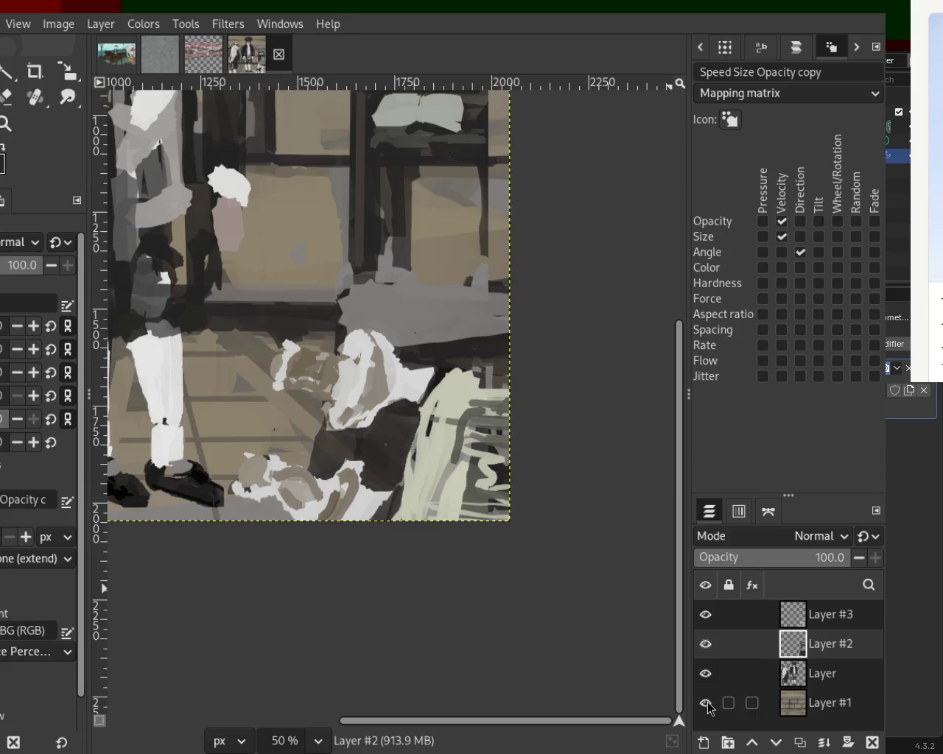
pyautogui.click(706, 703)
pyautogui.click(706, 674)
pyautogui.click(706, 644)
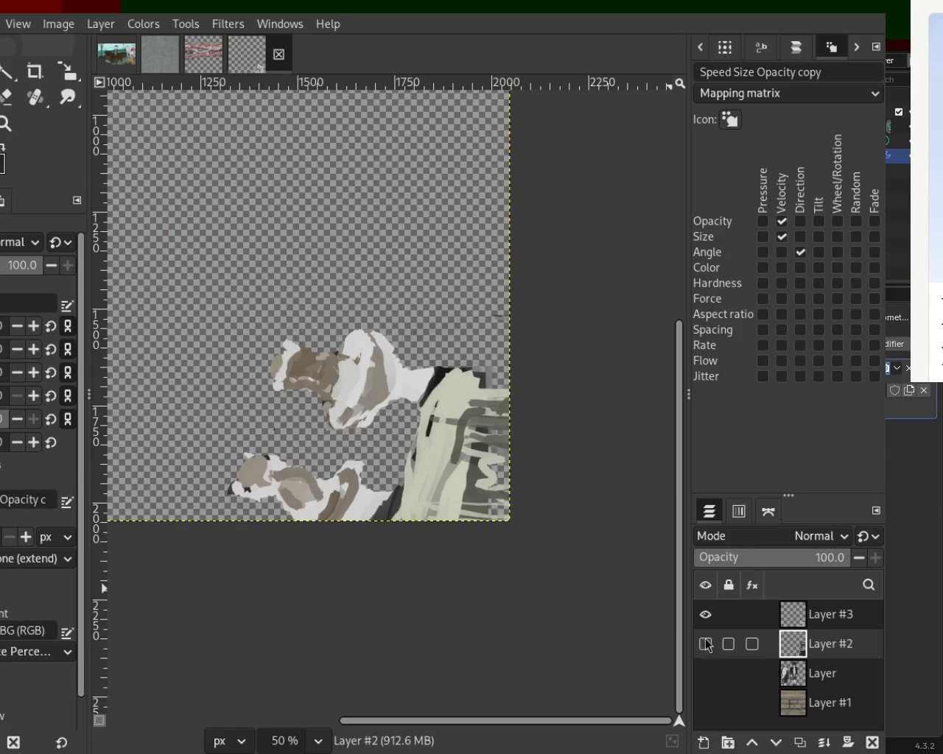
pyautogui.click(706, 615)
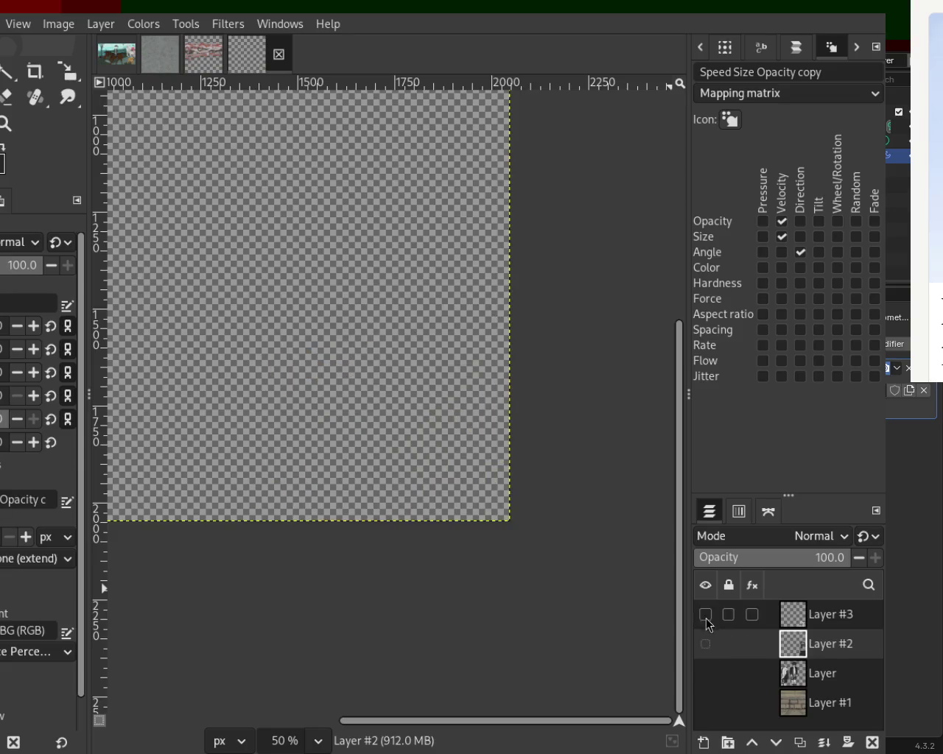
pyautogui.click(706, 644)
pyautogui.click(706, 617)
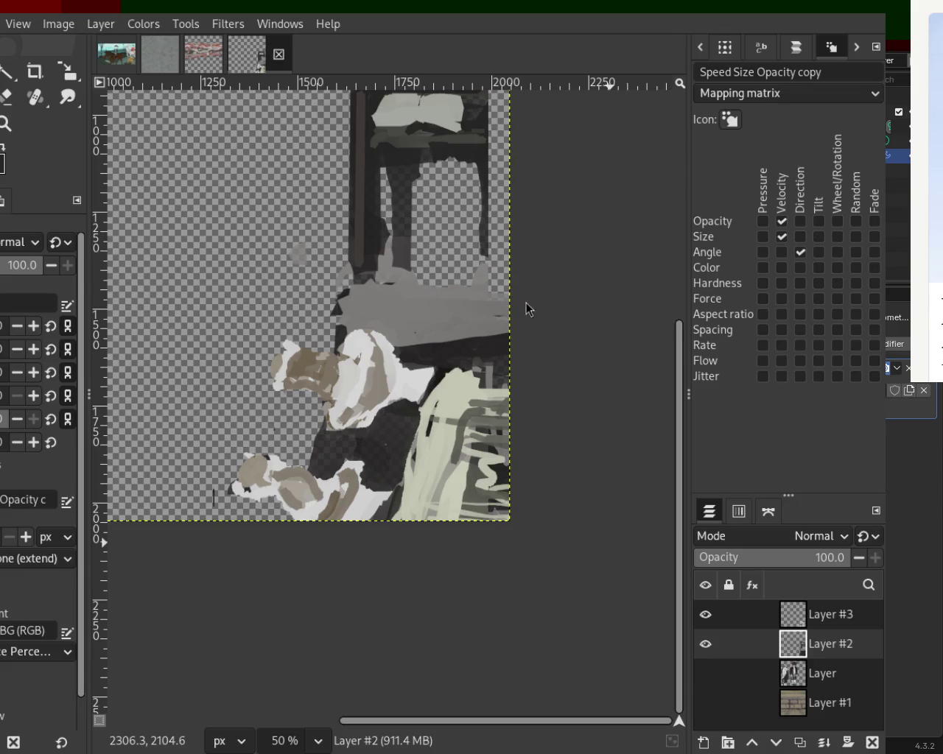
# Zoom out to 25% and turn the figure layer Layer and background Layer #1 back on
pyautogui.click(3, 124)
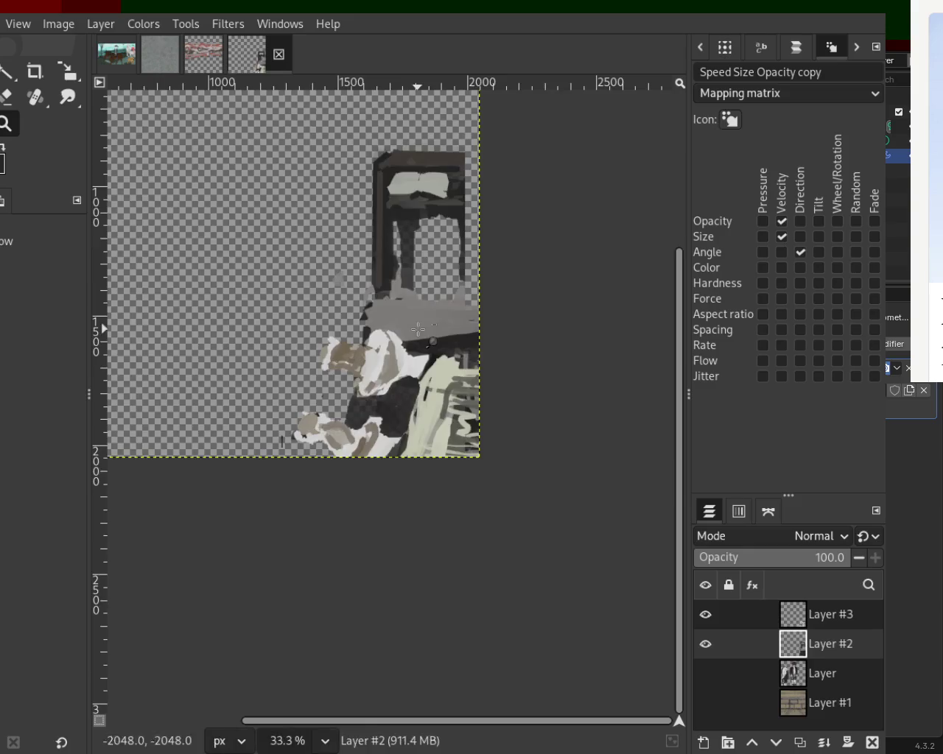
pyautogui.scroll(-1, 309, 295)
pyautogui.scroll(-3, 310, 295)
pyautogui.scroll(2, 310, 294)
pyautogui.click(705, 673)
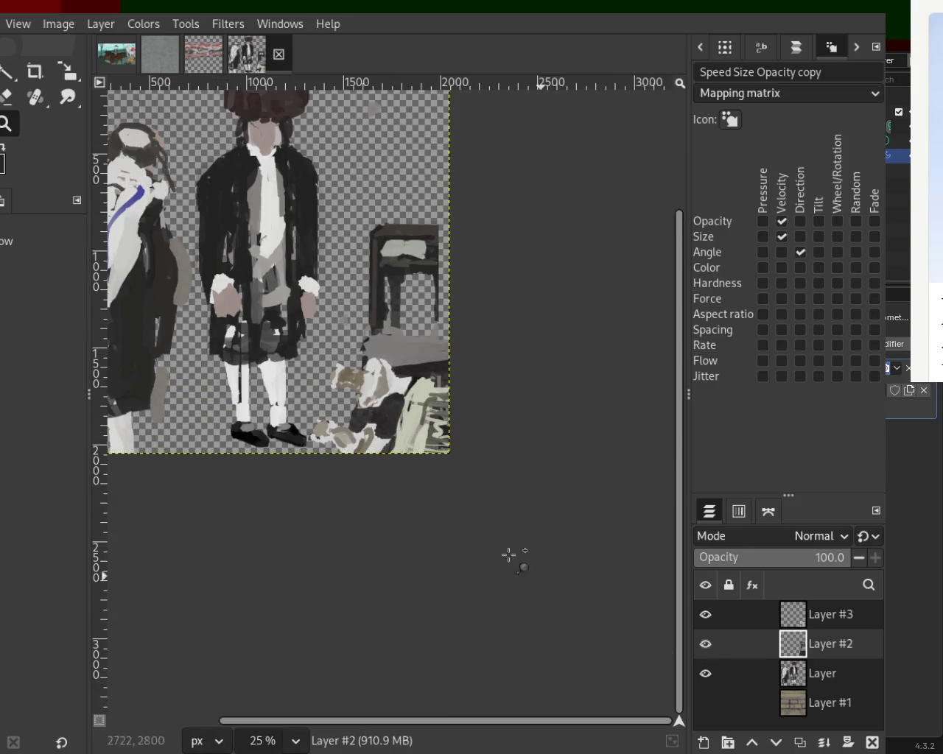
pyautogui.scroll(-1, 543, 572)
pyautogui.scroll(-1, 339, 329)
pyautogui.scroll(2, 339, 328)
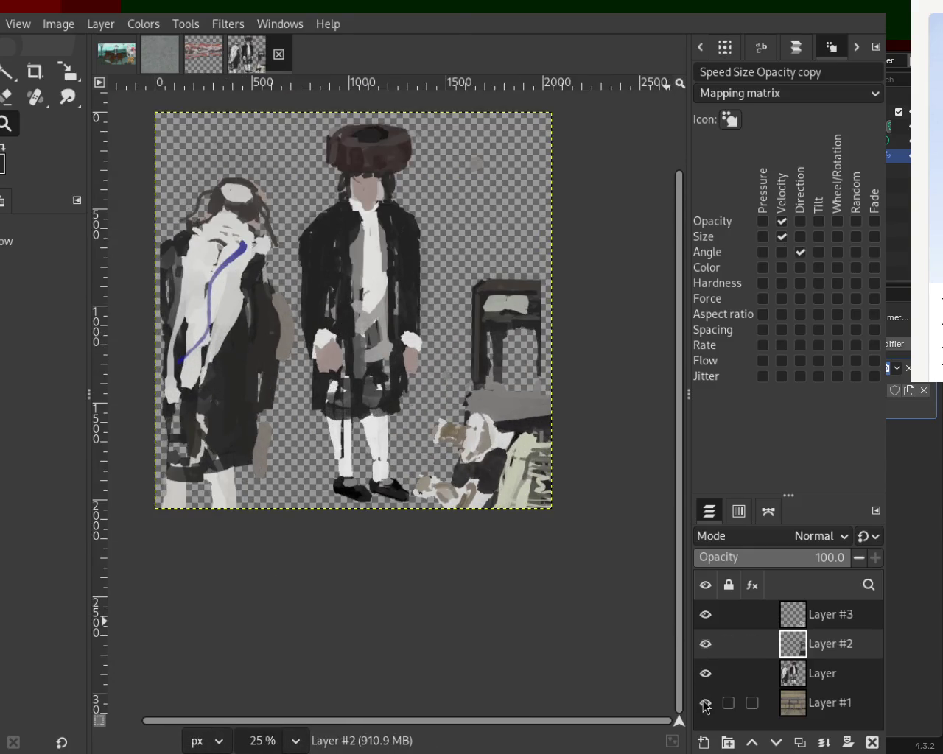
pyautogui.click(705, 703)
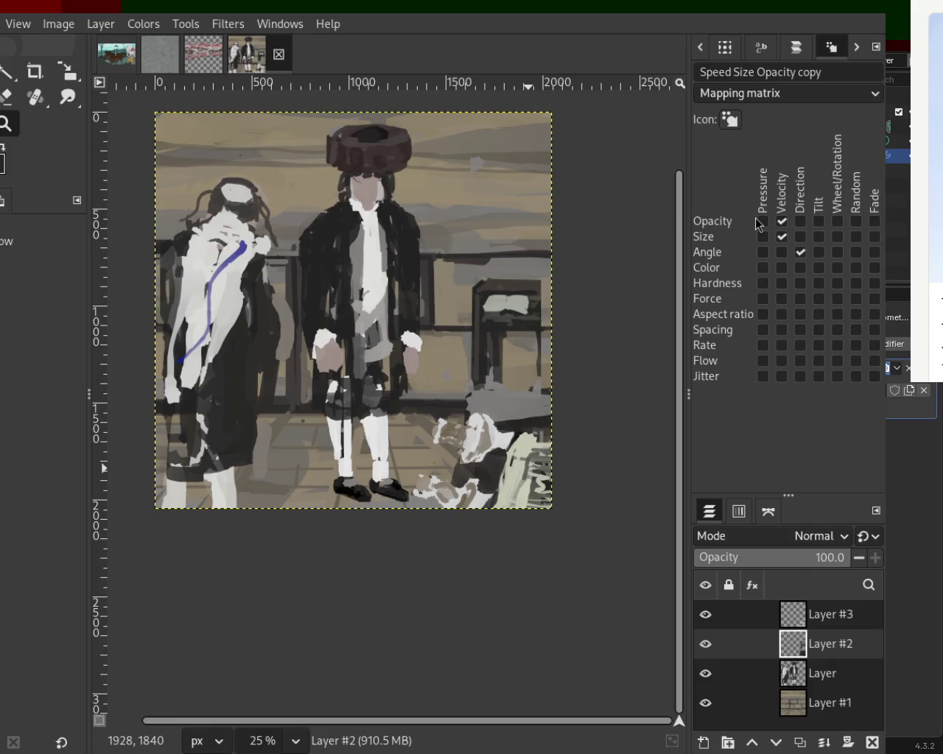
# Hide Layer #2, Layer and Layer #1, leaving only Layer #3 visible
pyautogui.click(704, 614)
pyautogui.moveTo(705, 641); pyautogui.dragTo(705, 704)
pyautogui.click(705, 615)
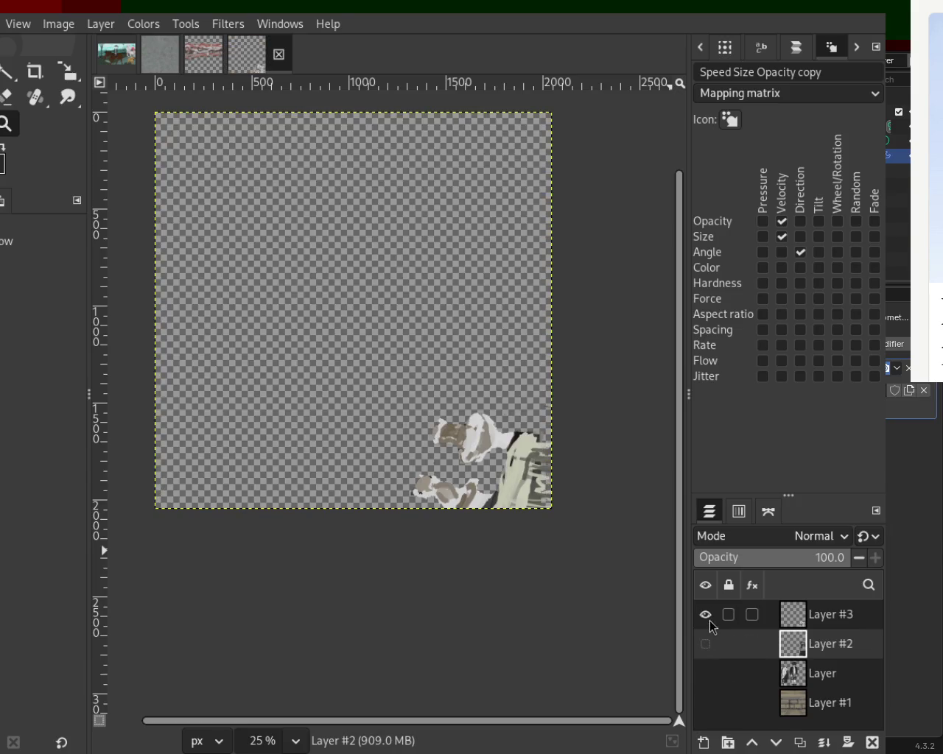
pyautogui.scroll(-1, 442, 424)
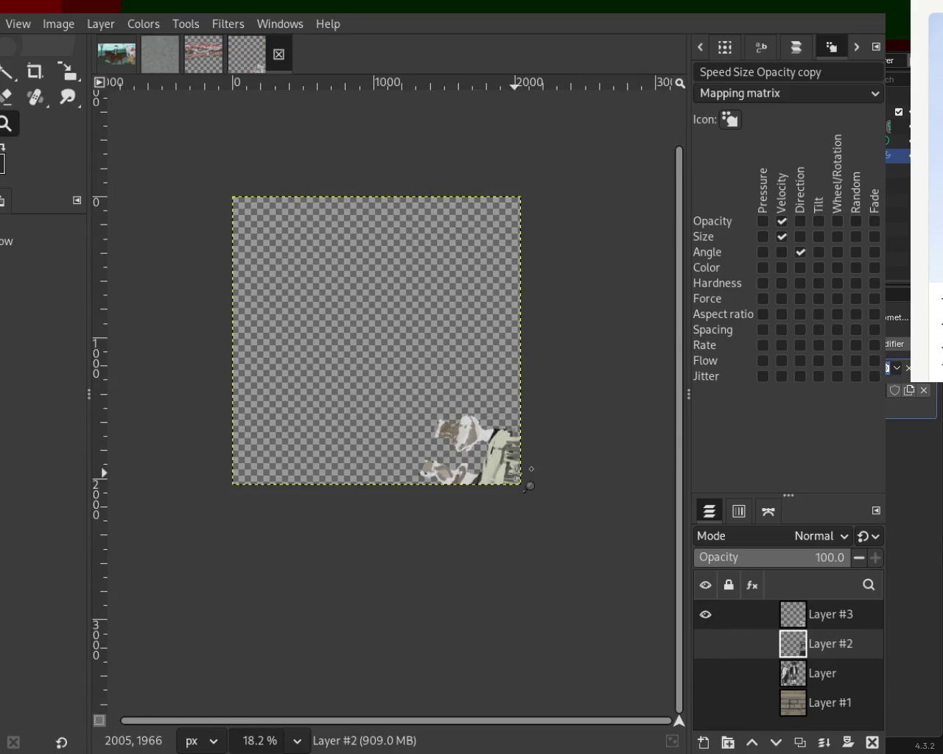
pyautogui.scroll(3, 510, 405)
pyautogui.scroll(3, 510, 406)
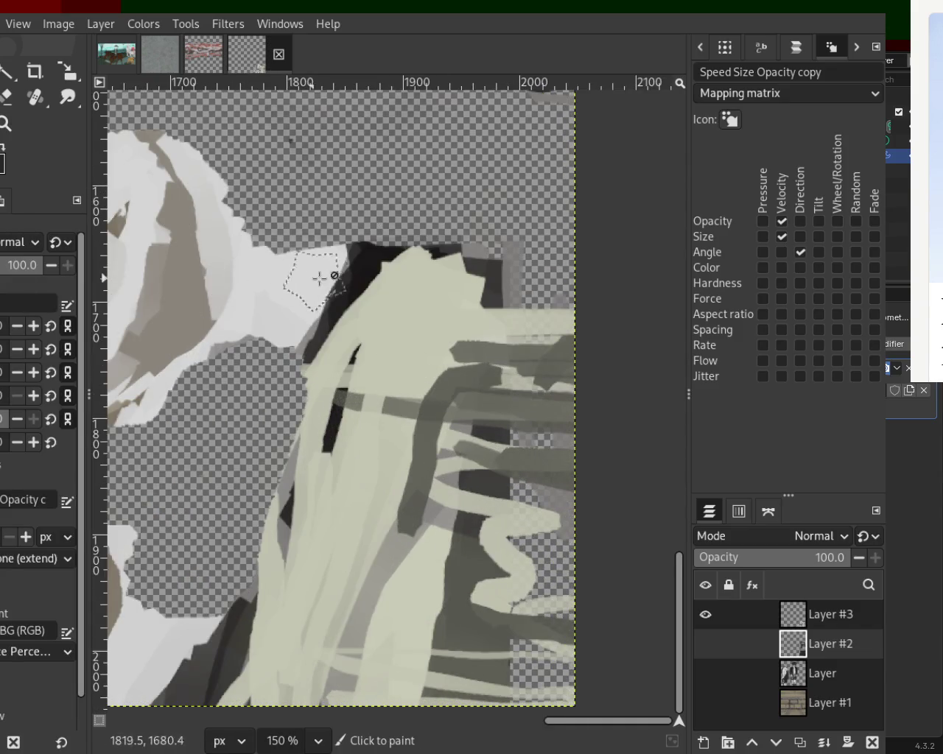
pyautogui.click(378, 440)
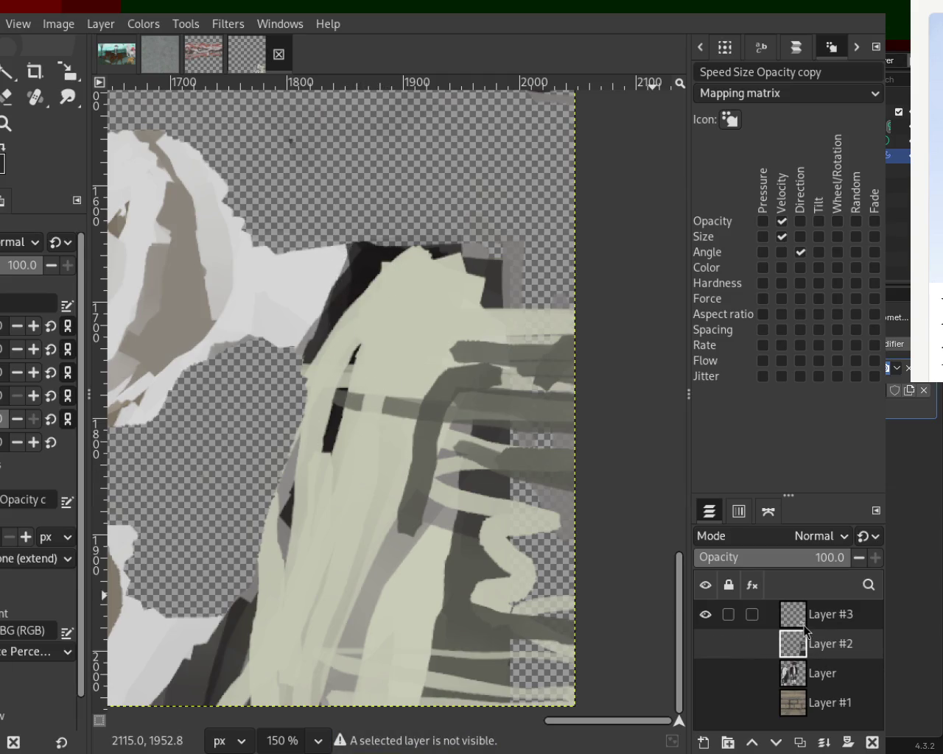
# Select Layer #3 as the active layer and show it, with Layer #2 hidden
pyautogui.click(706, 644)
pyautogui.click(706, 615)
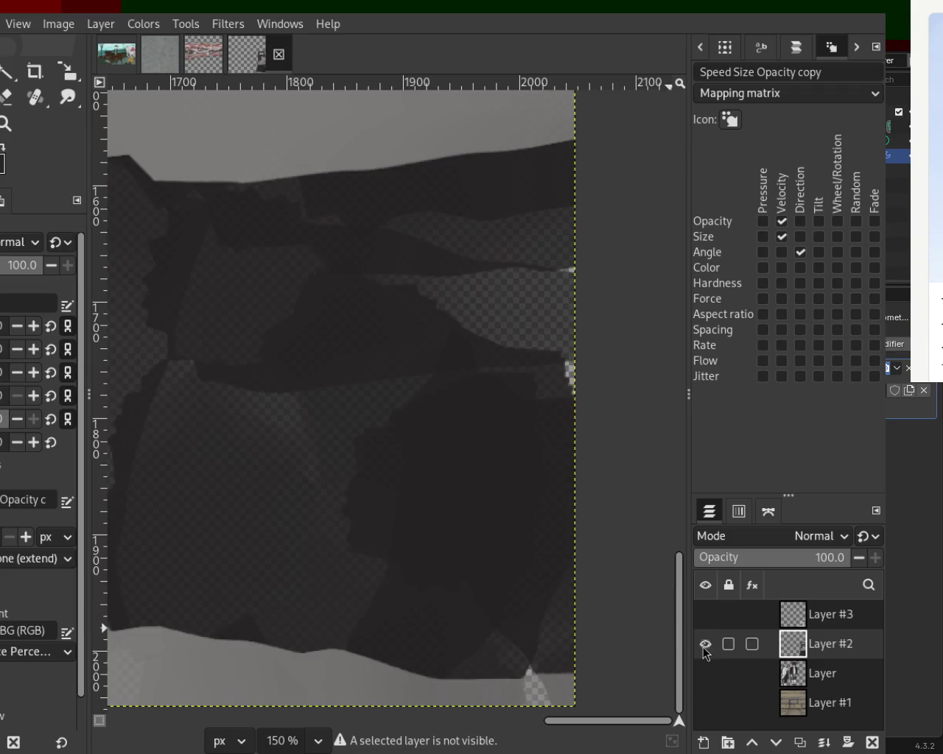
pyautogui.click(706, 644)
pyautogui.click(705, 614)
pyautogui.click(706, 614)
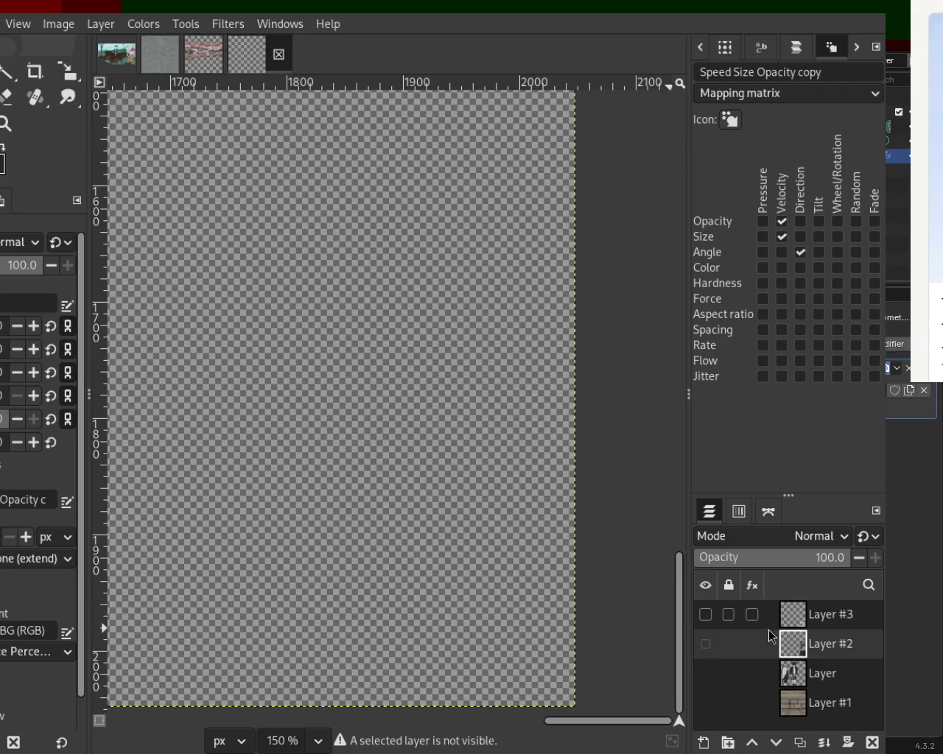
pyautogui.click(793, 614)
pyautogui.click(706, 614)
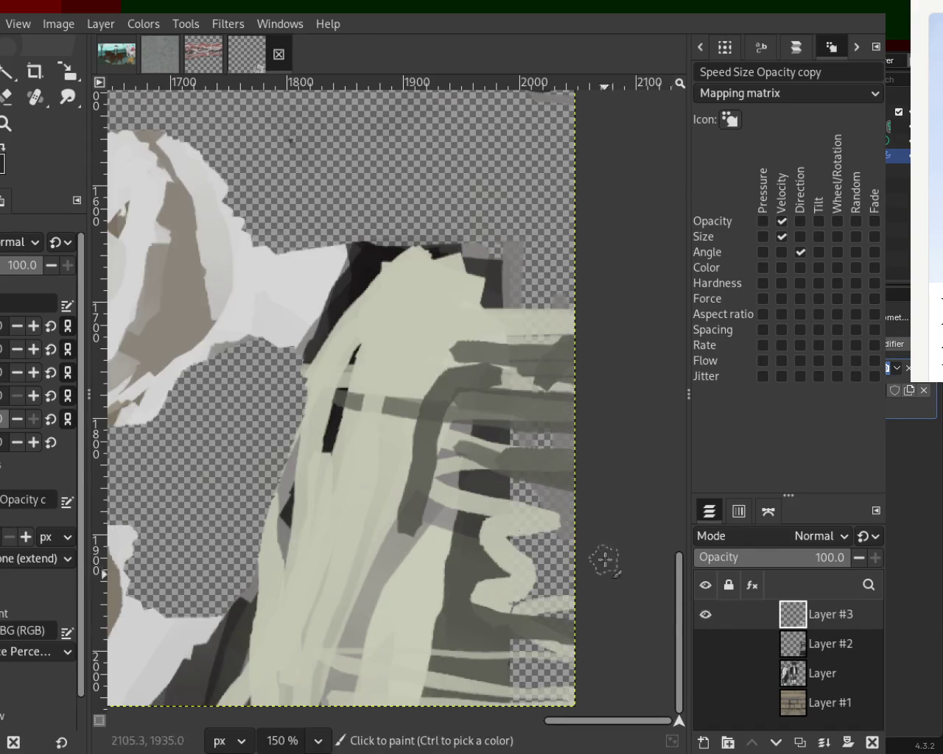
# Paint a light grey highlight along the figures' top edge, then view at 66.7%
pyautogui.moveTo(345, 417)
pyautogui.mouseDown()
pyautogui.moveTo(354, 328)
pyautogui.moveTo(355, 457)
pyautogui.moveTo(419, 413)
pyautogui.mouseUp()
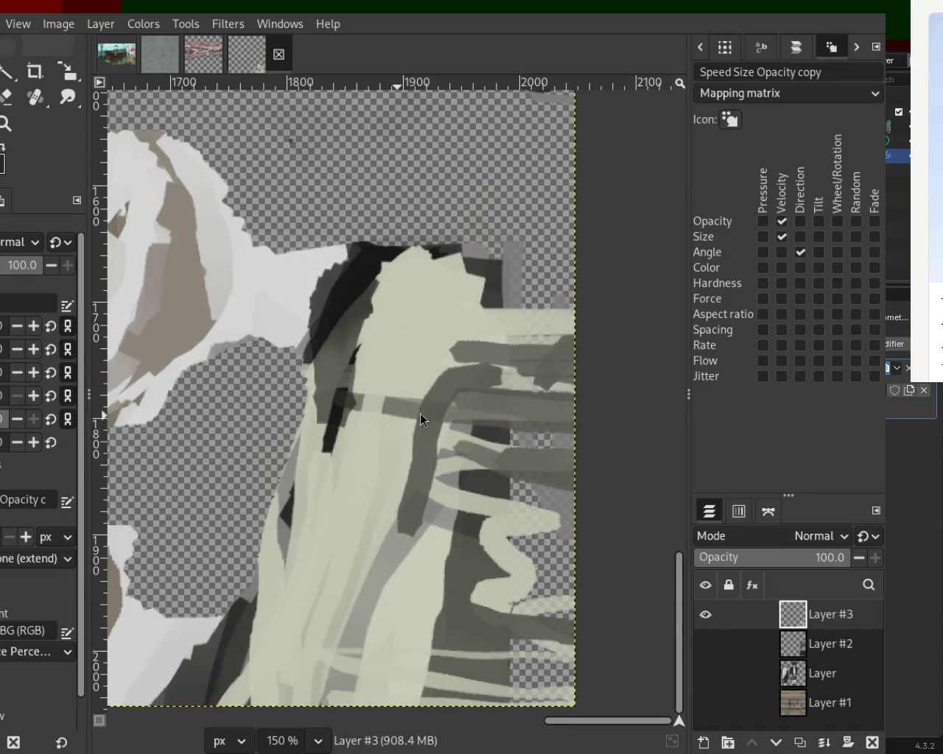
pyautogui.keyDown('ctrl'); pyautogui.click(489, 263); pyautogui.keyUp('ctrl')
pyautogui.moveTo(501, 276); pyautogui.dragTo(649, 257)
pyautogui.hotkey('ctrl', 'z')
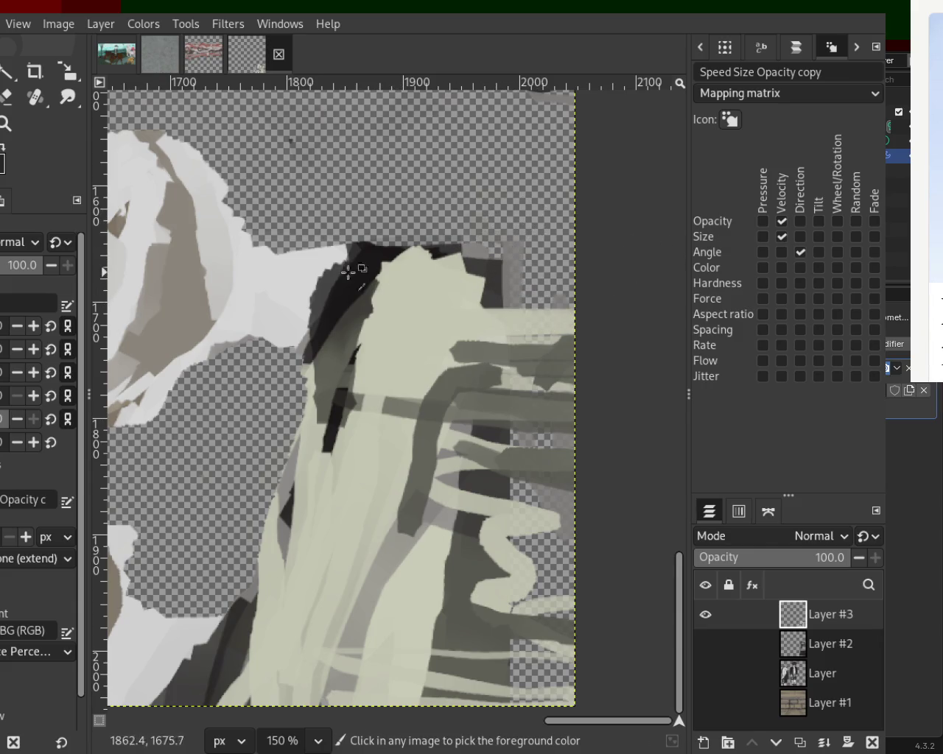
pyautogui.moveTo(295, 291); pyautogui.dragTo(590, 294)
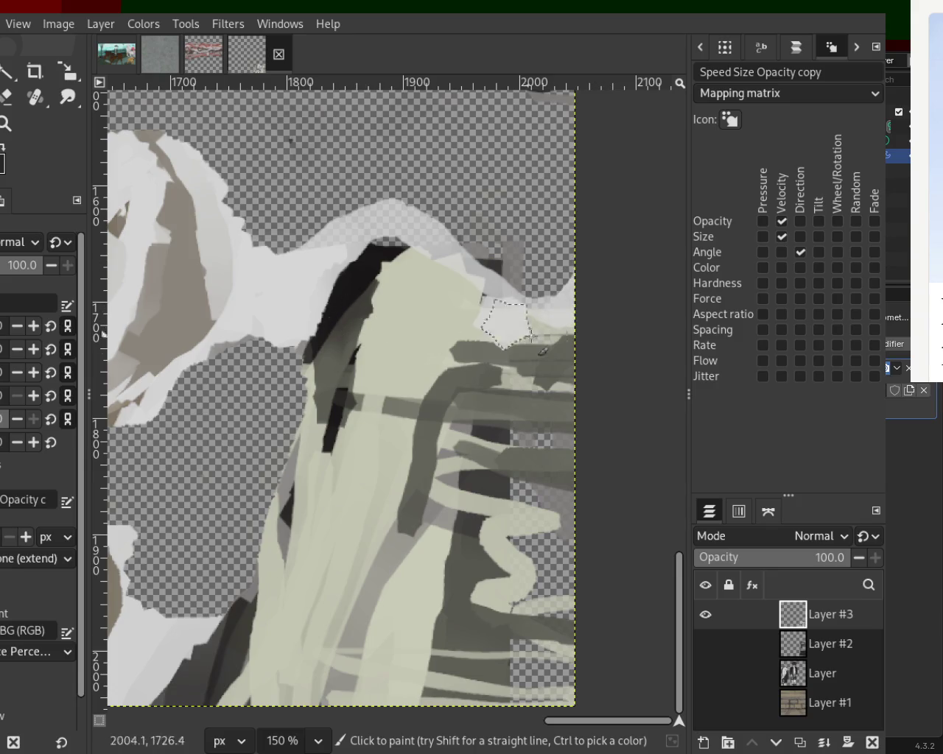
pyautogui.press('z')
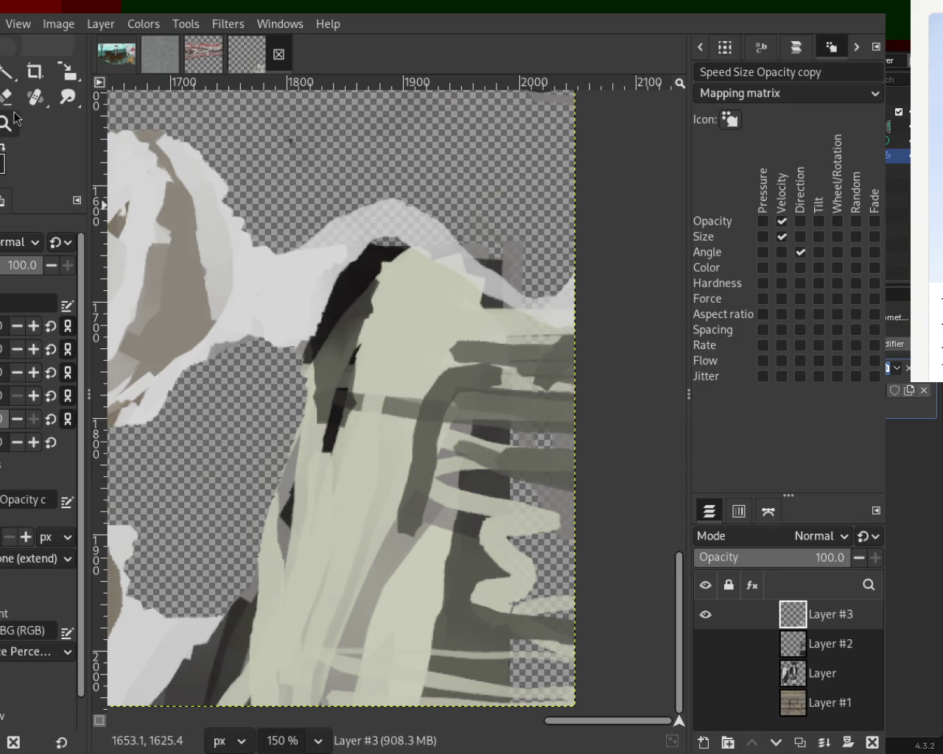
pyautogui.keyDown('ctrl'); pyautogui.click(400, 270); pyautogui.keyUp('ctrl')
pyautogui.click(409, 280)
pyautogui.press('p')
# Cover the lower-right figure and its dark wavy shapes with light grey paint
pyautogui.moveTo(279, 370)
pyautogui.mouseDown()
pyautogui.moveTo(442, 404)
pyautogui.moveTo(331, 403)
pyautogui.mouseUp()
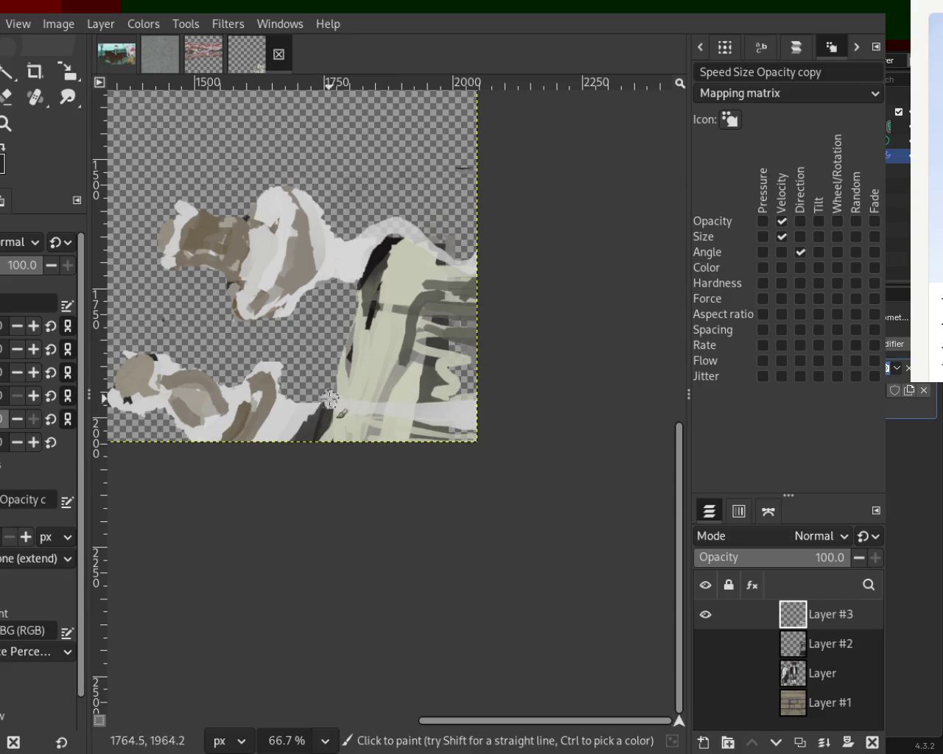
pyautogui.hotkey('ctrl', 'z')
pyautogui.moveTo(450, 421); pyautogui.dragTo(322, 417)
pyautogui.hotkey('ctrl', 'z')
pyautogui.moveTo(471, 387)
pyautogui.mouseDown()
pyautogui.moveTo(317, 391)
pyautogui.moveTo(335, 417)
pyautogui.moveTo(415, 384)
pyautogui.moveTo(325, 395)
pyautogui.moveTo(391, 405)
pyautogui.mouseUp()
pyautogui.hotkey('ctrl', 'z')
pyautogui.hotkey('ctrl', 'z')
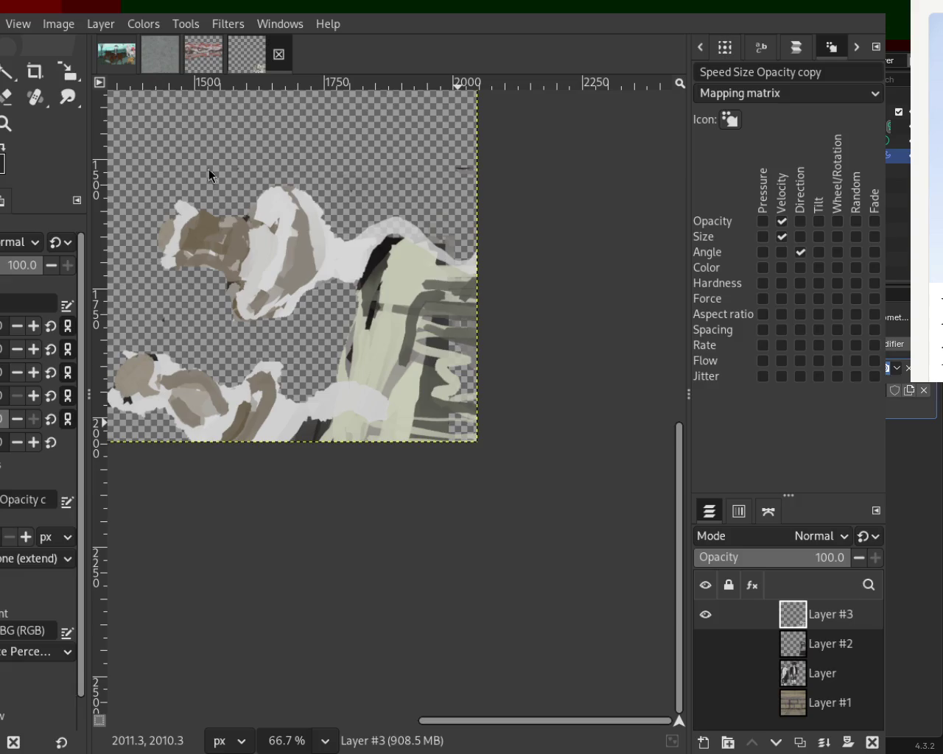
pyautogui.moveTo(361, 402); pyautogui.dragTo(537, 428)
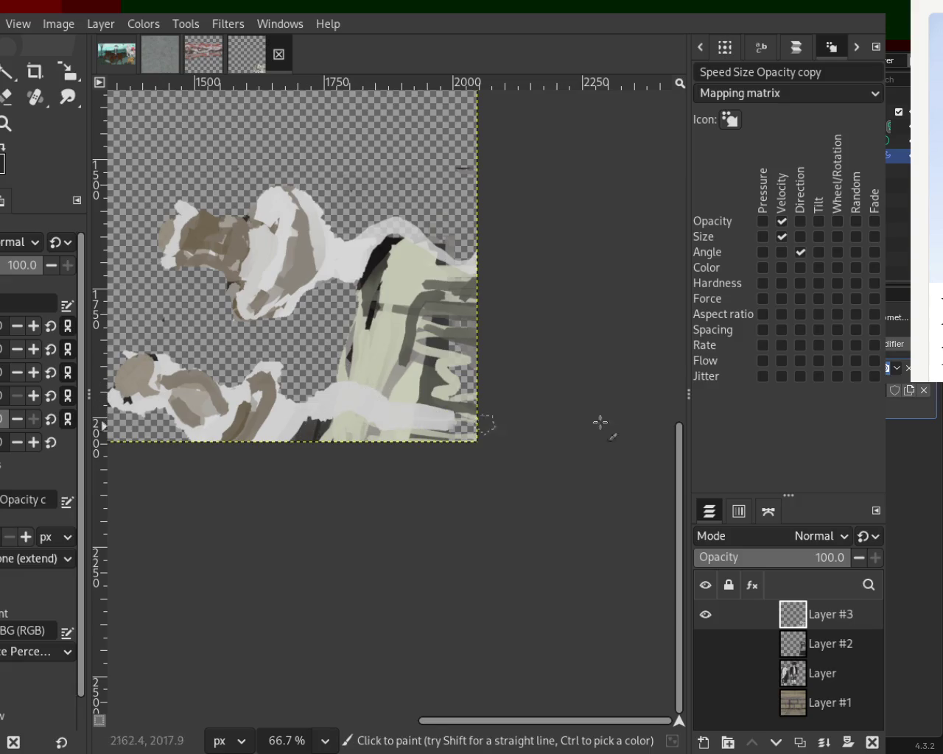
pyautogui.click(407, 392)
pyautogui.keyDown('shift'); pyautogui.click(438, 292); pyautogui.keyUp('shift')
pyautogui.hotkey('ctrl', 'z')
pyautogui.moveTo(423, 390); pyautogui.dragTo(428, 330)
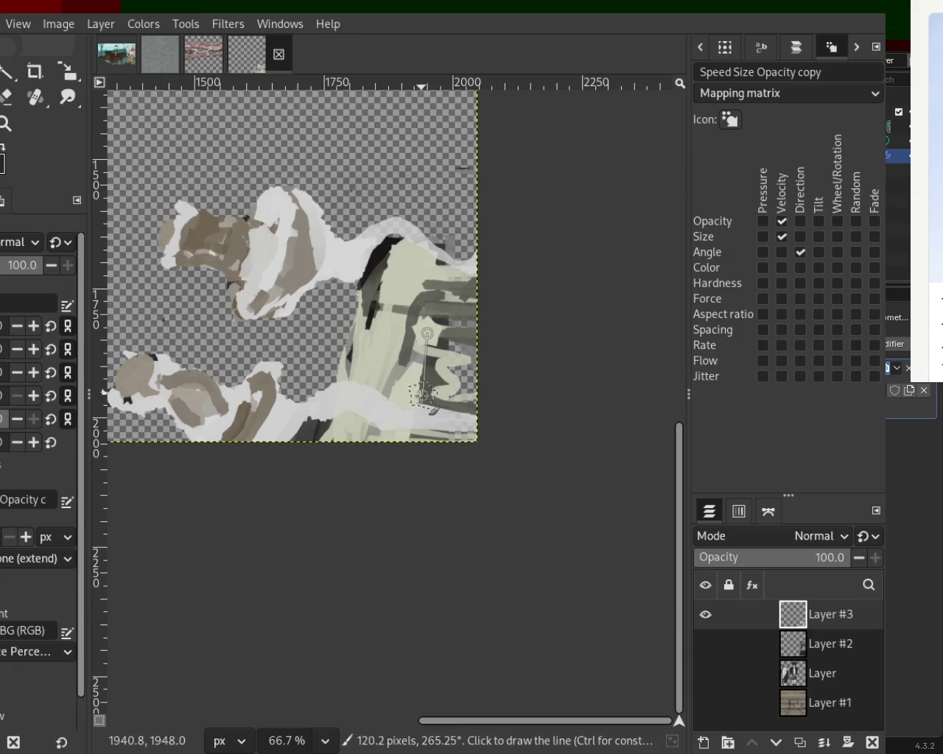
pyautogui.keyDown('shift'); pyautogui.click(446, 408); pyautogui.keyUp('shift')
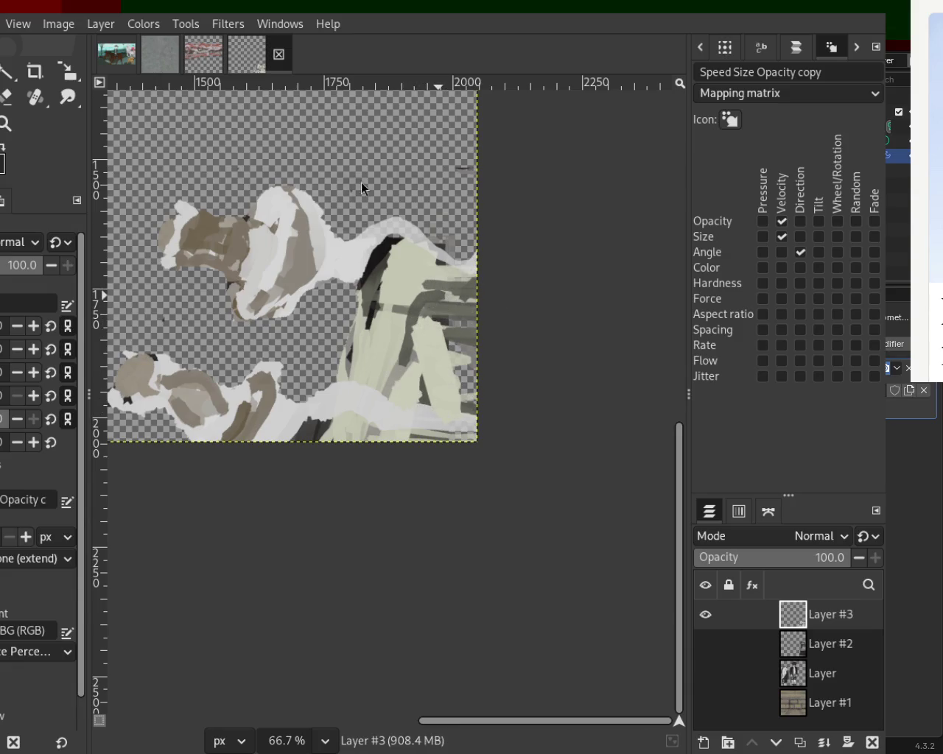
# Repaint the central figure's area in dark and white, discarding a dark grey patch
pyautogui.keyDown('ctrl'); pyautogui.click(324, 440); pyautogui.keyUp('ctrl')
pyautogui.moveTo(315, 420); pyautogui.dragTo(318, 439)
pyautogui.hotkey('ctrl', 'z')
pyautogui.moveTo(322, 403); pyautogui.dragTo(346, 294)
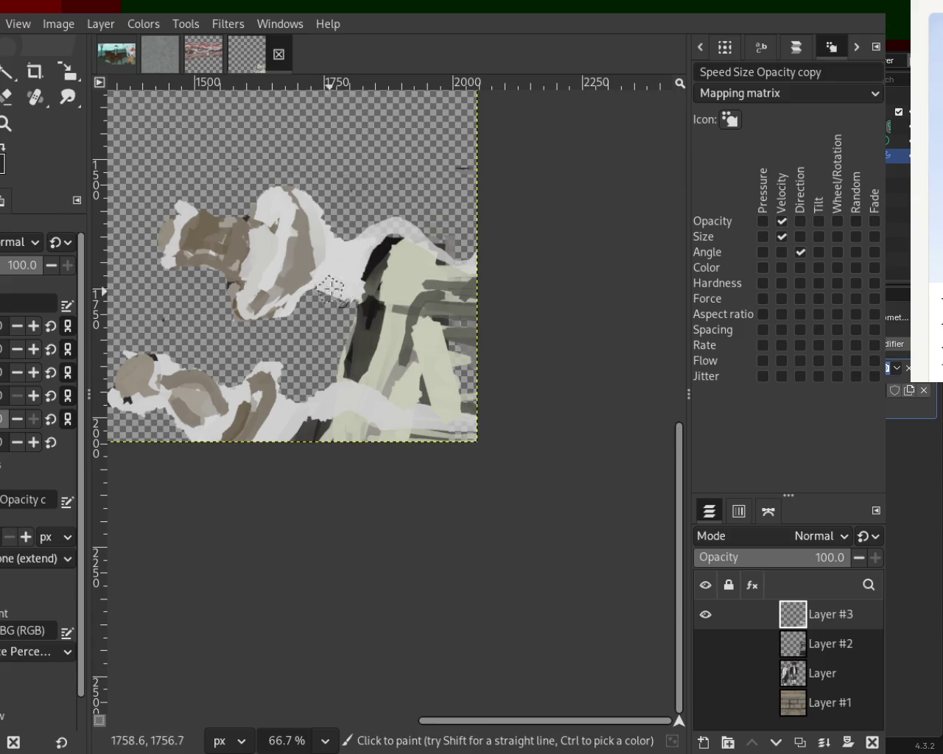
# Repaint the upper and lower-left figures' heads in brown and white using picked colours
pyautogui.press('ctrl')
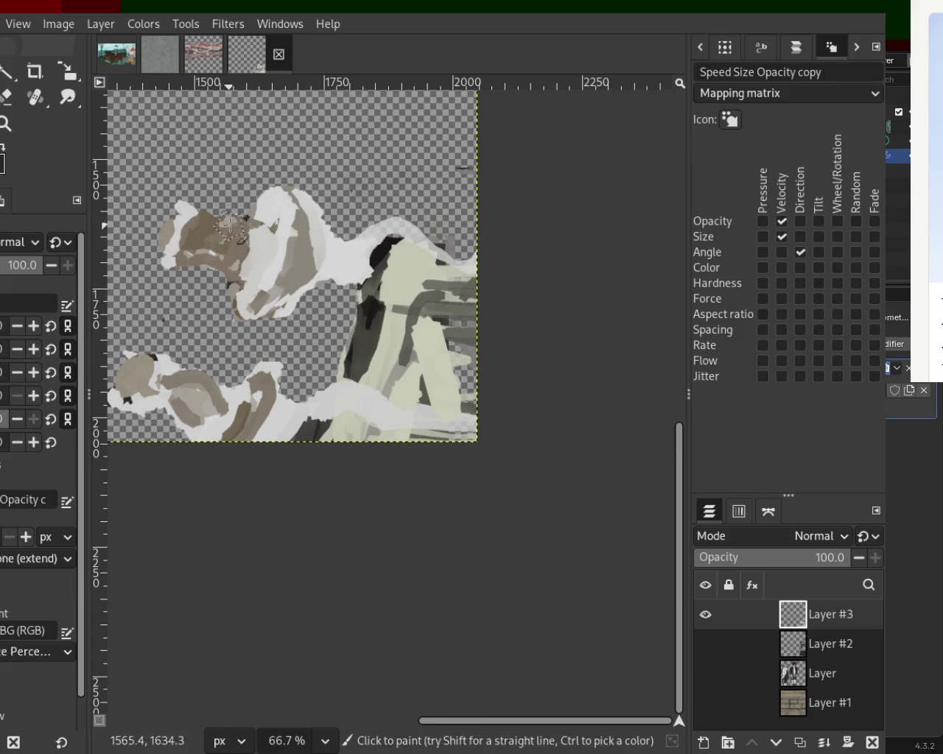
pyautogui.moveTo(221, 250)
pyautogui.mouseDown()
pyautogui.moveTo(213, 221)
pyautogui.moveTo(235, 221)
pyautogui.moveTo(229, 286)
pyautogui.moveTo(253, 263)
pyautogui.mouseUp()
pyautogui.press('ctrl')
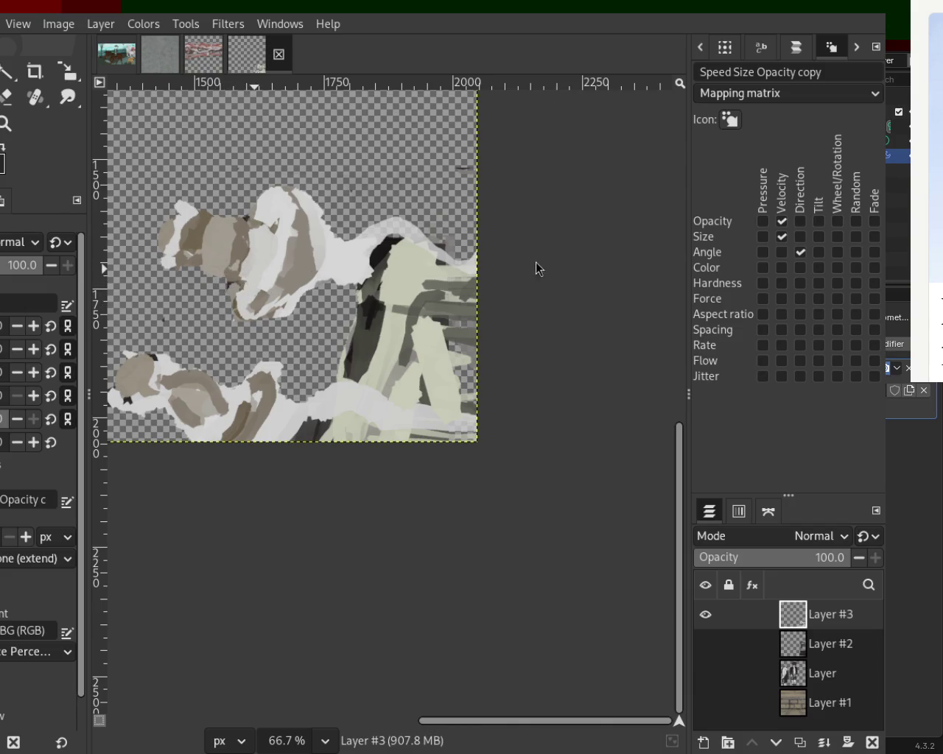
pyautogui.keyDown('ctrl'); pyautogui.click(224, 391); pyautogui.keyUp('ctrl')
pyautogui.keyDown('ctrl'); pyautogui.click(165, 370); pyautogui.keyUp('ctrl')
pyautogui.moveTo(166, 358); pyautogui.dragTo(129, 417)
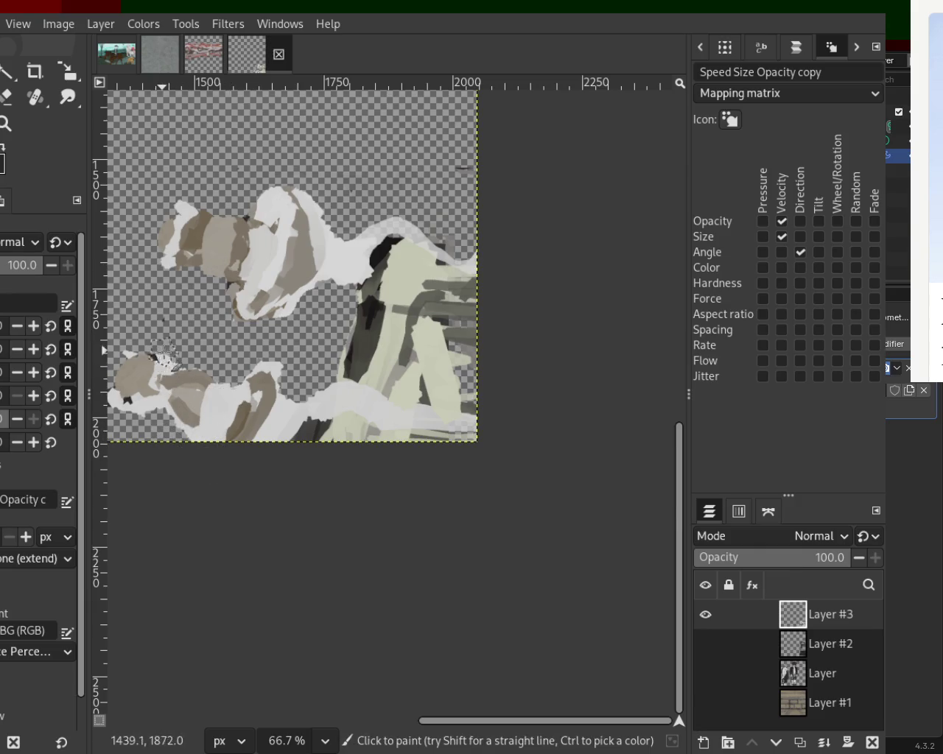
pyautogui.keyDown('ctrl'); pyautogui.click(193, 215); pyautogui.keyUp('ctrl')
pyautogui.moveTo(195, 214)
pyautogui.mouseDown()
pyautogui.moveTo(186, 264)
pyautogui.moveTo(206, 236)
pyautogui.mouseUp()
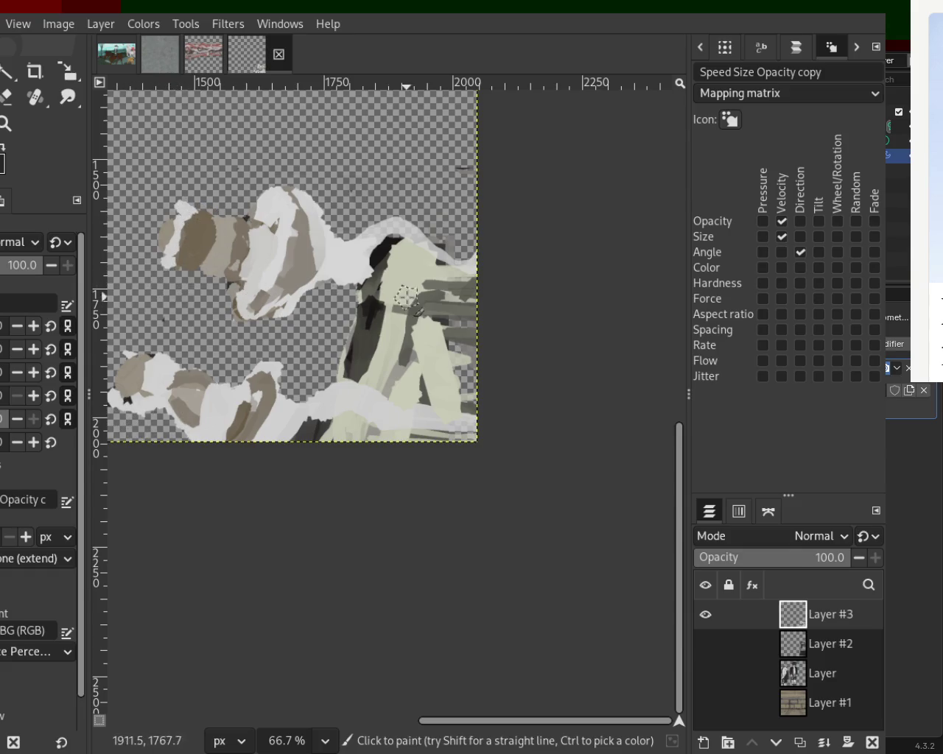
# Darken the central figure with a dark vertical stroke topped with white
pyautogui.keyDown('ctrl'); pyautogui.click(385, 251); pyautogui.keyUp('ctrl')
pyautogui.moveTo(383, 247)
pyautogui.mouseDown()
pyautogui.moveTo(358, 318)
pyautogui.moveTo(357, 415)
pyautogui.mouseUp()
pyautogui.hotkey('ctrl', 'z')
pyautogui.hotkey('ctrl', 'z')
pyautogui.moveTo(358, 344)
pyautogui.mouseDown()
pyautogui.moveTo(349, 446)
pyautogui.moveTo(326, 467)
pyautogui.moveTo(319, 434)
pyautogui.moveTo(346, 427)
pyautogui.mouseUp()
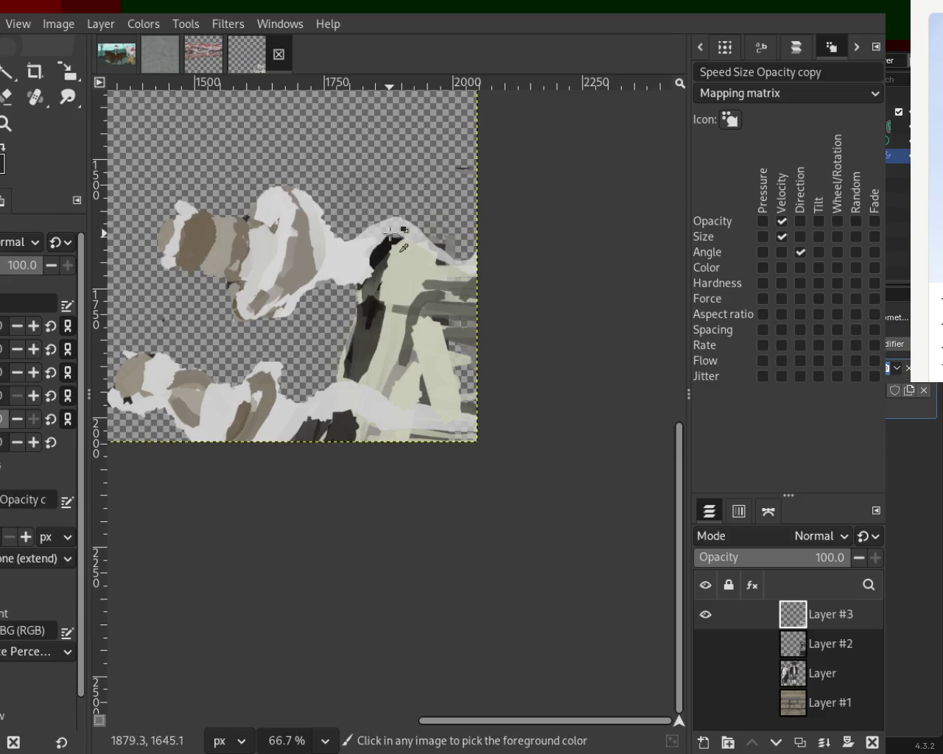
pyautogui.moveTo(389, 236); pyautogui.dragTo(380, 398)
pyautogui.hotkey('ctrl', 'z')
pyautogui.moveTo(389, 243); pyautogui.dragTo(379, 398)
pyautogui.hotkey('ctrl', 'z')
pyautogui.moveTo(389, 236); pyautogui.dragTo(380, 398)
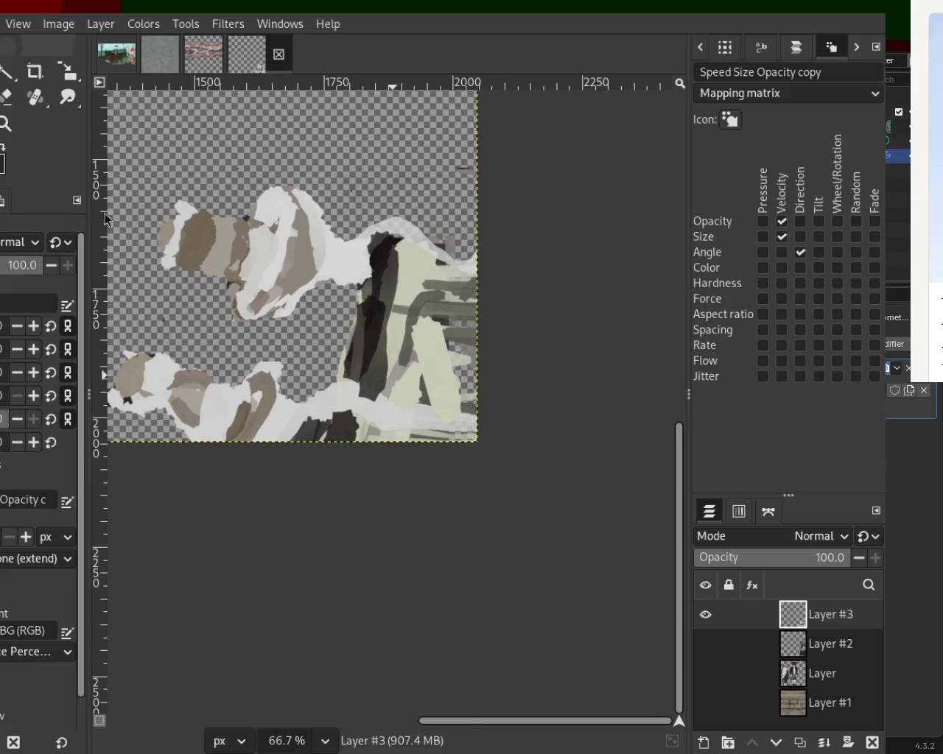
pyautogui.moveTo(376, 239)
pyautogui.mouseDown()
pyautogui.moveTo(357, 274)
pyautogui.moveTo(363, 263)
pyautogui.mouseUp()
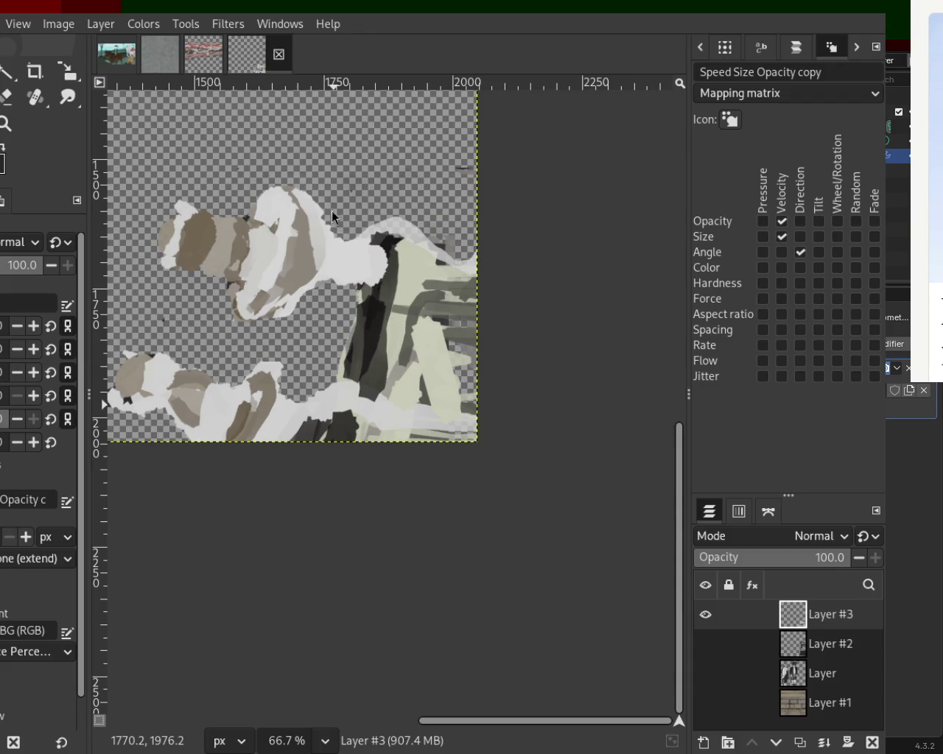
# Zoom to 150% on the central figure and try a light green stroke, undoing it
pyautogui.click(6, 123)
pyautogui.keyDown('ctrl'); pyautogui.click(362, 326); pyautogui.keyUp('ctrl')
pyautogui.click(362, 327)
pyautogui.click(362, 327)
pyautogui.press('p')
pyautogui.moveTo(345, 234)
pyautogui.mouseDown()
pyautogui.moveTo(344, 337)
pyautogui.moveTo(285, 411)
pyautogui.mouseUp()
pyautogui.hotkey('ctrl', 'z')
pyautogui.hotkey('ctrl', 'z')
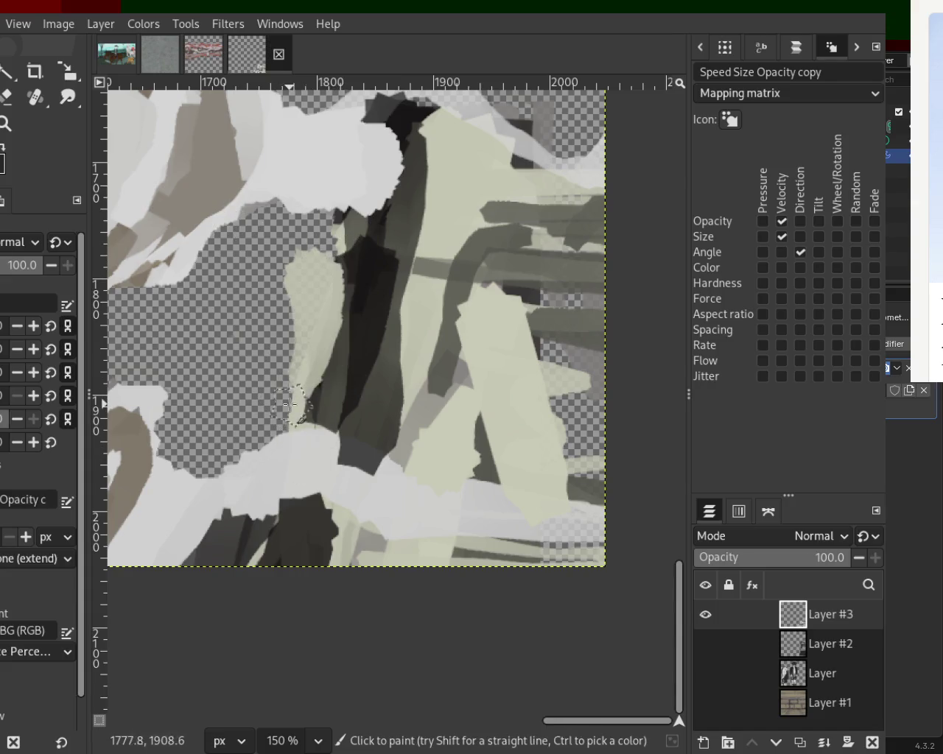
pyautogui.hotkey('ctrl', 'z')
pyautogui.hotkey('ctrl', 'y')
pyautogui.hotkey('ctrl', 'z')
pyautogui.hotkey('ctrl', 'y')
pyautogui.hotkey('ctrl', 'z')
pyautogui.hotkey('ctrl', 'y')
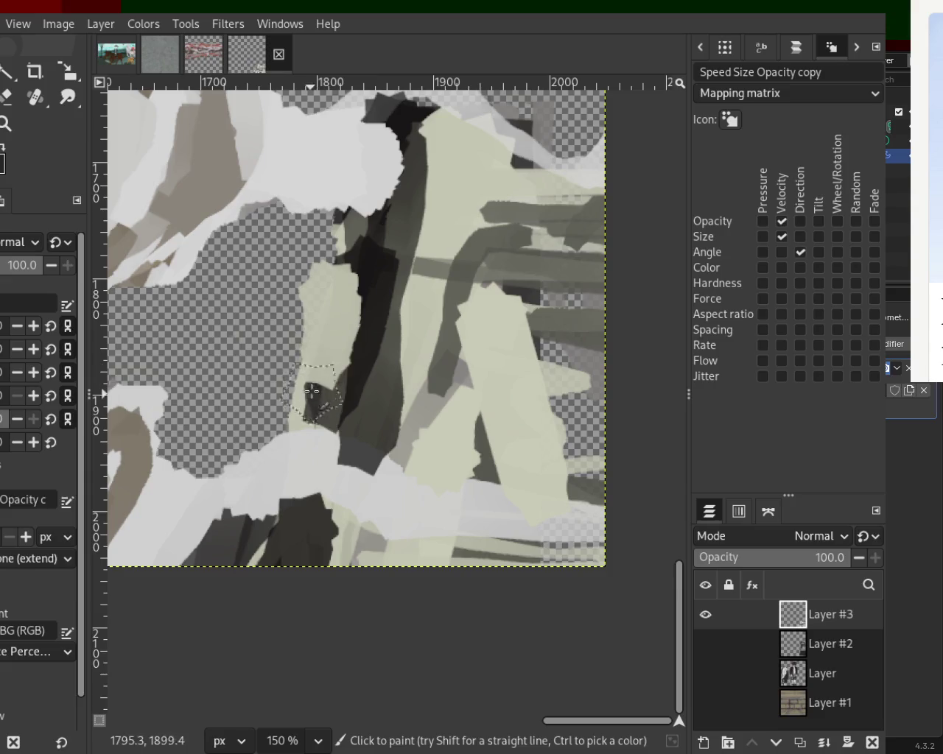
pyautogui.hotkey('ctrl', 'z')
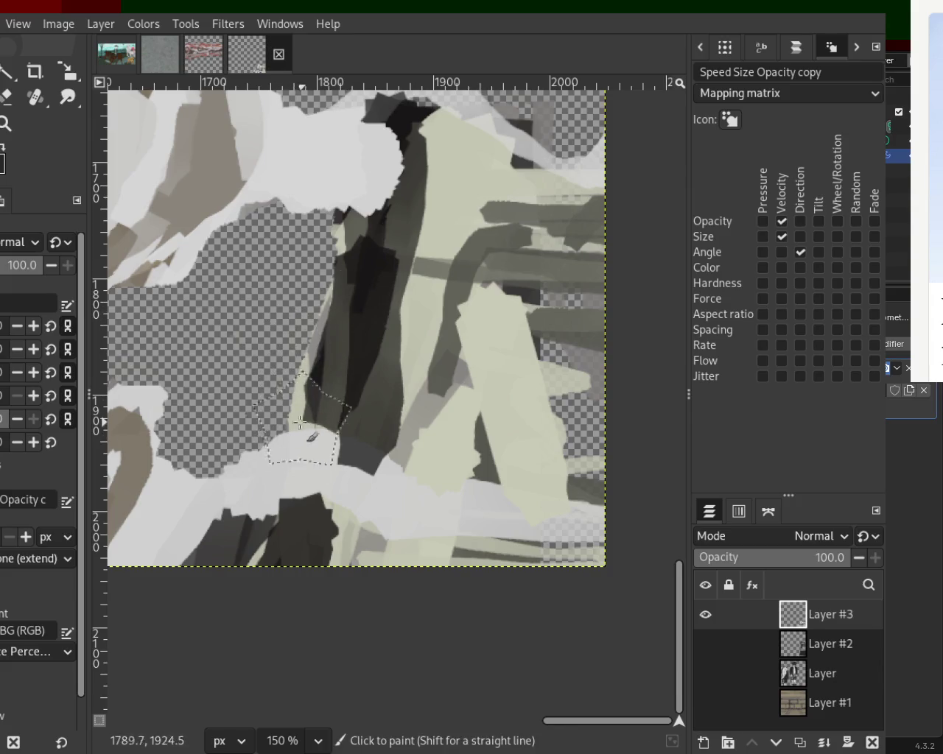
# Paint a thin light stroke down the figure's left edge and darken near its top
pyautogui.moveTo(322, 300); pyautogui.dragTo(284, 427)
pyautogui.hotkey('ctrl', 'z')
pyautogui.moveTo(339, 232); pyautogui.dragTo(302, 427)
pyautogui.hotkey('ctrl', 'z')
pyautogui.moveTo(339, 221); pyautogui.dragTo(287, 406)
pyautogui.hotkey('ctrl', 'z')
pyautogui.moveTo(337, 230)
pyautogui.mouseDown()
pyautogui.moveTo(286, 435)
pyautogui.moveTo(284, 426)
pyautogui.mouseUp()
pyautogui.hotkey('ctrl', 'z')
pyautogui.hotkey('ctrl', 'z')
pyautogui.moveTo(335, 195)
pyautogui.mouseDown()
pyautogui.moveTo(296, 388)
pyautogui.moveTo(271, 426)
pyautogui.mouseUp()
pyautogui.hotkey('ctrl', 'z')
pyautogui.moveTo(336, 245); pyautogui.dragTo(264, 429)
pyautogui.hotkey('ctrl', 'z')
pyautogui.moveTo(342, 221)
pyautogui.mouseDown()
pyautogui.moveTo(309, 427)
pyautogui.moveTo(271, 404)
pyautogui.mouseUp()
pyautogui.hotkey('ctrl', 'z')
pyautogui.hotkey('ctrl', 'z')
pyautogui.moveTo(340, 224); pyautogui.dragTo(273, 414)
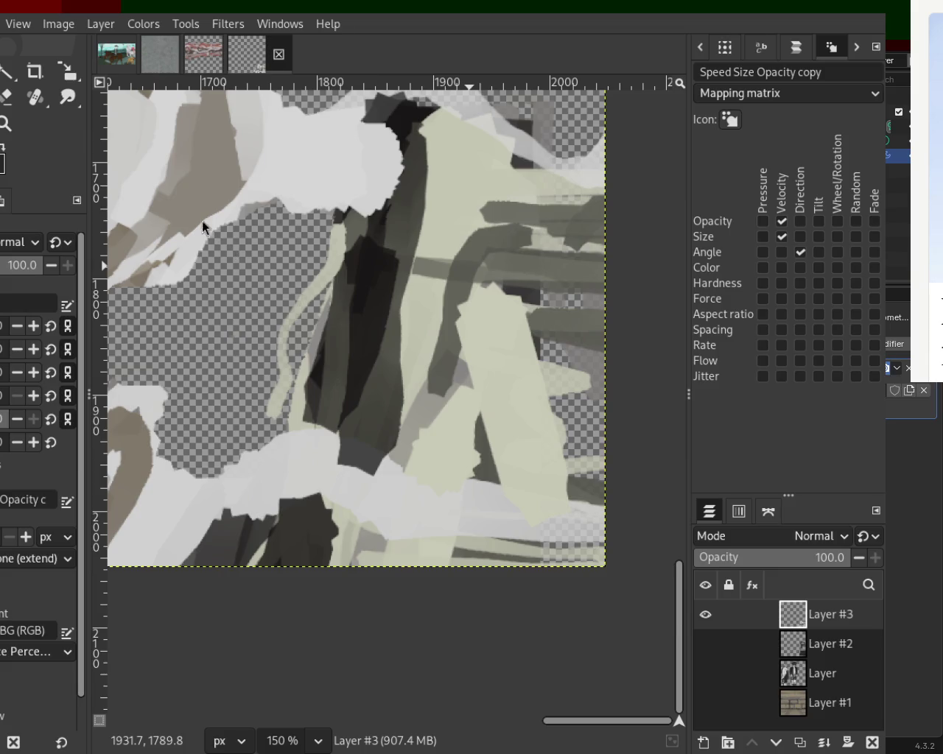
pyautogui.moveTo(375, 263)
pyautogui.mouseDown()
pyautogui.moveTo(385, 219)
pyautogui.moveTo(378, 284)
pyautogui.mouseUp()
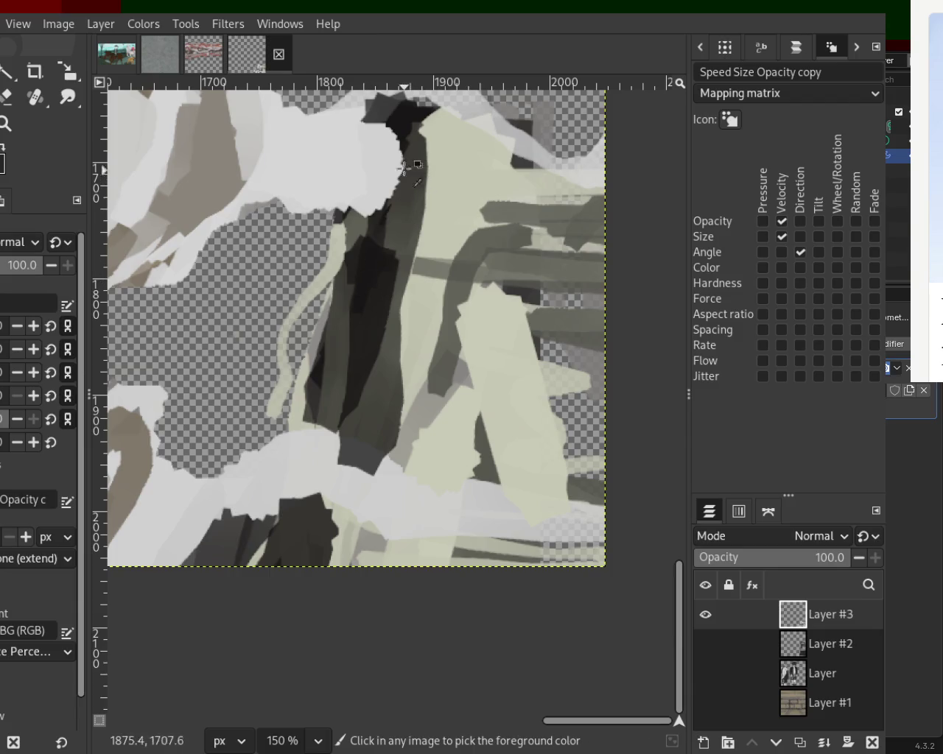